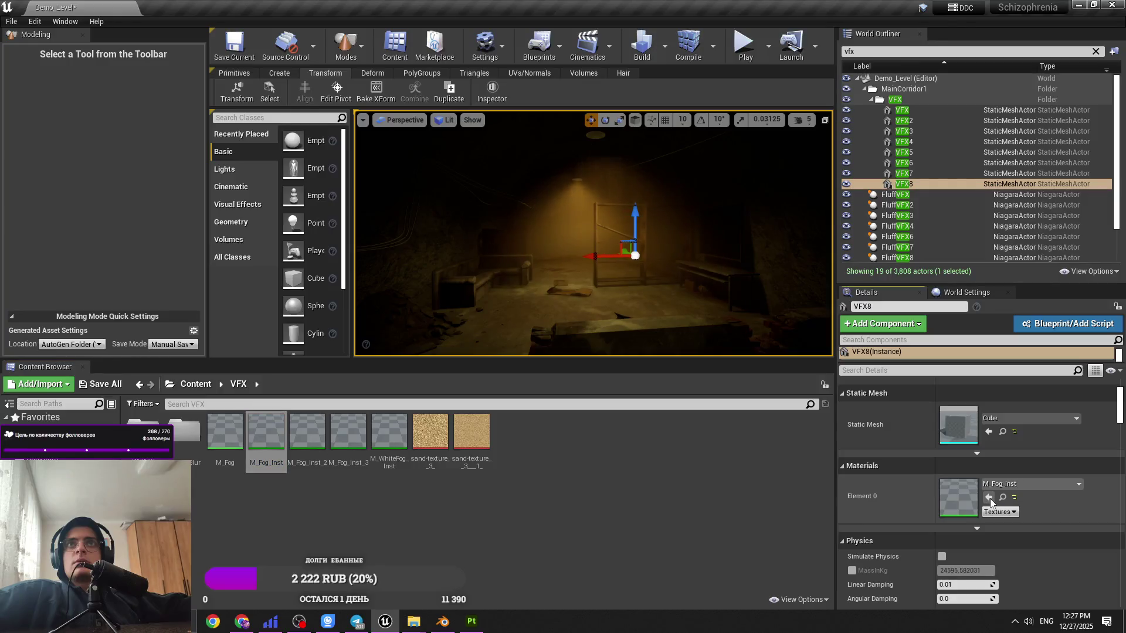
Step: Assign the M_Fog_Inst material to the VFX8 fog cube's Element 0
{"action": "left_click", "coordinate": [307, 434]}
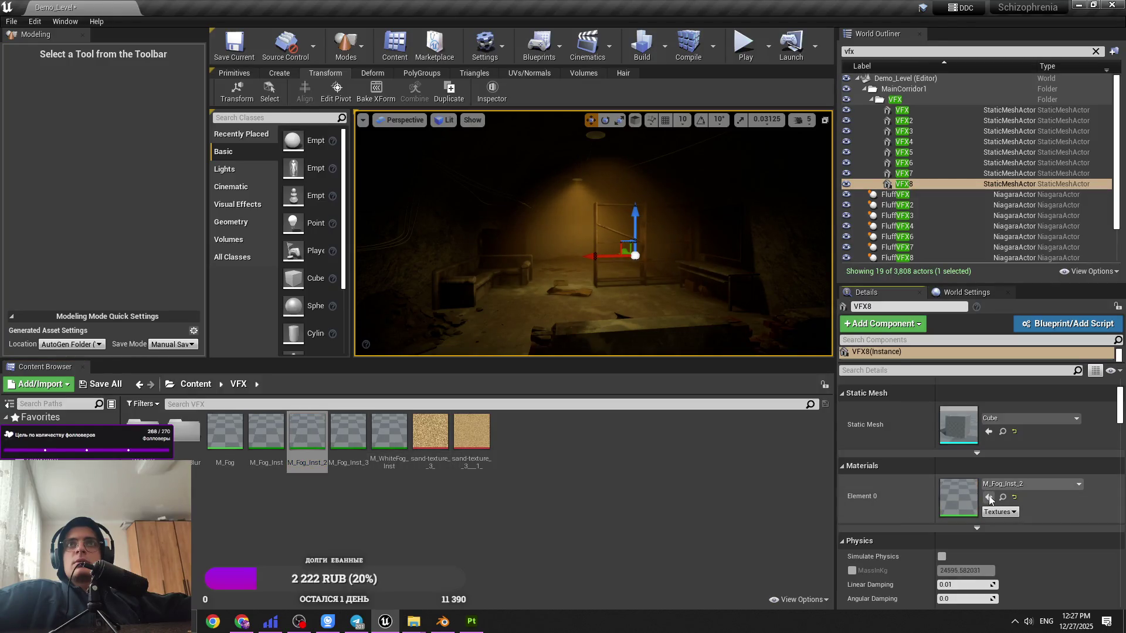
{"action": "left_click", "coordinate": [266, 434]}
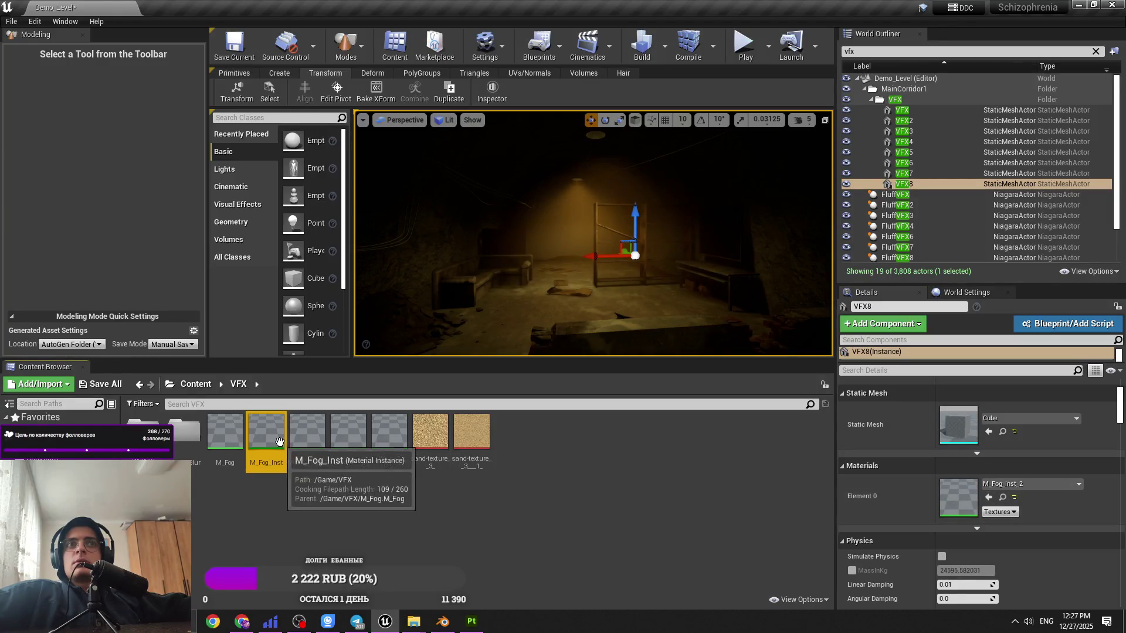
{"action": "left_click", "coordinate": [991, 498]}
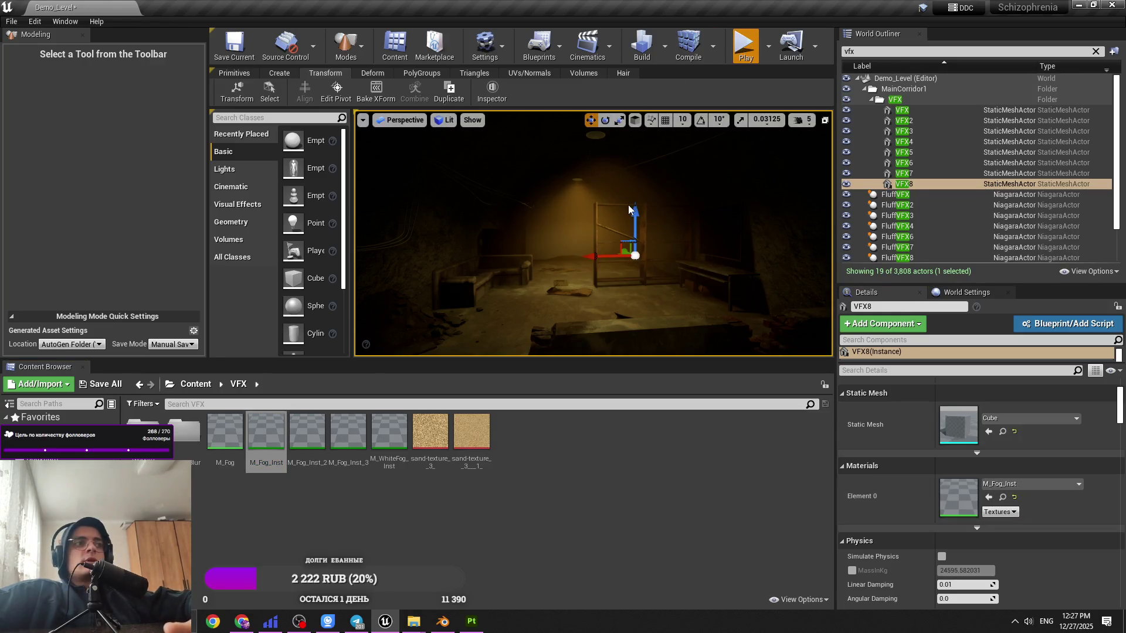
Step: Play-test the level full screen, walking forward toward the shelf, then exit play mode
{"action": "key", "text": "alt+p"}
{"action": "key", "text": "F11"}
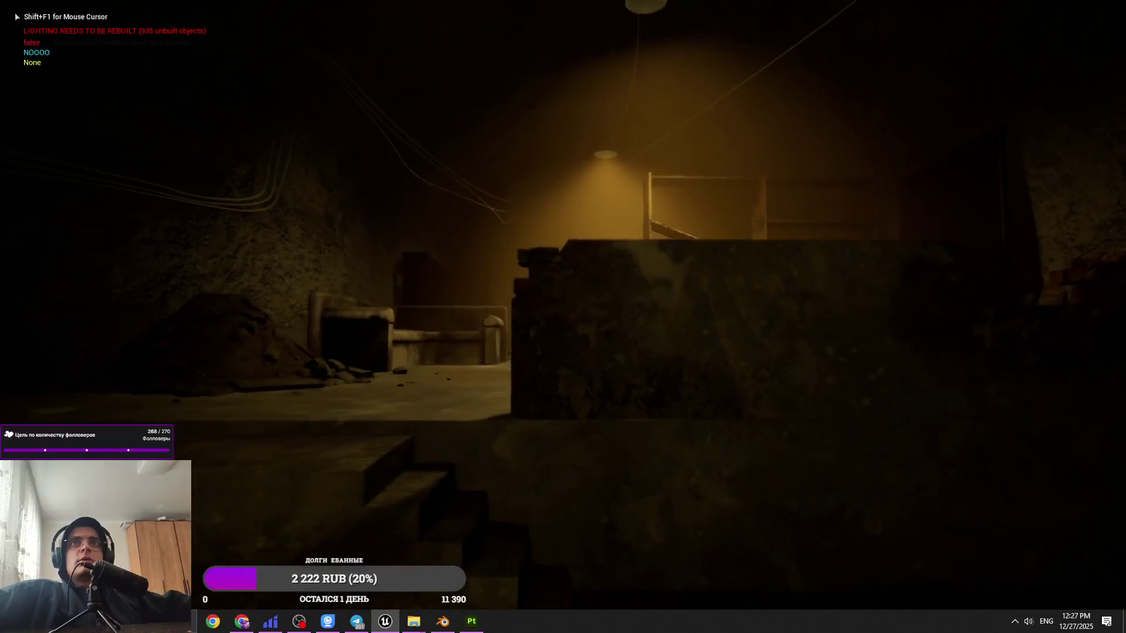
{"action": "key", "text": "w"}
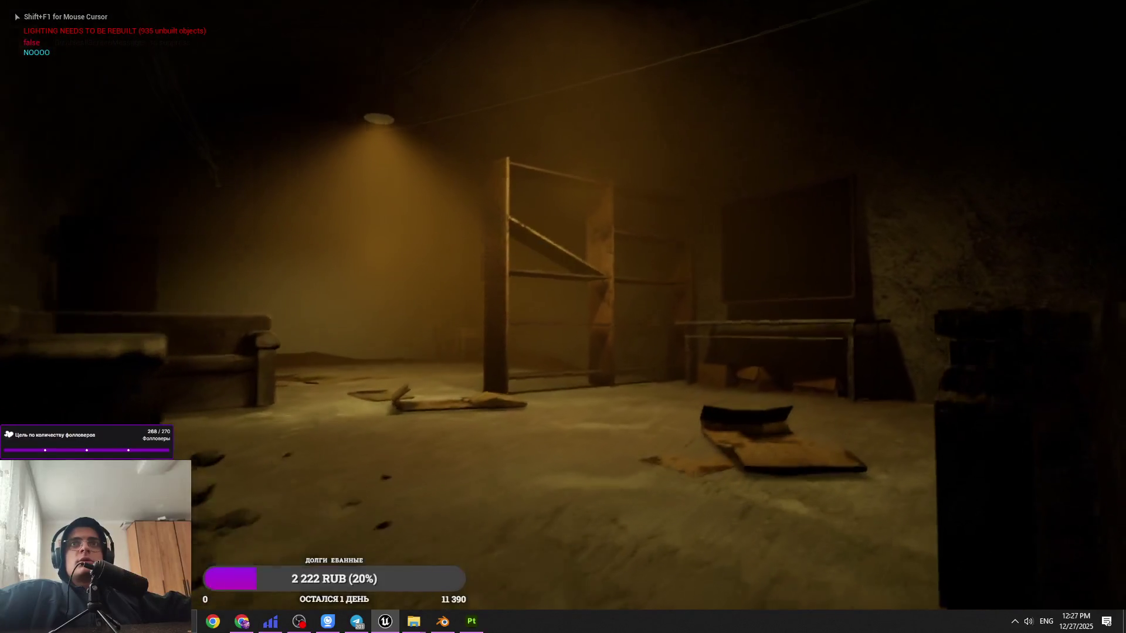
{"action": "key", "text": "w"}
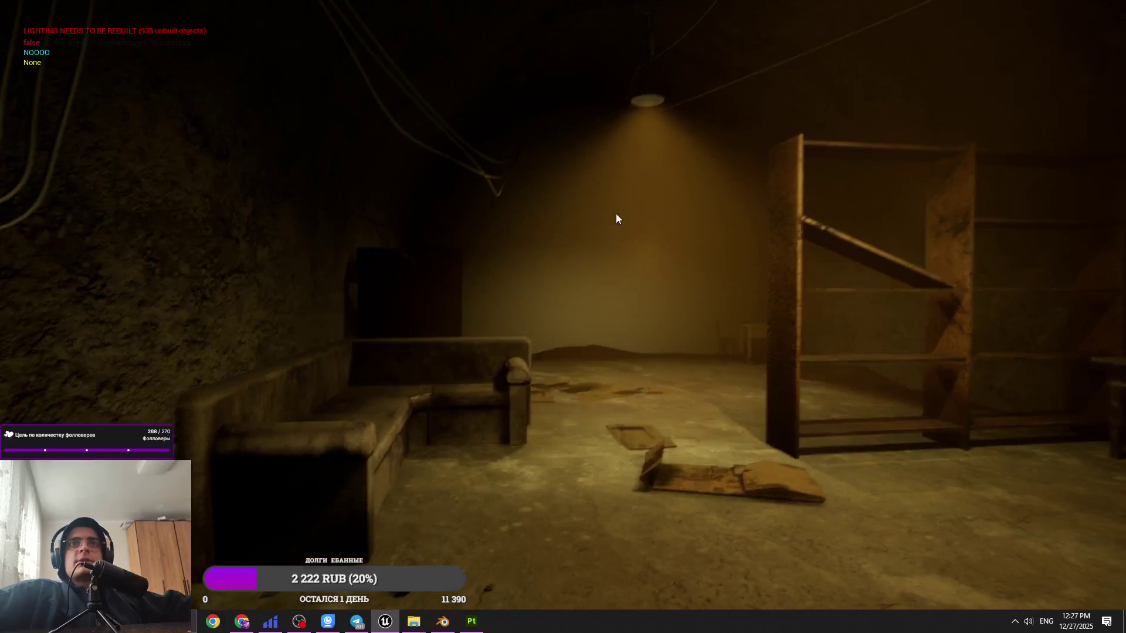
{"action": "key", "text": "Escape"}
{"action": "key", "text": "F11"}
{"action": "mouse_move", "coordinate": [541, 223]}
{"action": "right_mouse_down"}
{"action": "mouse_move", "coordinate": [563, 222]}
{"action": "mouse_move", "coordinate": [521, 208]}
{"action": "mouse_move", "coordinate": [555, 199]}
{"action": "right_mouse_up"}
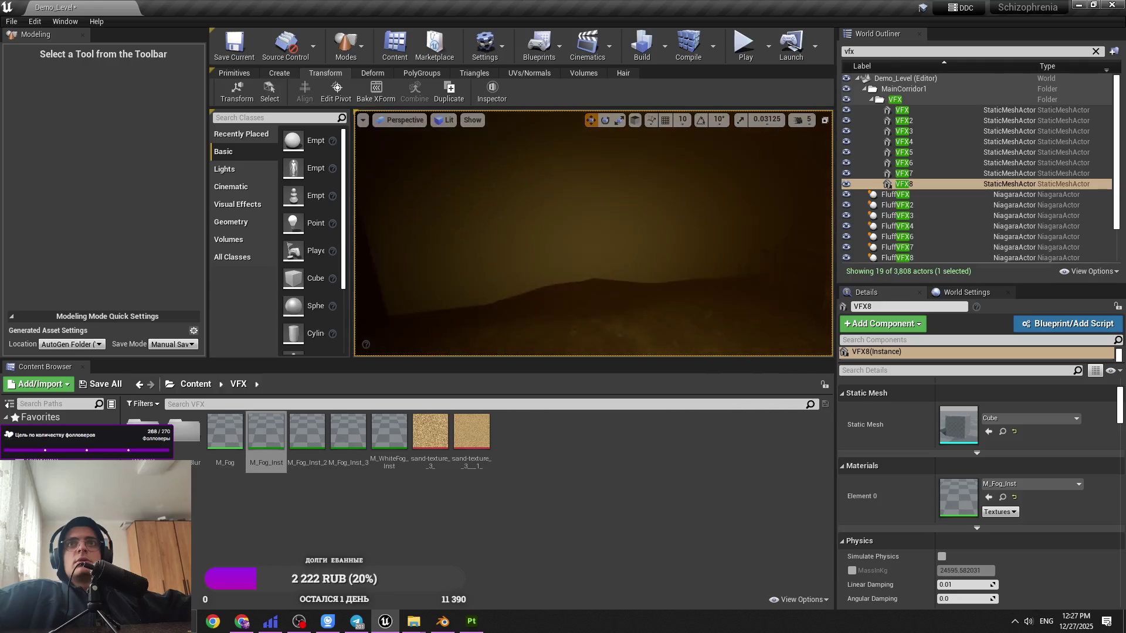
Step: Delete a wall cube, then undo the deletion and deselect the restored wall
{"action": "left_click", "coordinate": [555, 200]}
{"action": "scroll", "coordinate": [555, 200], "scroll_direction": "down", "scroll_amount": 3}
{"action": "key", "text": "Delete"}
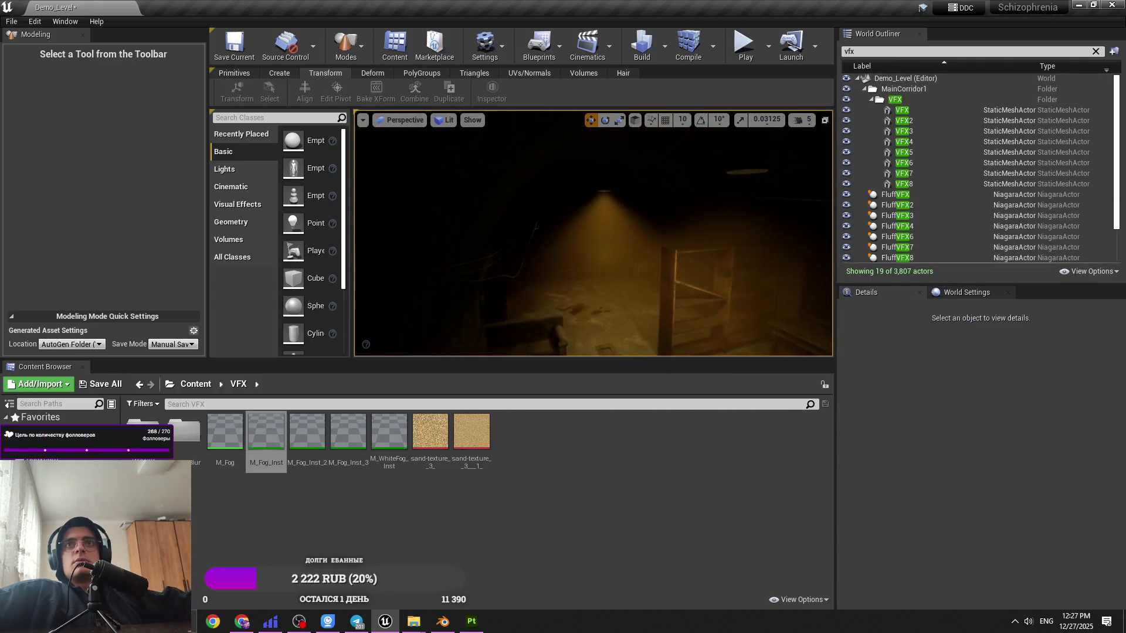
{"action": "right_click_drag", "start_coordinate": [555, 200], "coordinate": [651, 226]}
{"action": "key", "text": "ctrl+z"}
{"action": "key", "text": "Escape"}
Step: Go back to the Content folder and save all changes, including the Demo_Level map
{"action": "left_click", "coordinate": [197, 384]}
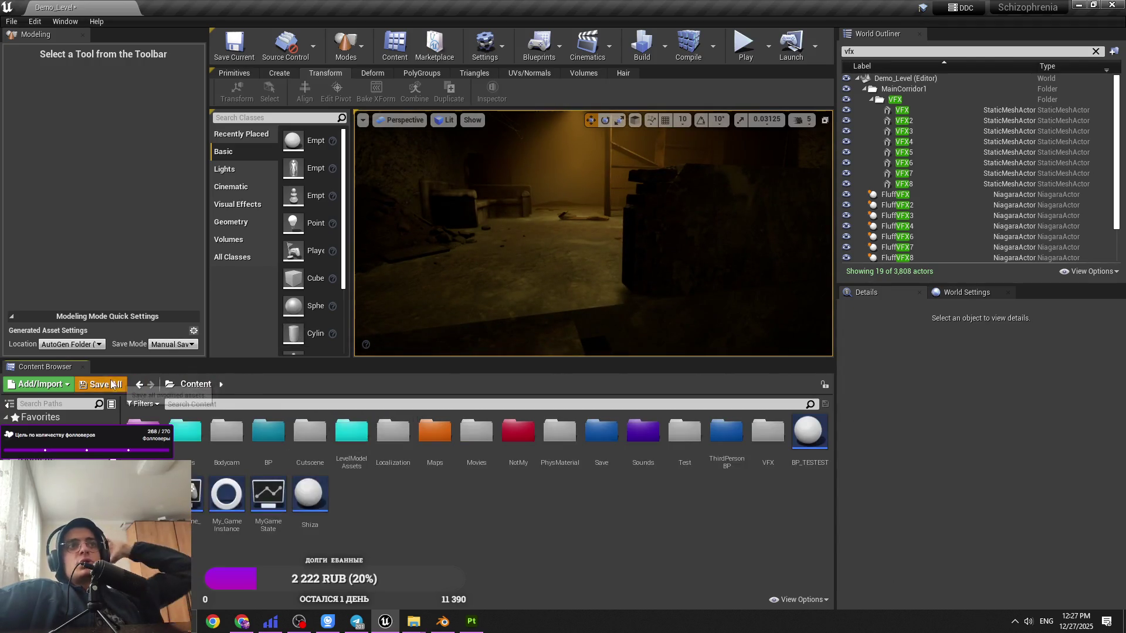
{"action": "left_click", "coordinate": [100, 384]}
{"action": "left_click", "coordinate": [668, 418]}
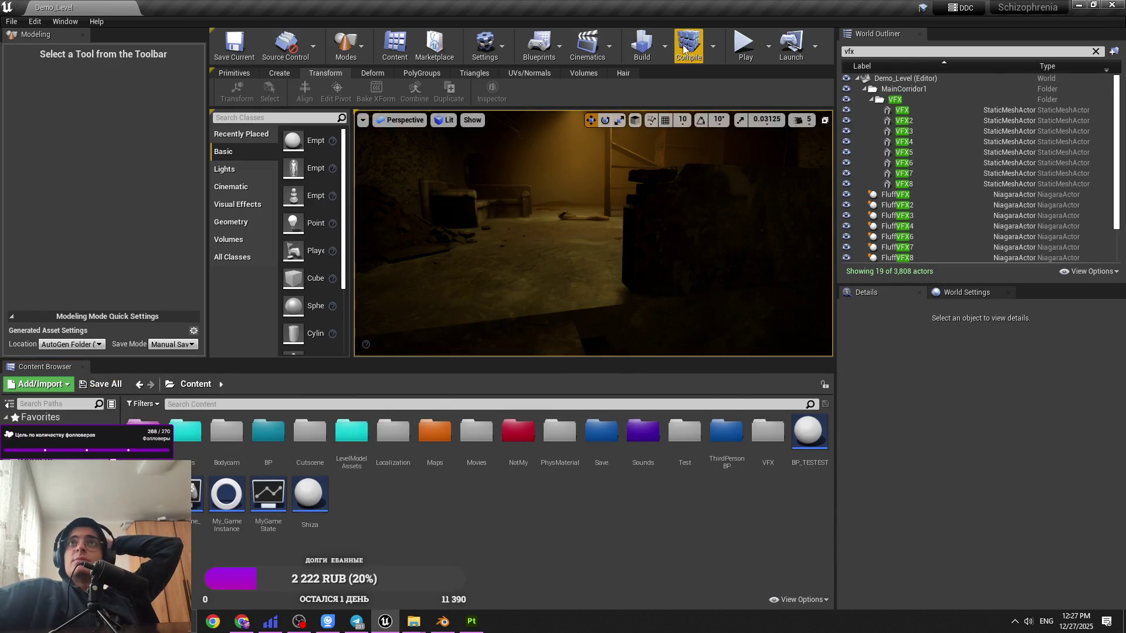
Step: Select the VFX8 fog actor from another corridor view and bring up the Build options
{"action": "right_click_drag", "start_coordinate": [581, 176], "coordinate": [581, 176]}
{"action": "left_click", "coordinate": [584, 168]}
{"action": "left_click_drag", "start_coordinate": [600, 228], "coordinate": [600, 228]}
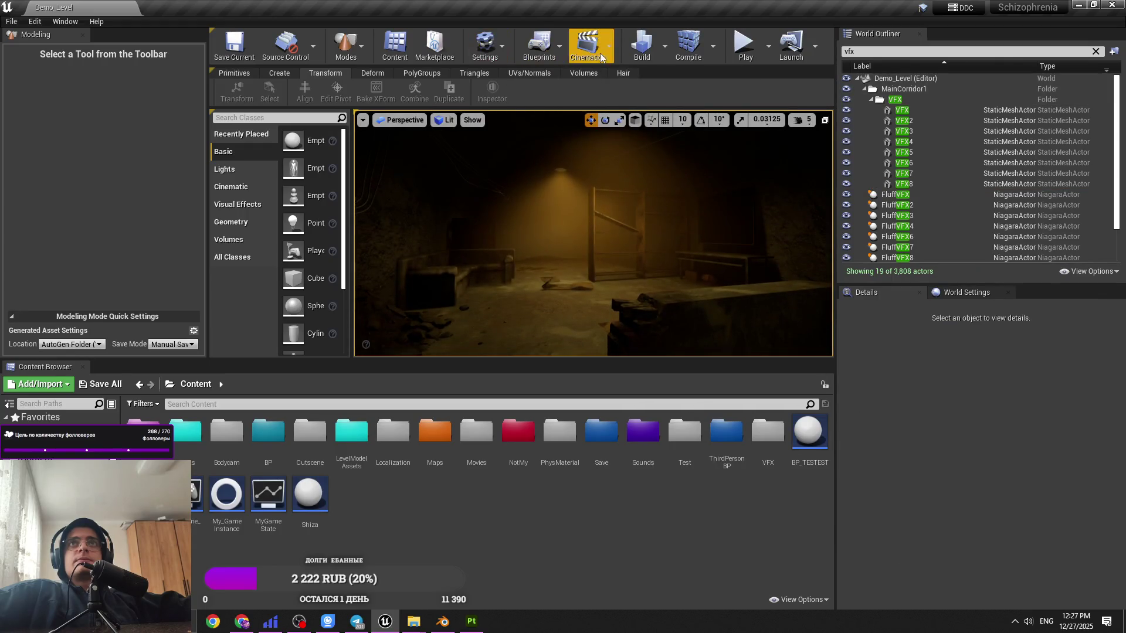
{"action": "left_click", "coordinate": [664, 46]}
Step: Look over the Build menu's Lighting Quality and Lighting Info, closing it without building
{"action": "mouse_move", "coordinate": [698, 92]}
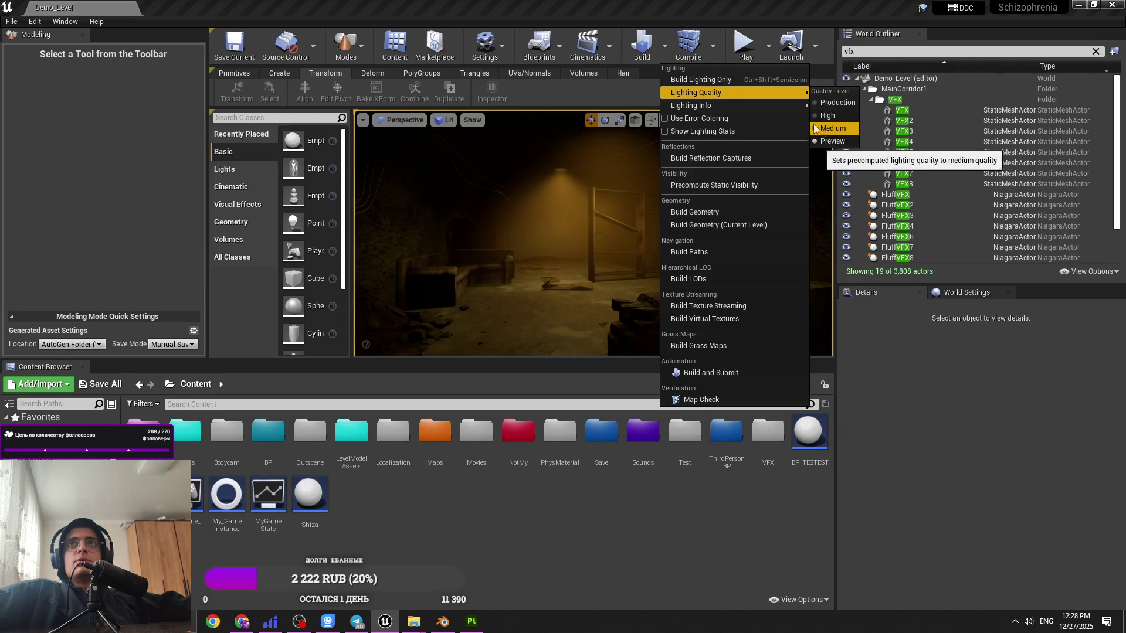
{"action": "mouse_move", "coordinate": [776, 104]}
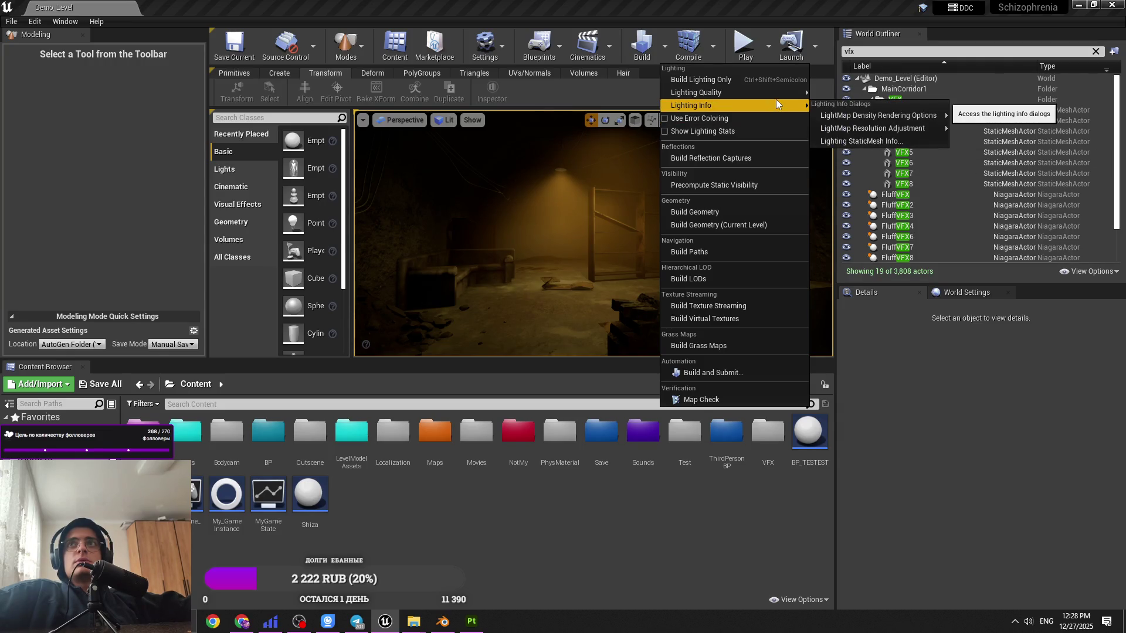
{"action": "left_click", "coordinate": [648, 5]}
{"action": "mouse_move", "coordinate": [586, 235]}
{"action": "right_mouse_down"}
{"action": "mouse_move", "coordinate": [598, 221]}
{"action": "mouse_move", "coordinate": [562, 237]}
{"action": "mouse_move", "coordinate": [574, 235]}
{"action": "mouse_move", "coordinate": [551, 229]}
{"action": "mouse_move", "coordinate": [586, 234]}
{"action": "mouse_move", "coordinate": [580, 246]}
{"action": "mouse_move", "coordinate": [548, 230]}
{"action": "right_mouse_up"}
Step: Switch the viewport shading from Lit to Unlit and deselect the wall
{"action": "left_click", "coordinate": [410, 235]}
{"action": "left_click", "coordinate": [443, 119]}
{"action": "left_click", "coordinate": [463, 151]}
{"action": "key", "text": "Escape"}
{"action": "left_click", "coordinate": [449, 120]}
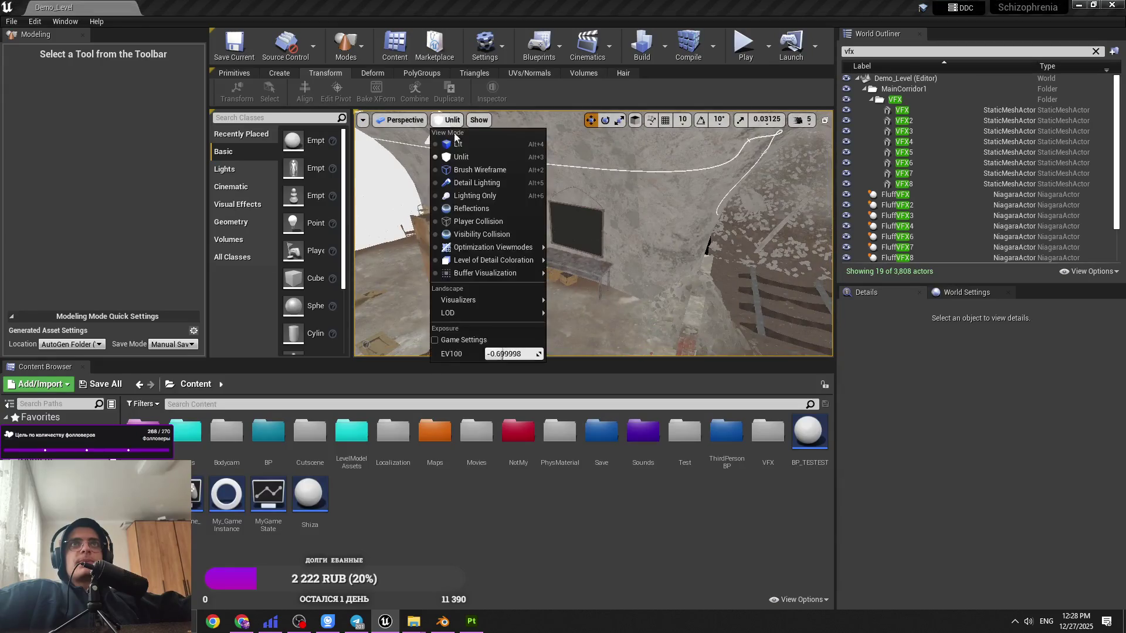
Step: Switch the viewport back to Lit shading and fly the camera toward the dark tunnel
{"action": "left_click", "coordinate": [456, 143]}
{"action": "right_click_drag", "start_coordinate": [503, 171], "coordinate": [487, 171]}
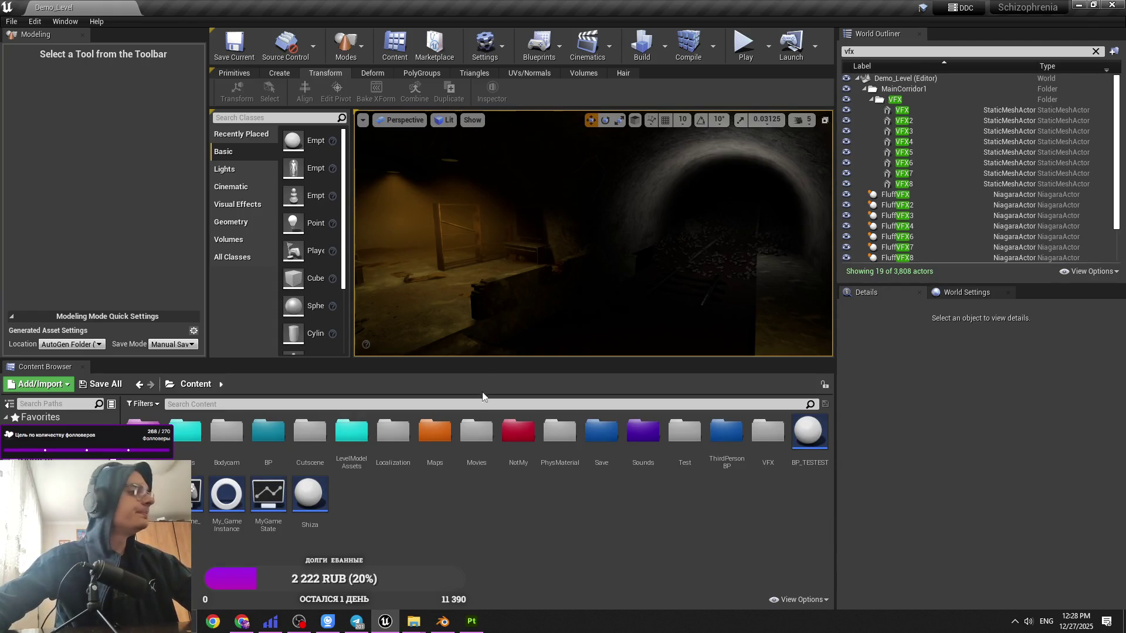
Step: Browse the BP and Inventory folders, then return to the top-level Content folder
{"action": "left_click_drag", "start_coordinate": [463, 214], "coordinate": [469, 188]}
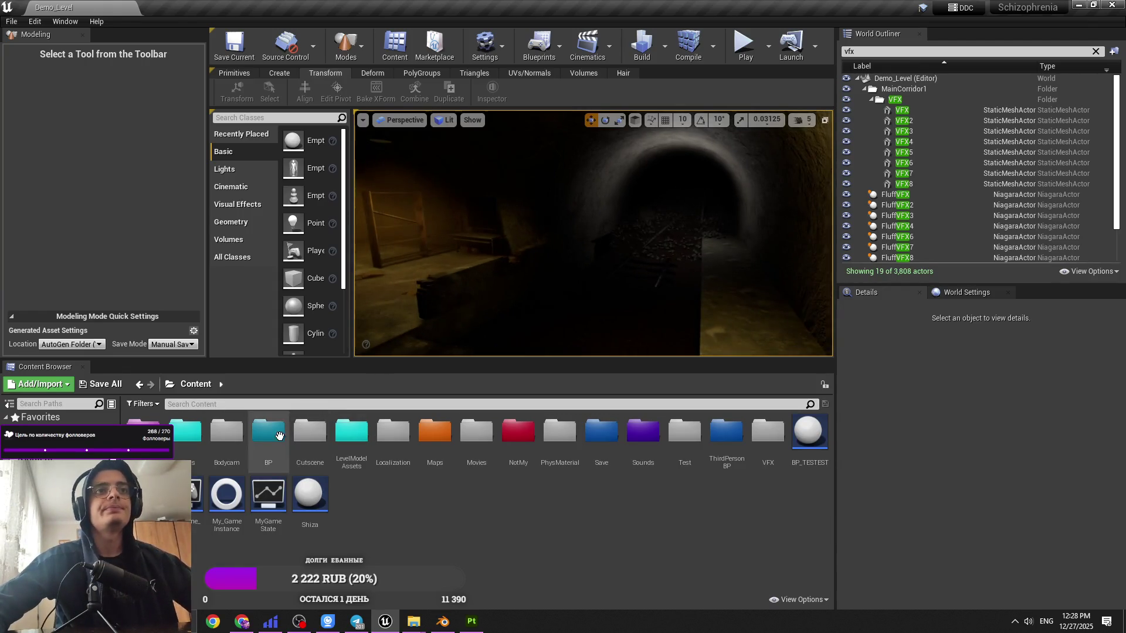
{"action": "double_click", "coordinate": [268, 434]}
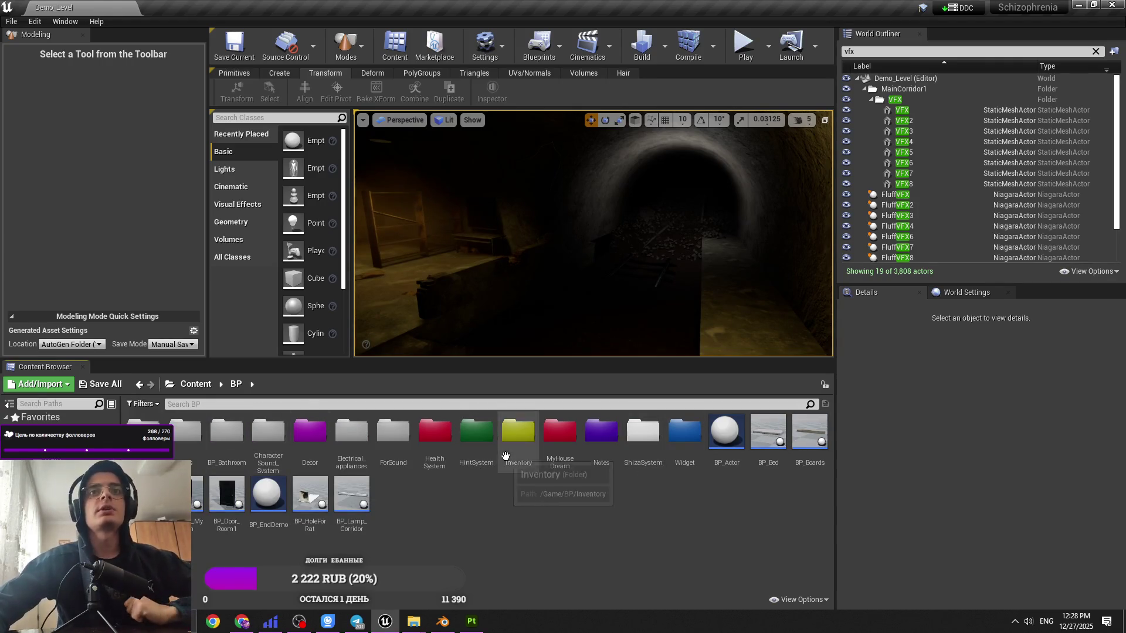
{"action": "double_click", "coordinate": [518, 434]}
{"action": "left_click", "coordinate": [221, 387]}
{"action": "left_click", "coordinate": [195, 384]}
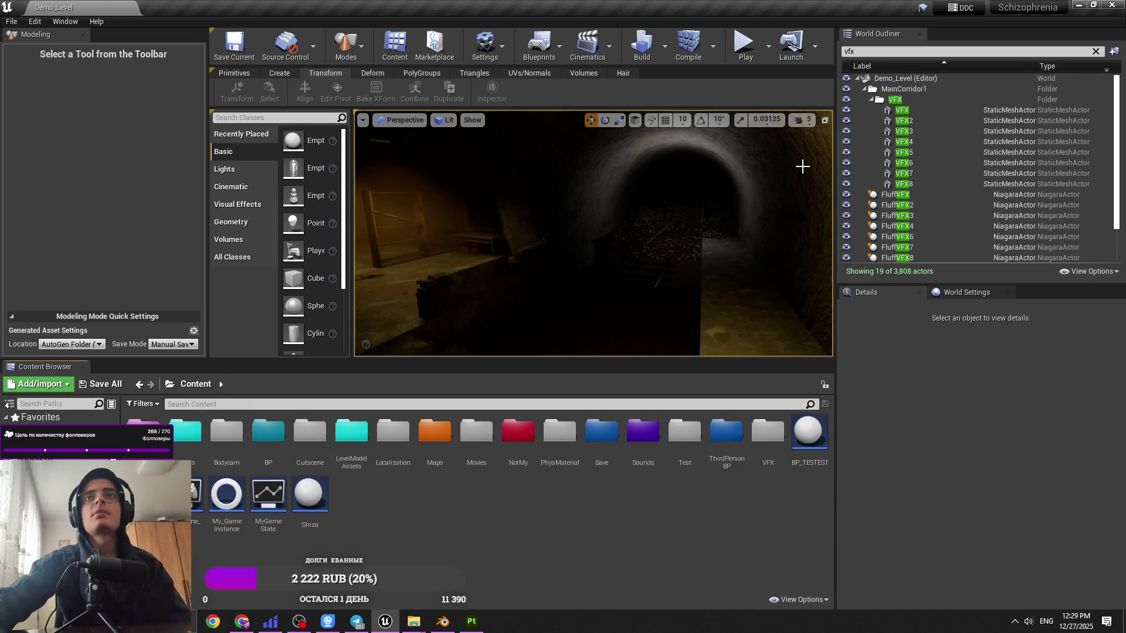
{"action": "double_click", "coordinate": [267, 433]}
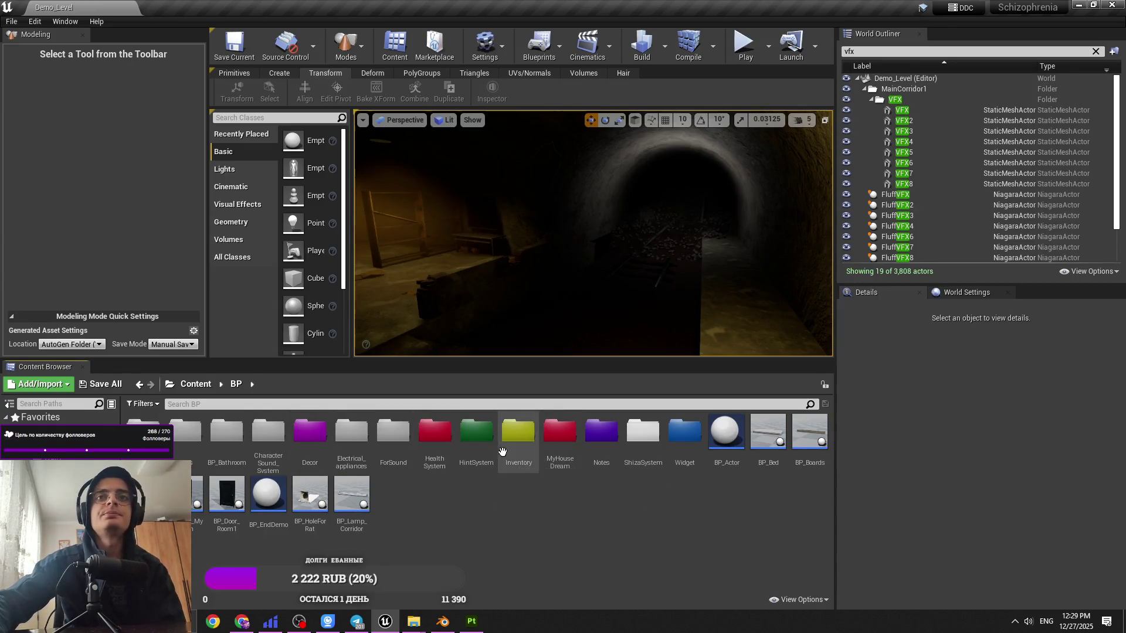
{"action": "key", "text": "alt+Left"}
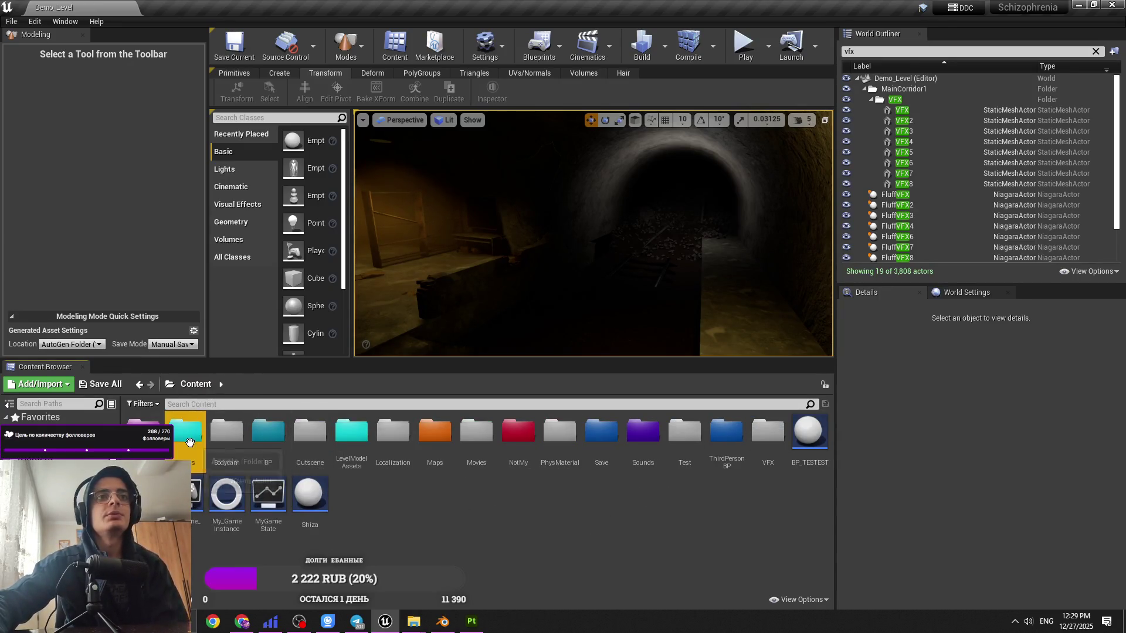
Step: Navigate Assets > MainLVL > TrainStation > Location2 > Wall_Wires_and_Other
{"action": "double_click", "coordinate": [189, 442]}
{"action": "double_click", "coordinate": [142, 434]}
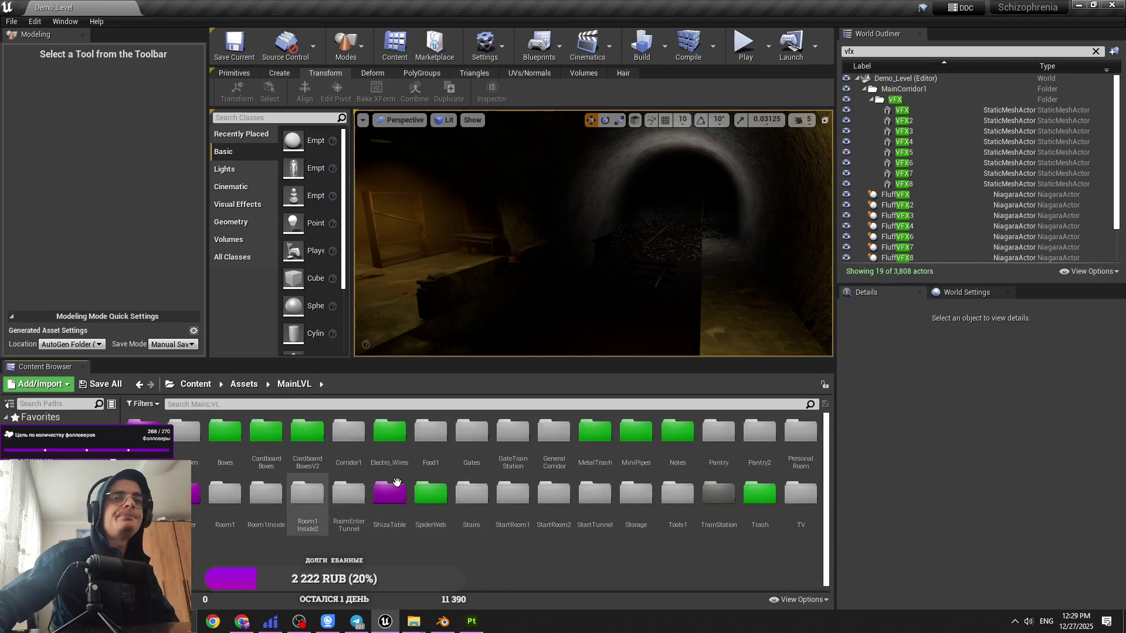
{"action": "double_click", "coordinate": [714, 519]}
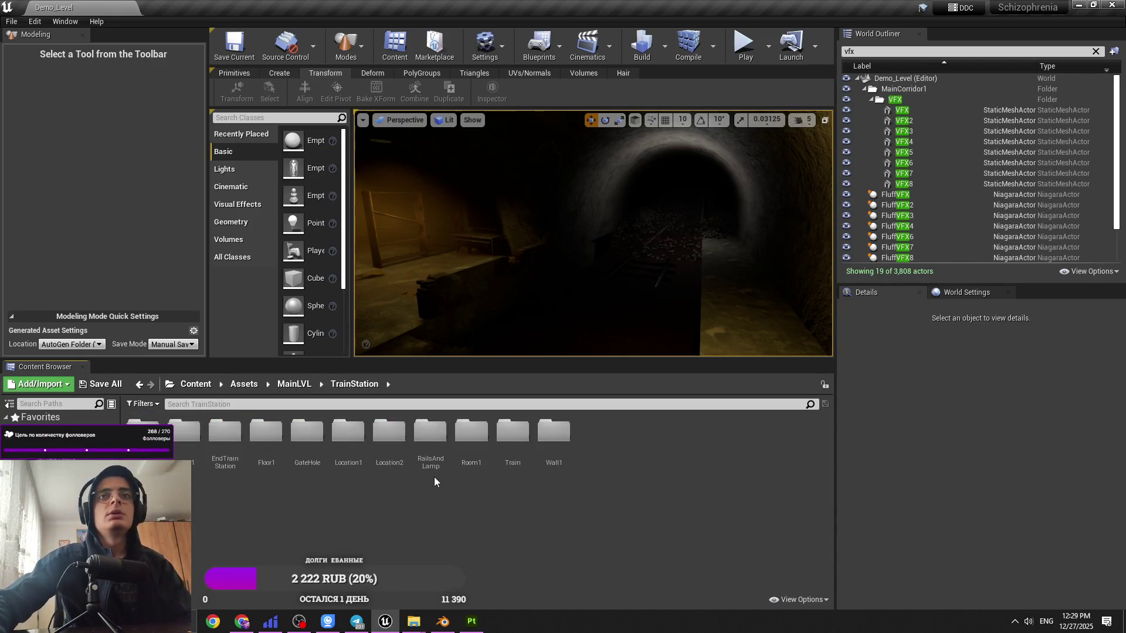
{"action": "double_click", "coordinate": [386, 459]}
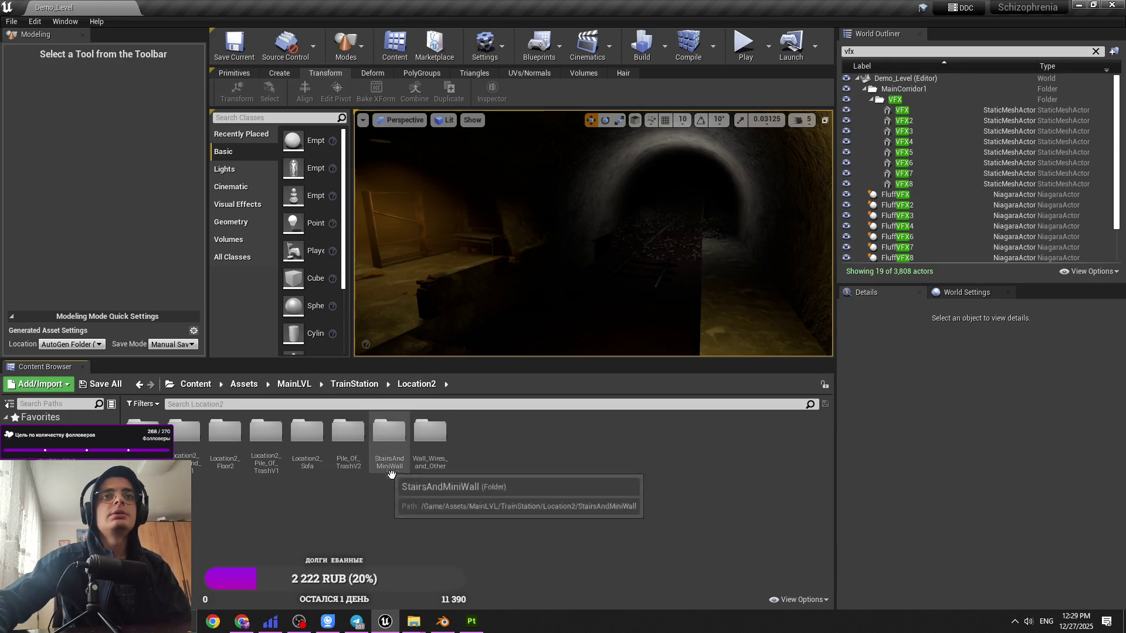
{"action": "double_click", "coordinate": [431, 463]}
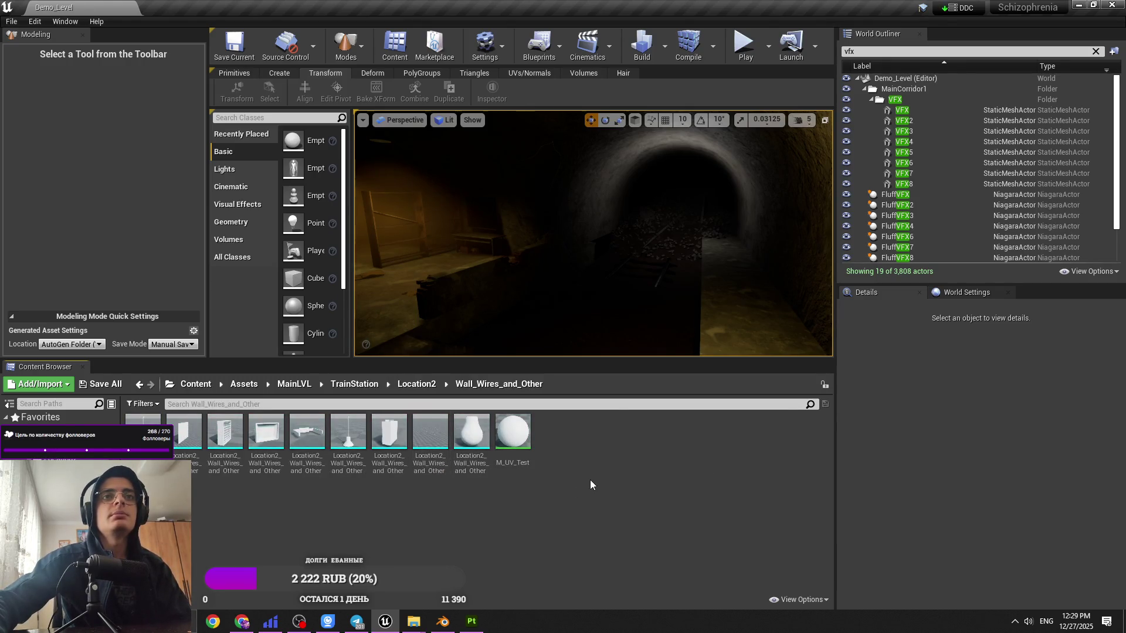
Step: Create a Blueprint Class in this folder named BP_LampWall_Location2
{"action": "right_click", "coordinate": [591, 484]}
{"action": "left_click", "coordinate": [632, 197]}
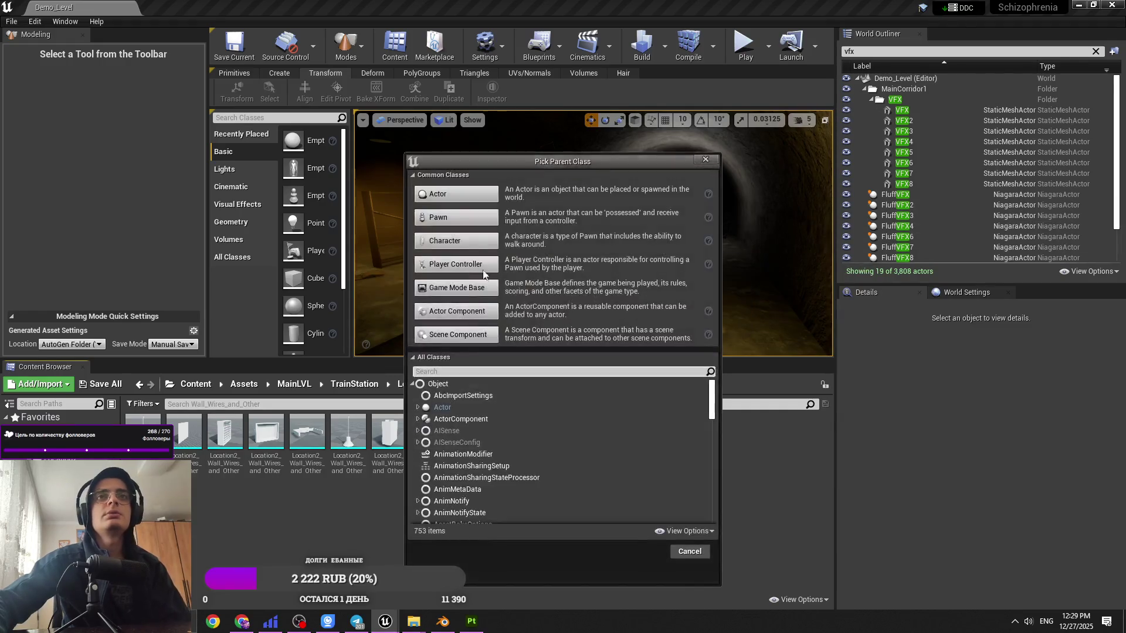
{"action": "left_click", "coordinate": [456, 194]}
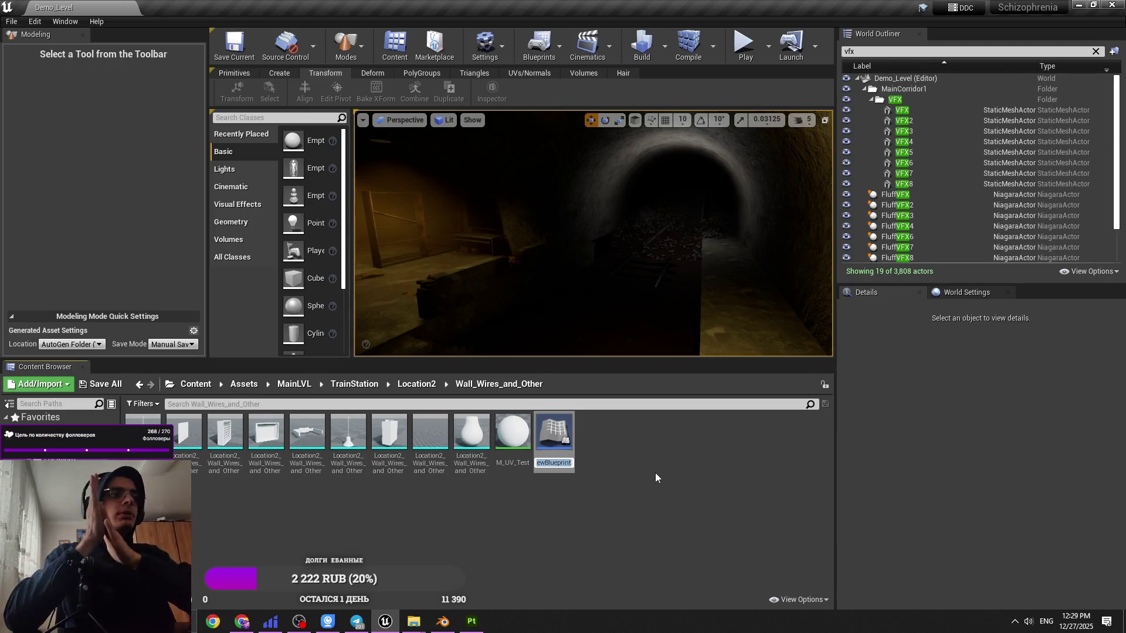
{"action": "type", "text": "BP_"}
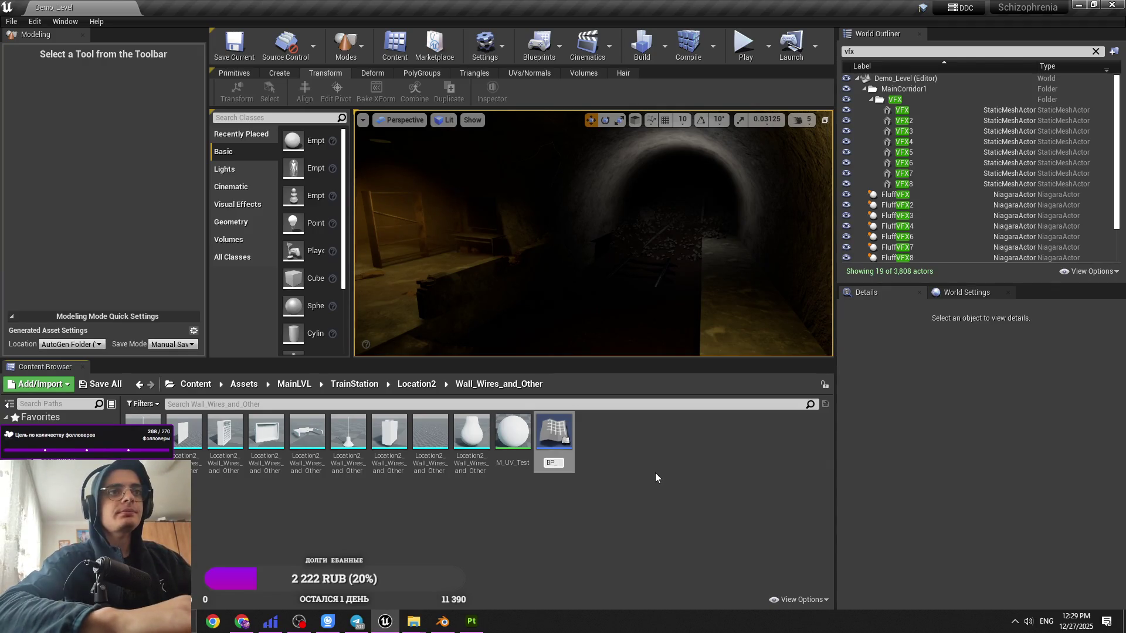
{"action": "type", "text": "Lam"}
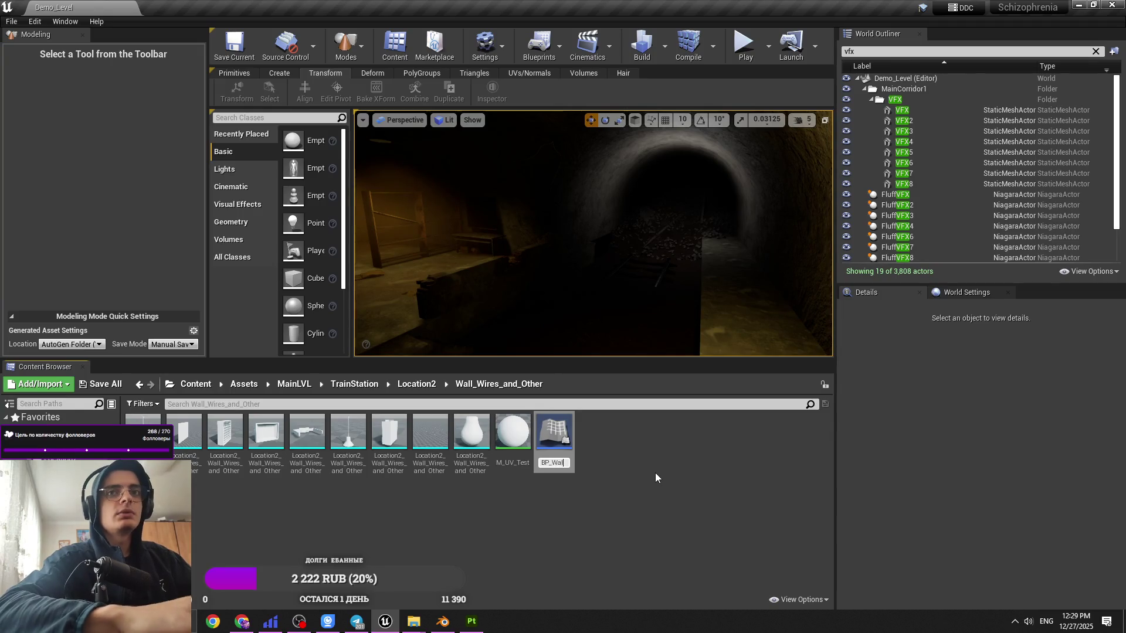
{"action": "type", "text": "pWa"}
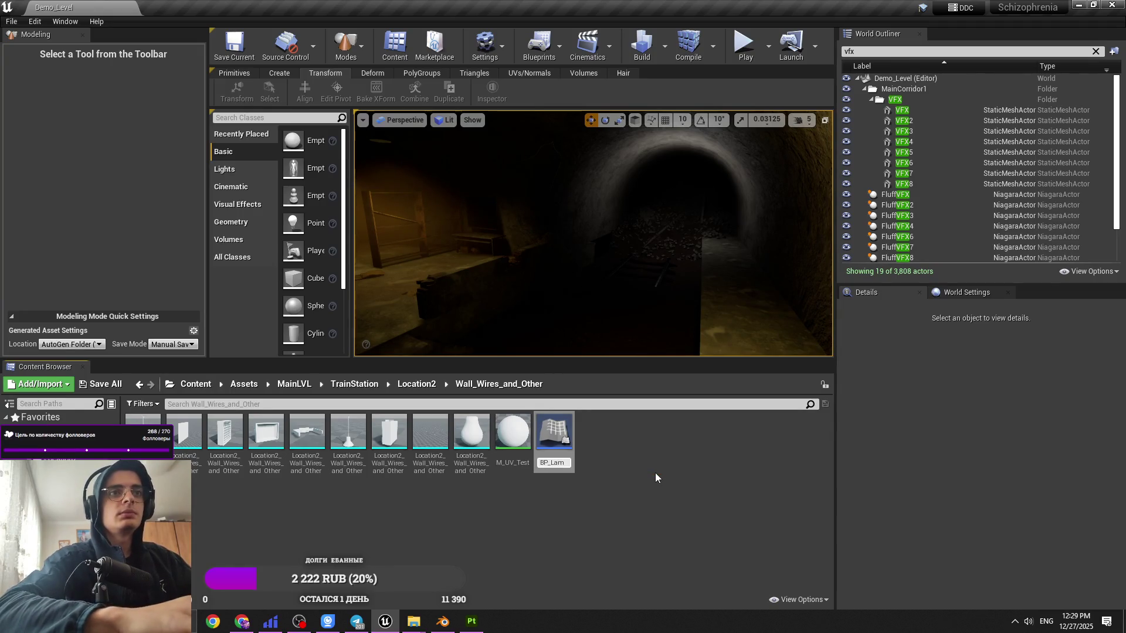
{"action": "type", "text": "ll_"}
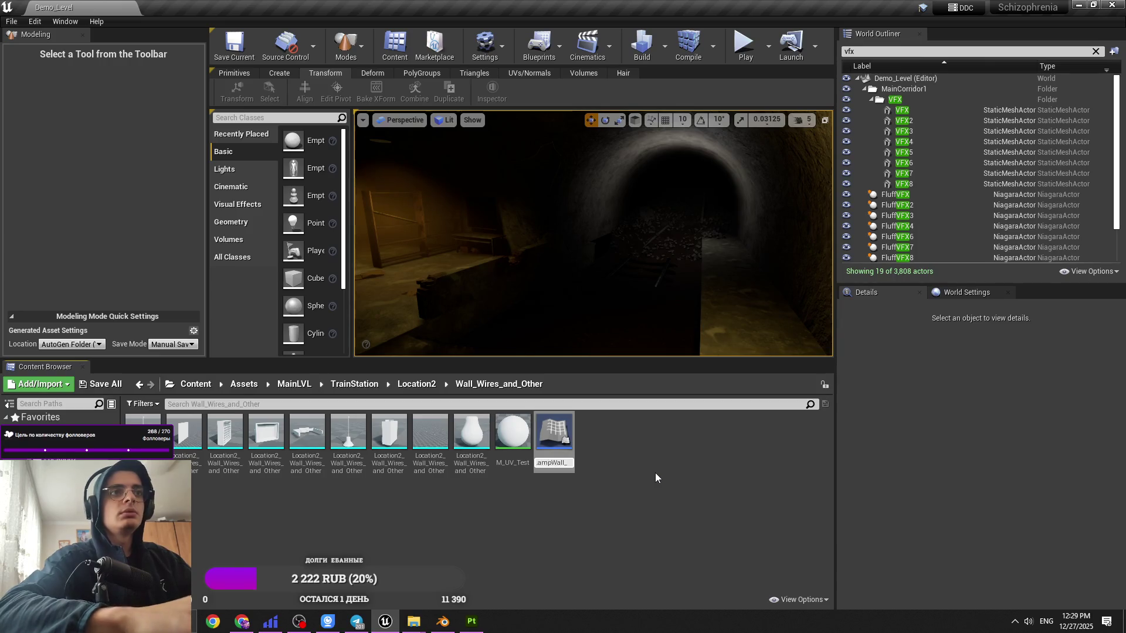
{"action": "type", "text": "Location2"}
{"action": "key", "text": "Return"}
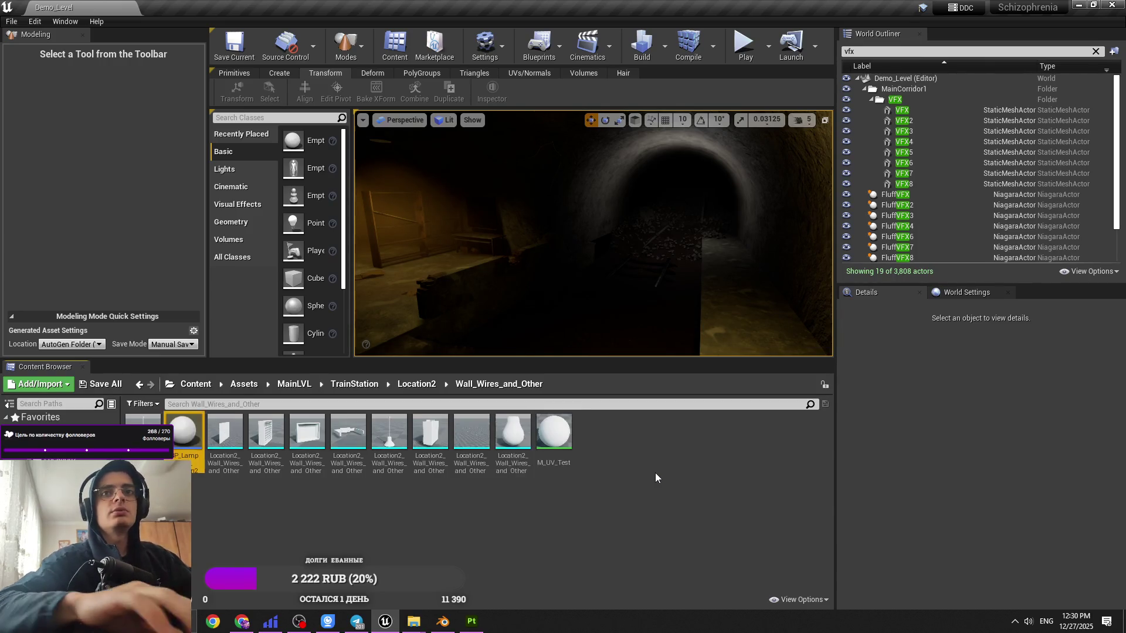
Step: Drag a wall piece into the level and try its Edit Pivot mode
{"action": "right_click_drag", "start_coordinate": [563, 258], "coordinate": [530, 323]}
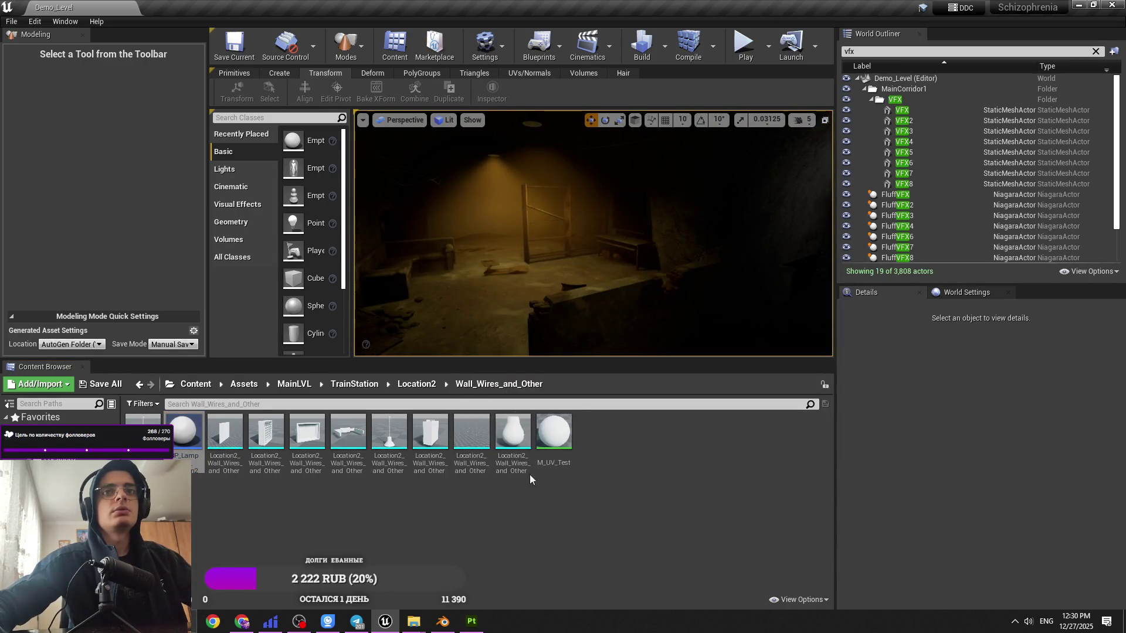
{"action": "mouse_move", "coordinate": [535, 467]}
{"action": "left_click_drag", "start_coordinate": [307, 434], "coordinate": [451, 299]}
{"action": "left_click", "coordinate": [339, 97]}
{"action": "left_click", "coordinate": [60, 207]}
{"action": "left_click", "coordinate": [223, 94]}
{"action": "scroll", "coordinate": [424, 296], "scroll_direction": "down", "scroll_amount": 5}
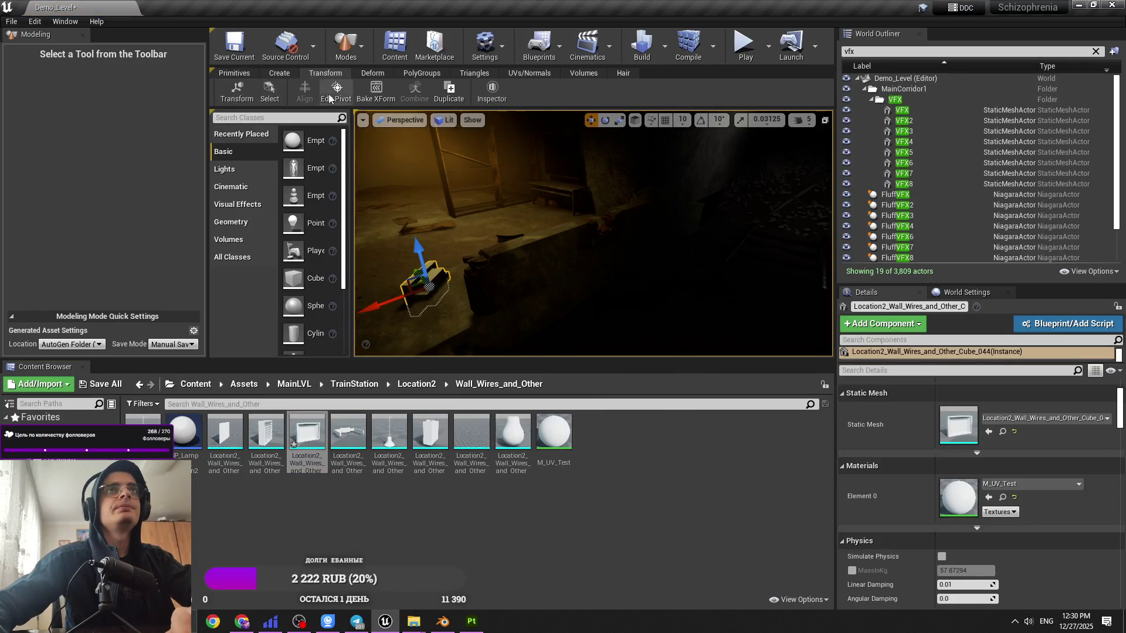
Step: Move the wall piece's pivot to its left side, then delete the piece
{"action": "left_click", "coordinate": [336, 94]}
{"action": "left_click", "coordinate": [135, 208]}
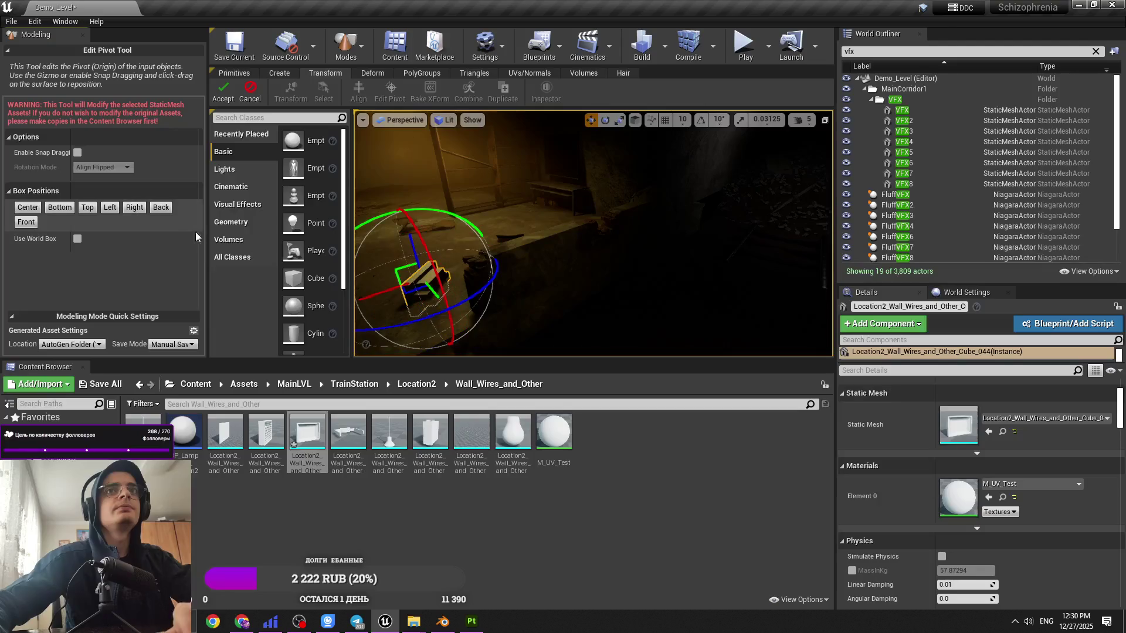
{"action": "key", "text": "f"}
{"action": "scroll", "coordinate": [592, 235], "scroll_direction": "down", "scroll_amount": 5}
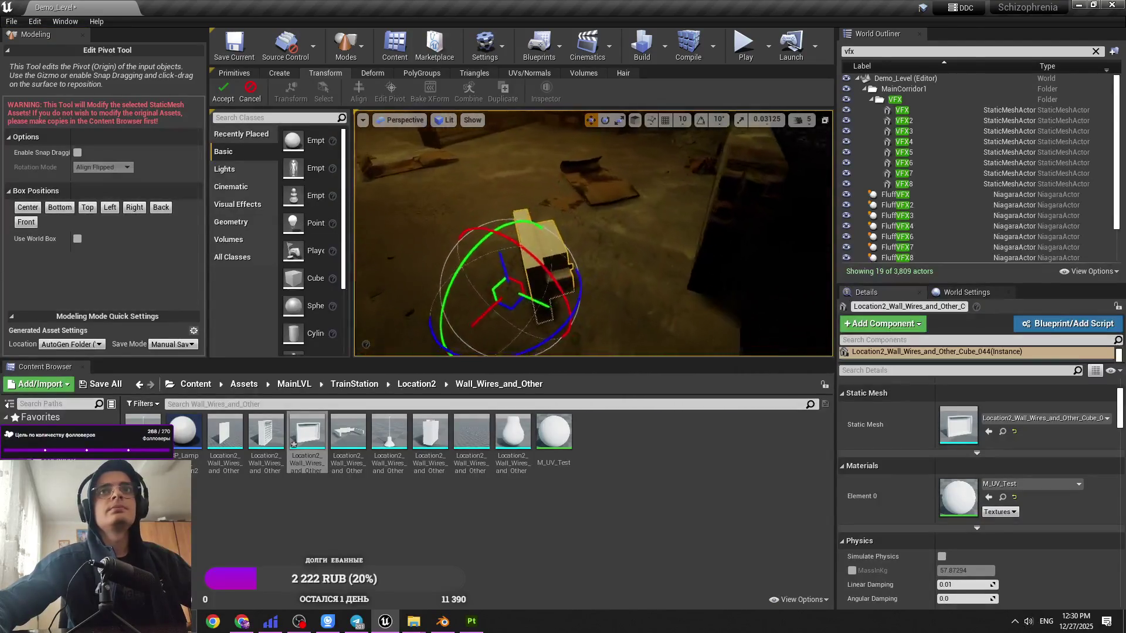
{"action": "scroll", "coordinate": [592, 235], "scroll_direction": "up", "scroll_amount": 5}
{"action": "left_click", "coordinate": [110, 209]}
{"action": "left_click", "coordinate": [222, 94]}
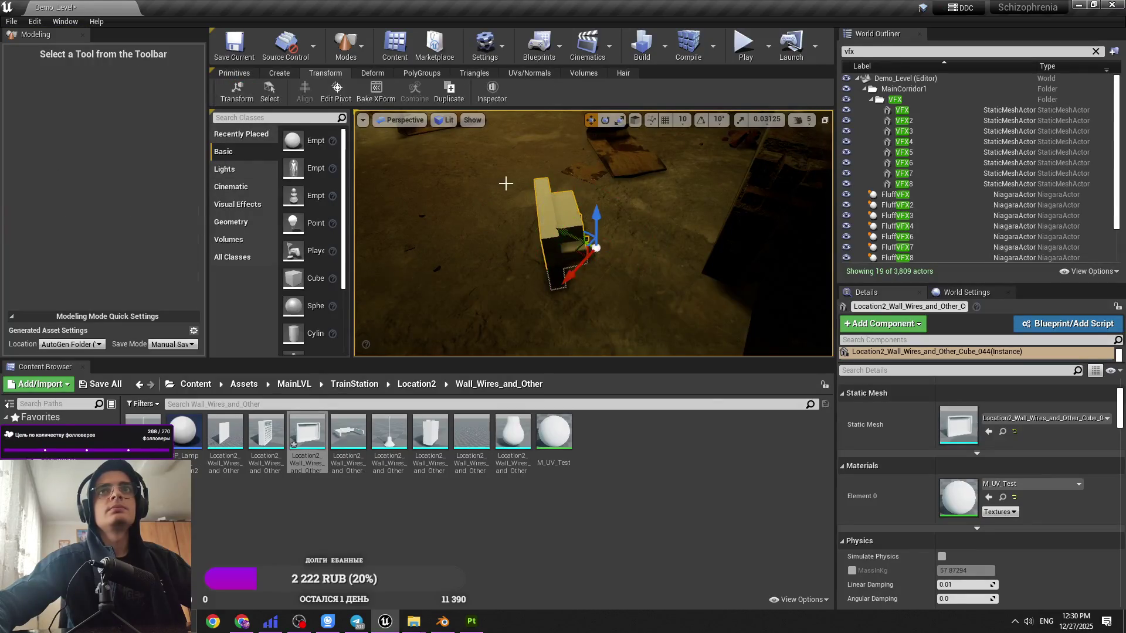
{"action": "key", "text": "e"}
{"action": "scroll", "coordinate": [535, 211], "scroll_direction": "down", "scroll_amount": 8}
{"action": "key", "text": "w"}
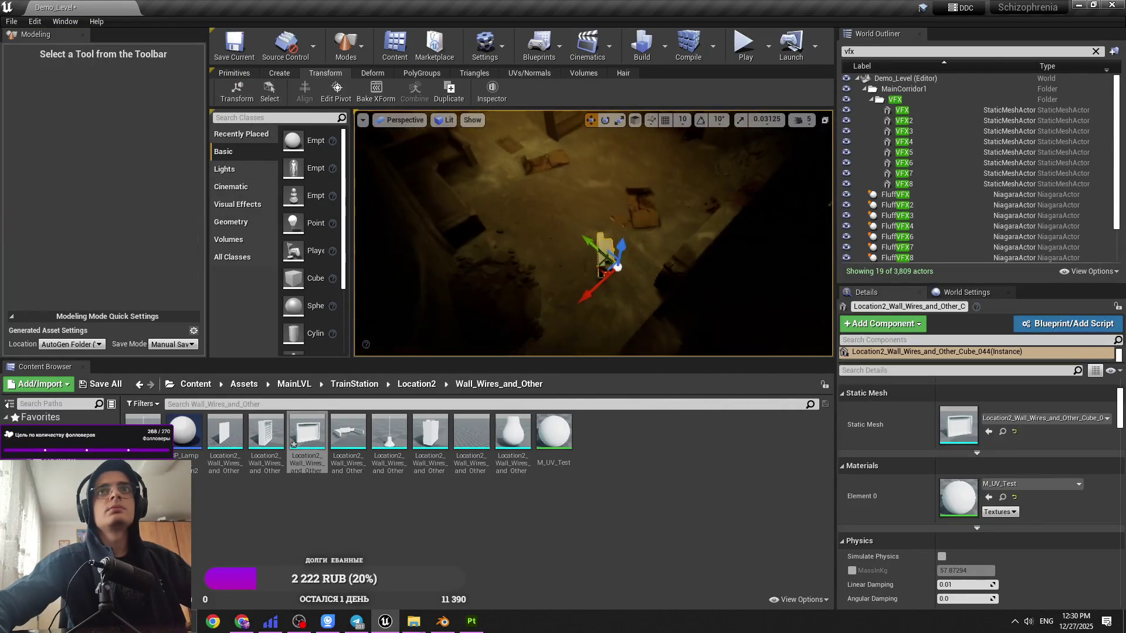
{"action": "key", "text": "Delete"}
{"action": "right_click_drag", "start_coordinate": [591, 236], "coordinate": [572, 243]}
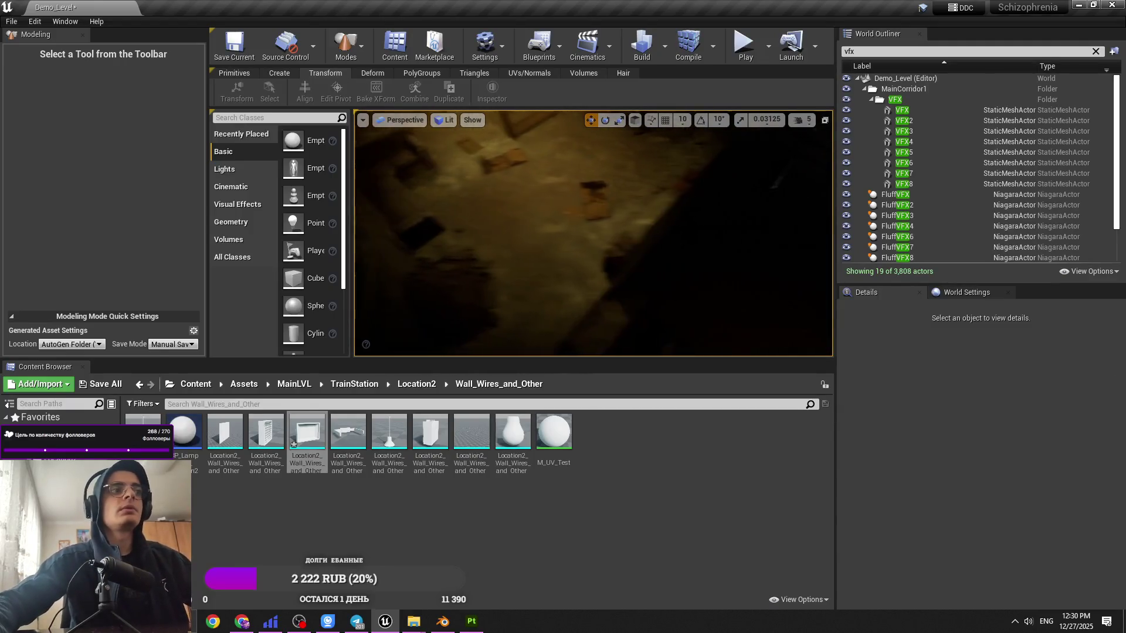
Step: Open BP_LampWall_Location2, then place Cube_044 in the level with X scale 0.5
{"action": "double_click", "coordinate": [196, 437]}
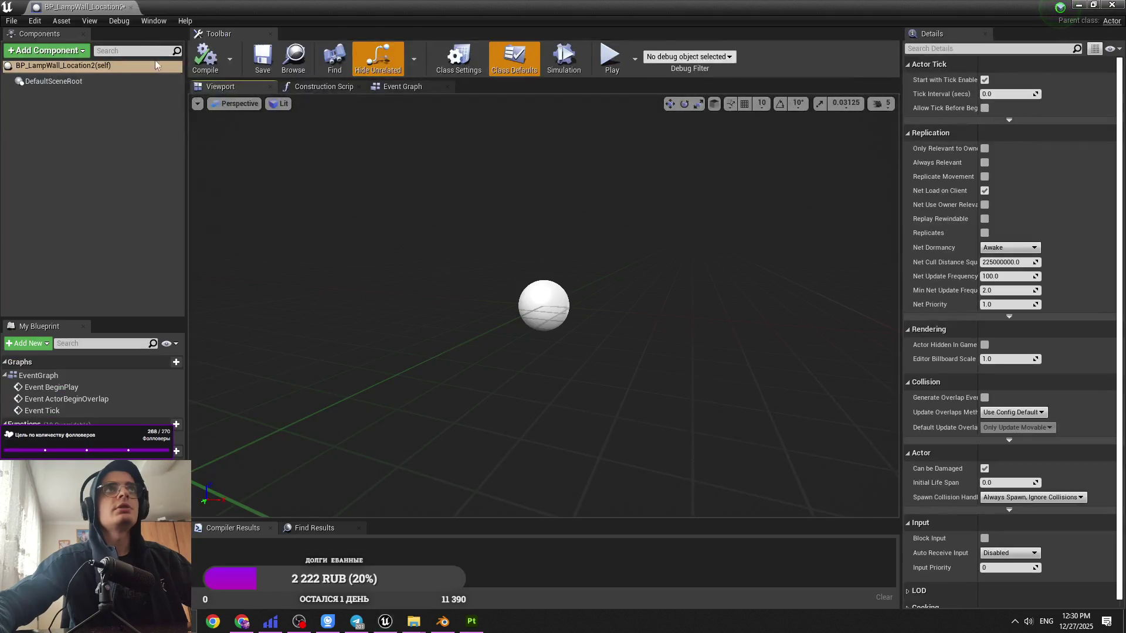
{"action": "left_click", "coordinate": [76, 7]}
{"action": "mouse_move", "coordinate": [307, 433]}
{"action": "left_mouse_down"}
{"action": "mouse_move", "coordinate": [533, 270]}
{"action": "mouse_move", "coordinate": [516, 243]}
{"action": "left_mouse_up"}
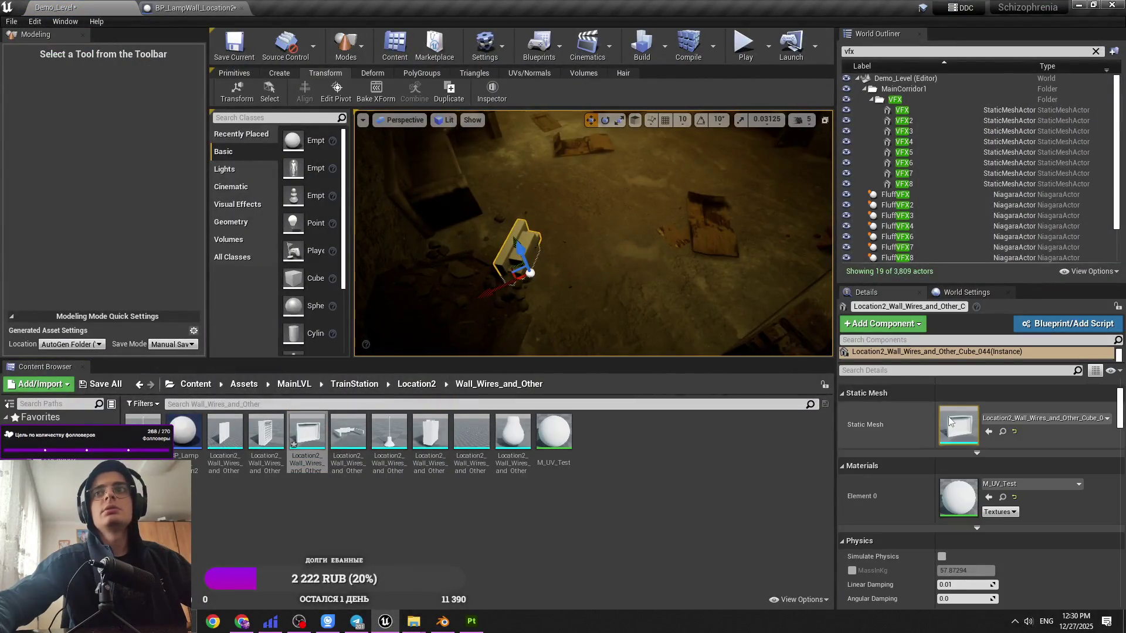
{"action": "left_click", "coordinate": [961, 430]}
{"action": "type", "text": "0.5"}
{"action": "key", "text": "Return"}
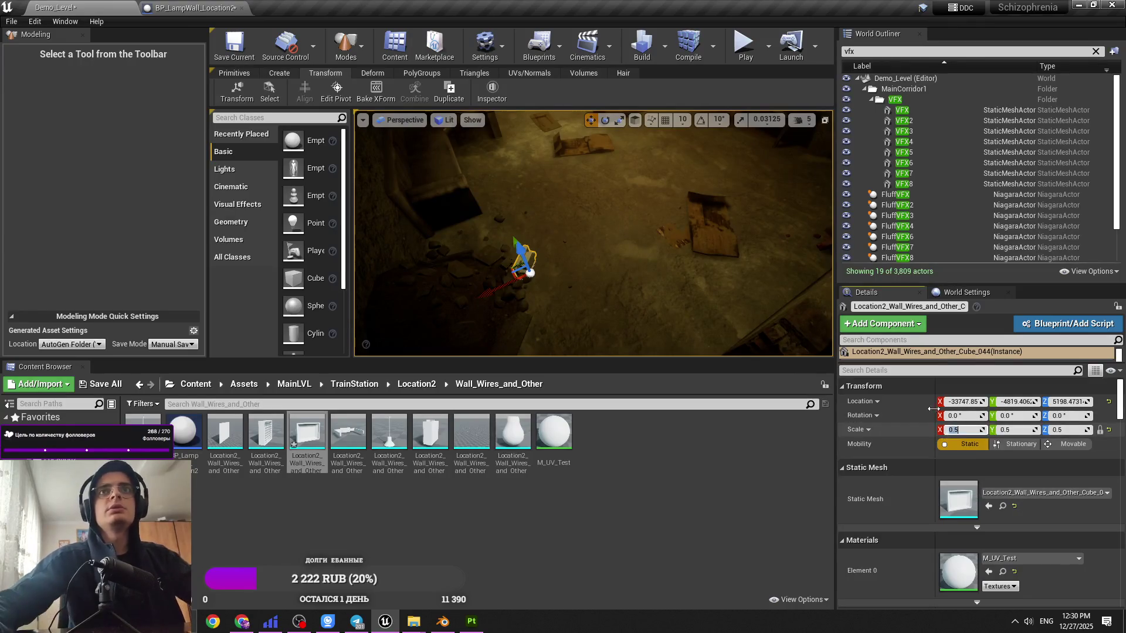
Step: Cancel the pivot edit, delete the half-scale wall piece, and switch to the lamp blueprint
{"action": "left_click", "coordinate": [336, 91]}
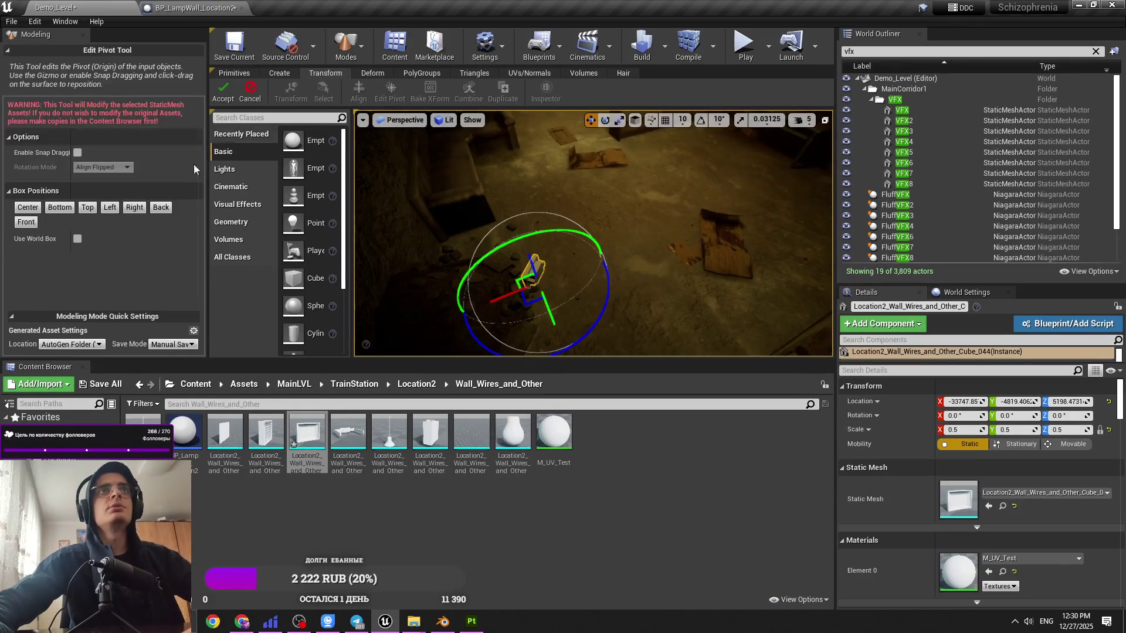
{"action": "left_click", "coordinate": [223, 93]}
{"action": "key", "text": "Delete"}
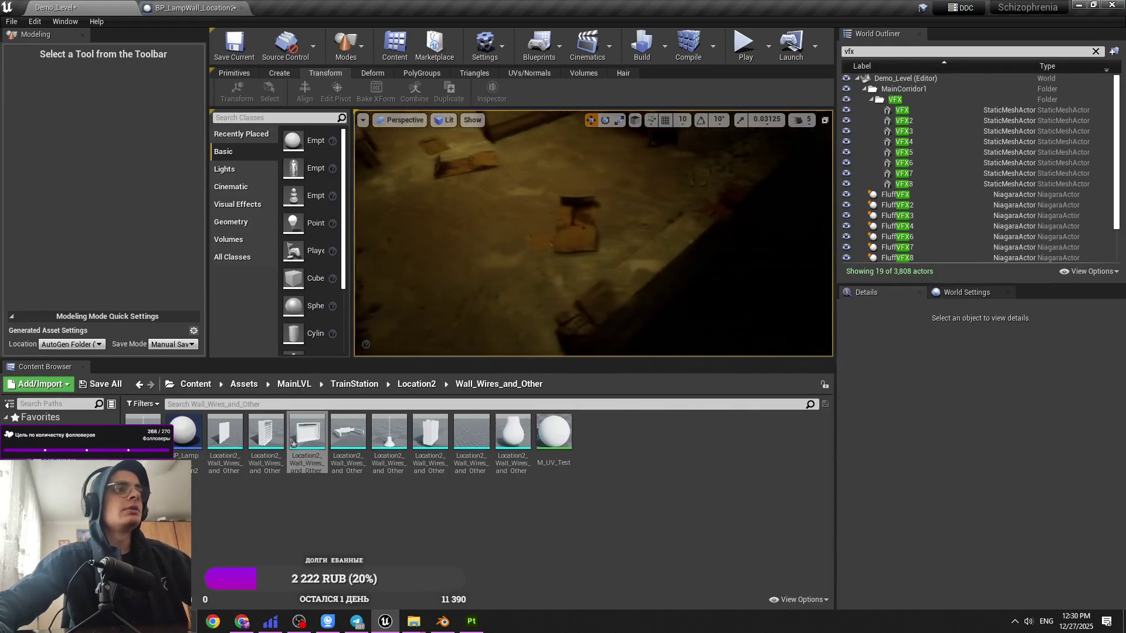
{"action": "scroll", "coordinate": [593, 233], "scroll_direction": "down", "scroll_amount": 3}
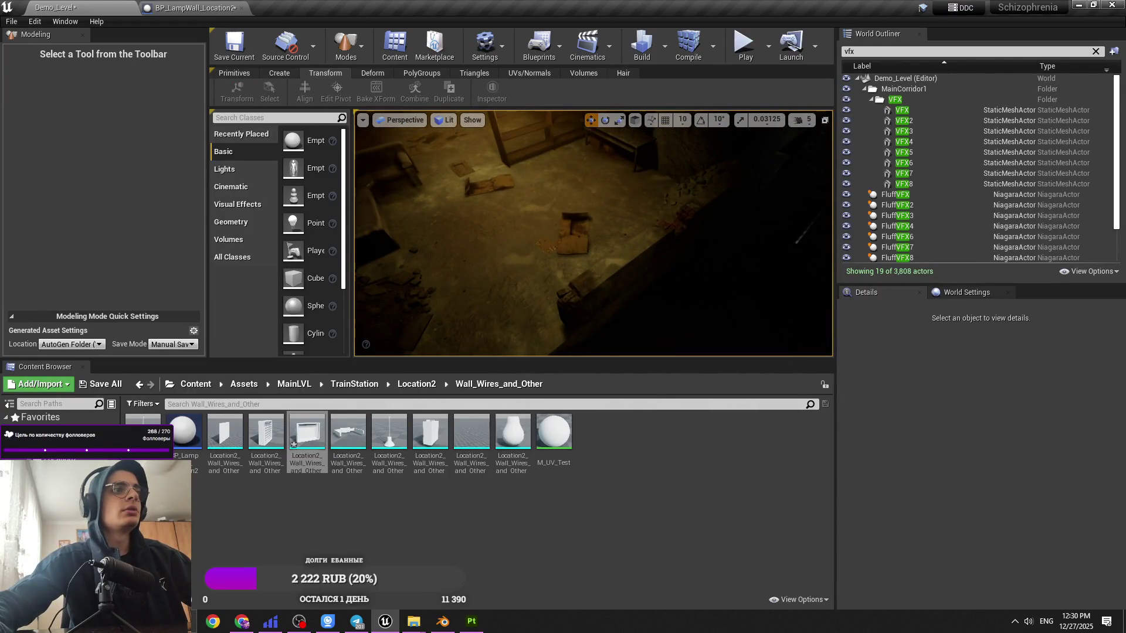
{"action": "right_click_drag", "start_coordinate": [543, 232], "coordinate": [574, 217]}
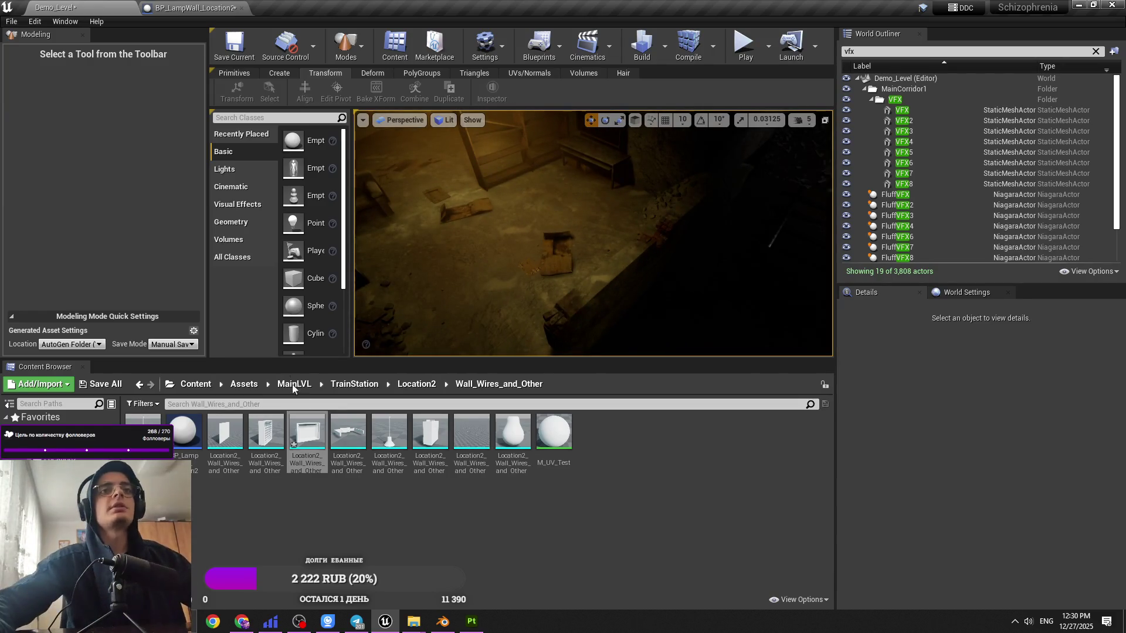
{"action": "left_click", "coordinate": [164, 8]}
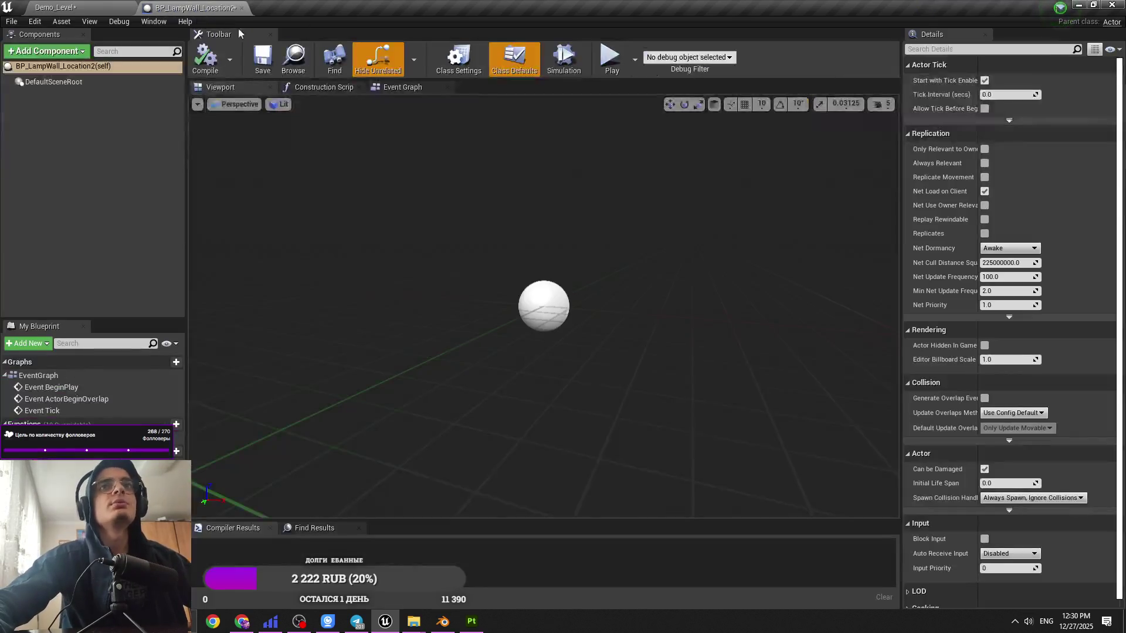
Step: Add Cube_044 as a Static Mesh component in the lamp blueprint and compile
{"action": "left_click", "coordinate": [81, 7]}
{"action": "left_click", "coordinate": [191, 8]}
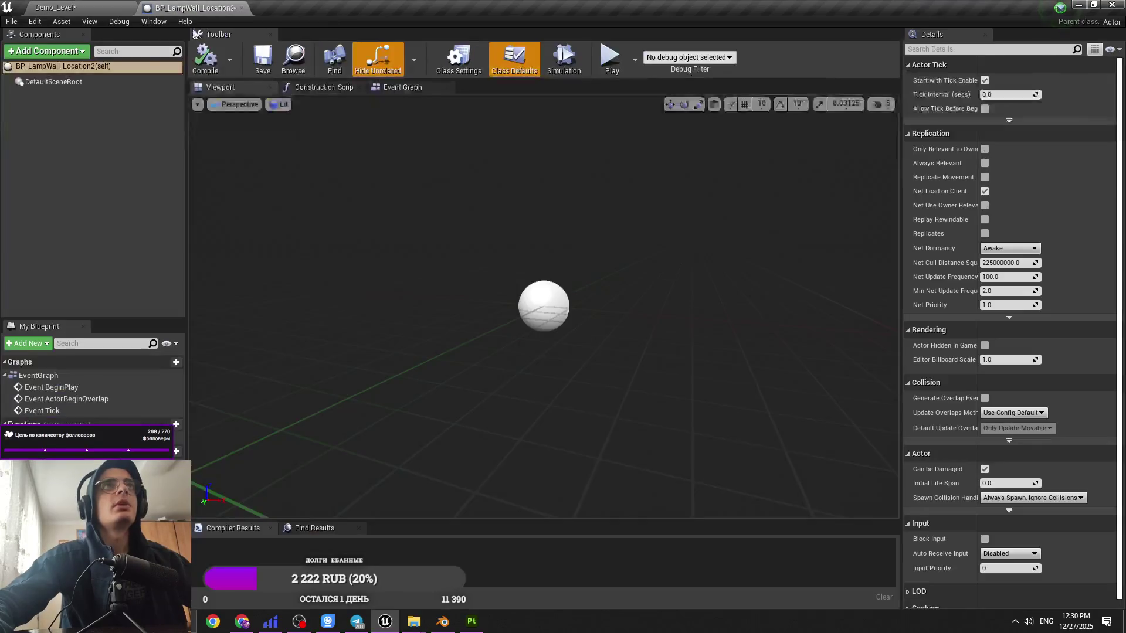
{"action": "left_click", "coordinate": [71, 50]}
{"action": "left_click", "coordinate": [70, 212]}
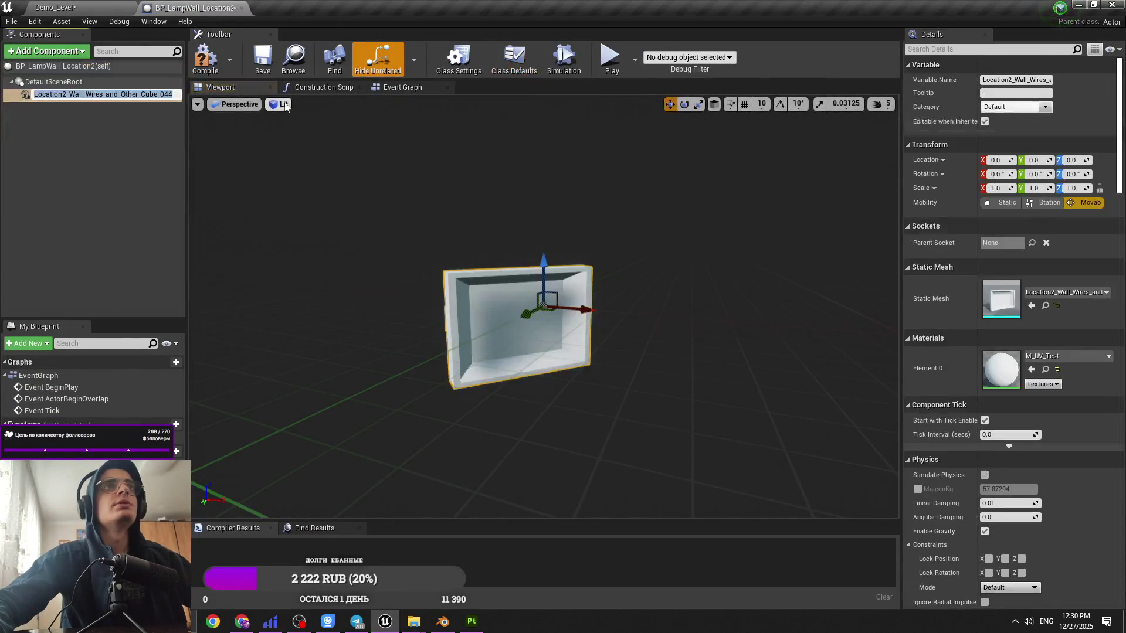
{"action": "left_click", "coordinate": [205, 58]}
Step: Place Cube_047 in the level and set its X scale to 0.5
{"action": "left_click", "coordinate": [83, 7]}
{"action": "mouse_move", "coordinate": [348, 431]}
{"action": "left_mouse_down"}
{"action": "mouse_move", "coordinate": [410, 246]}
{"action": "mouse_move", "coordinate": [495, 258]}
{"action": "left_mouse_up"}
{"action": "left_click", "coordinate": [336, 91]}
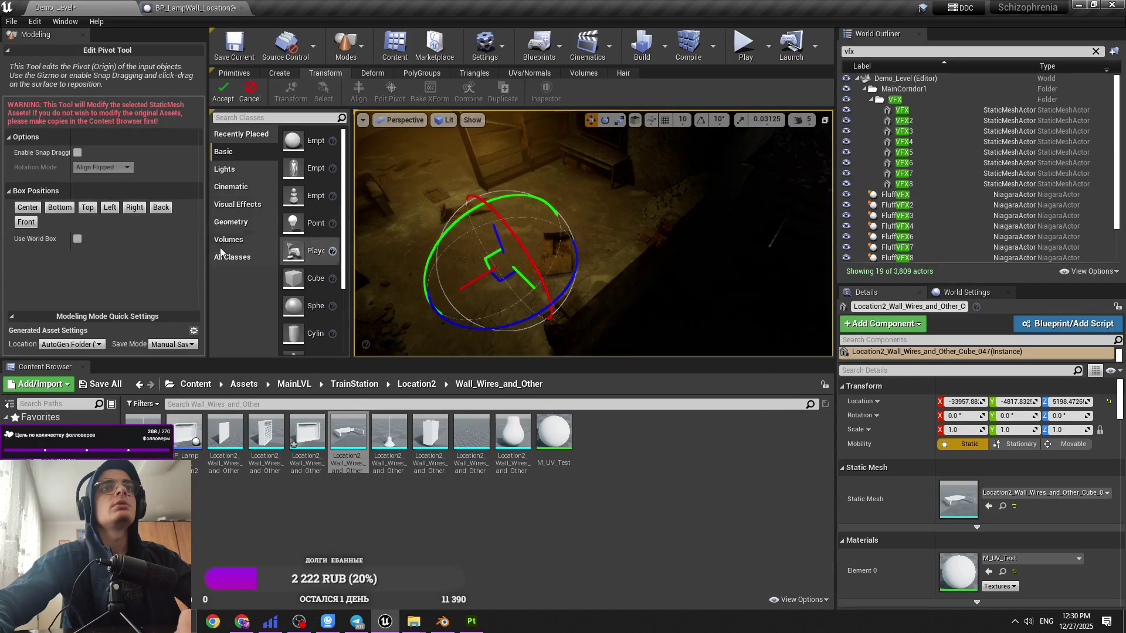
{"action": "left_click", "coordinate": [223, 94]}
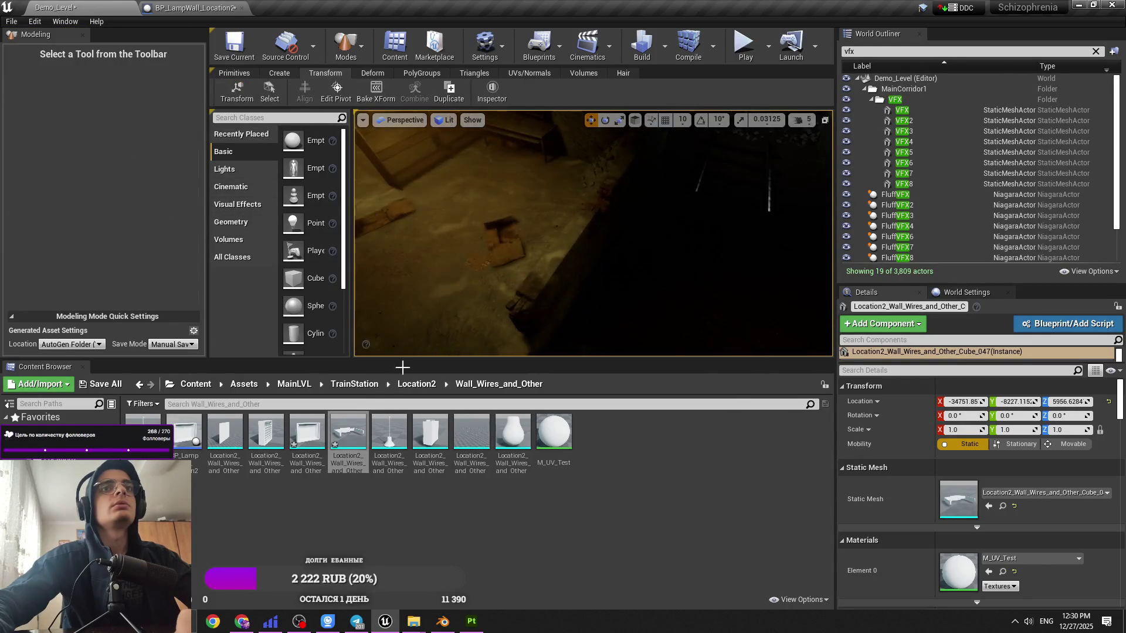
{"action": "left_click", "coordinate": [956, 429]}
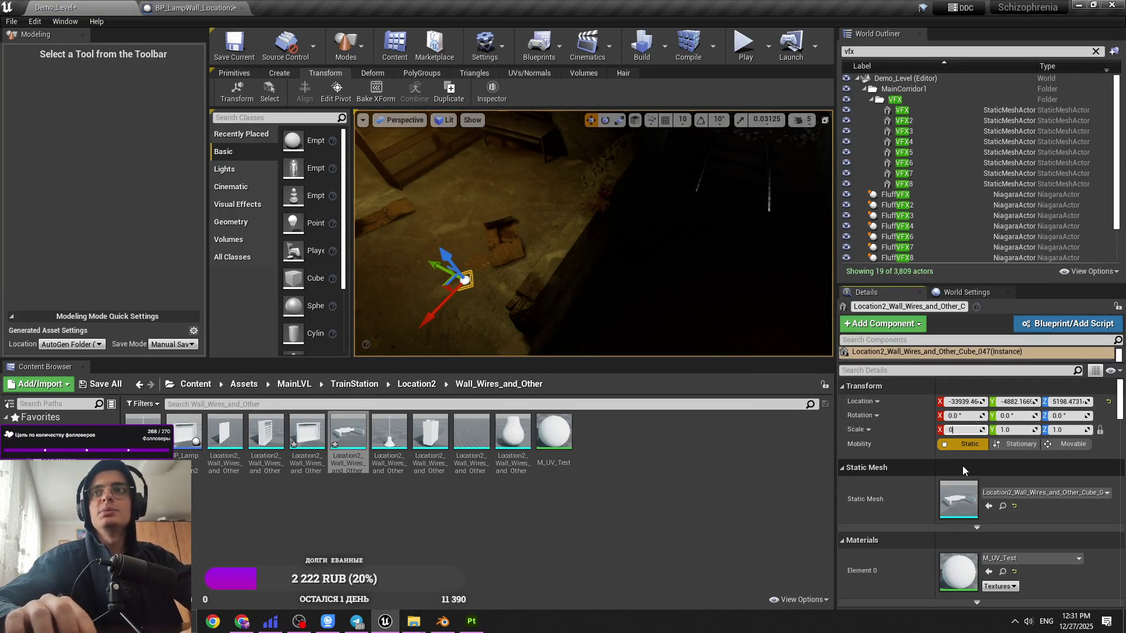
{"action": "type", "text": ".5"}
{"action": "key", "text": "Return"}
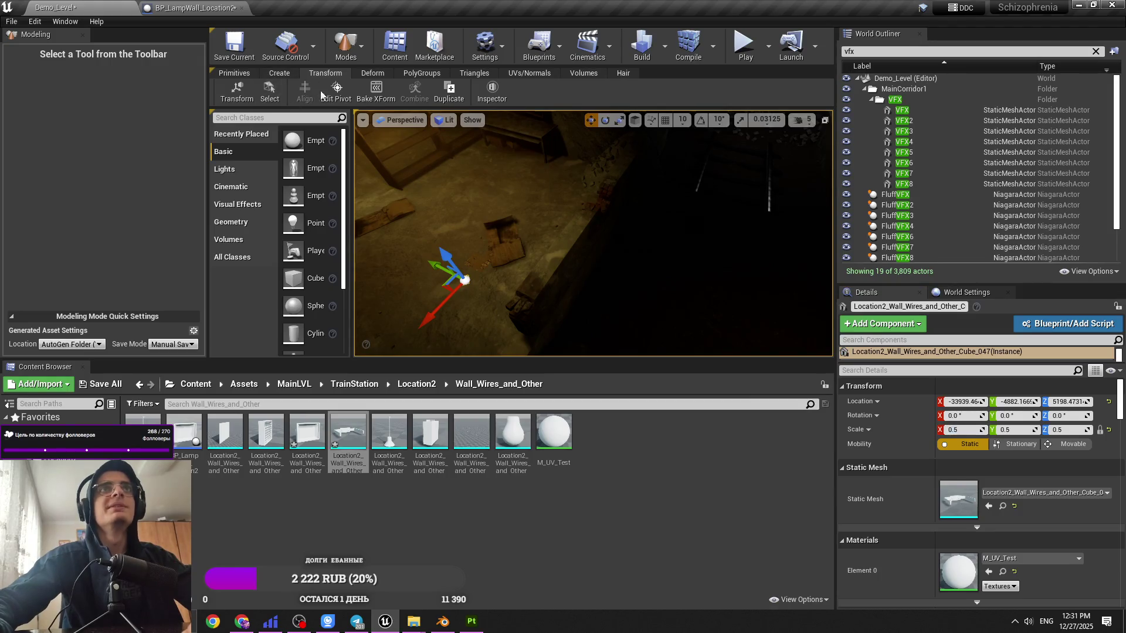
Step: Bake the half-size transform into Cube_047, then delete the temporary level copy
{"action": "left_click", "coordinate": [366, 93]}
{"action": "left_click", "coordinate": [223, 93]}
{"action": "left_click", "coordinate": [336, 93]}
{"action": "left_click", "coordinate": [223, 93]}
{"action": "key", "text": "Delete"}
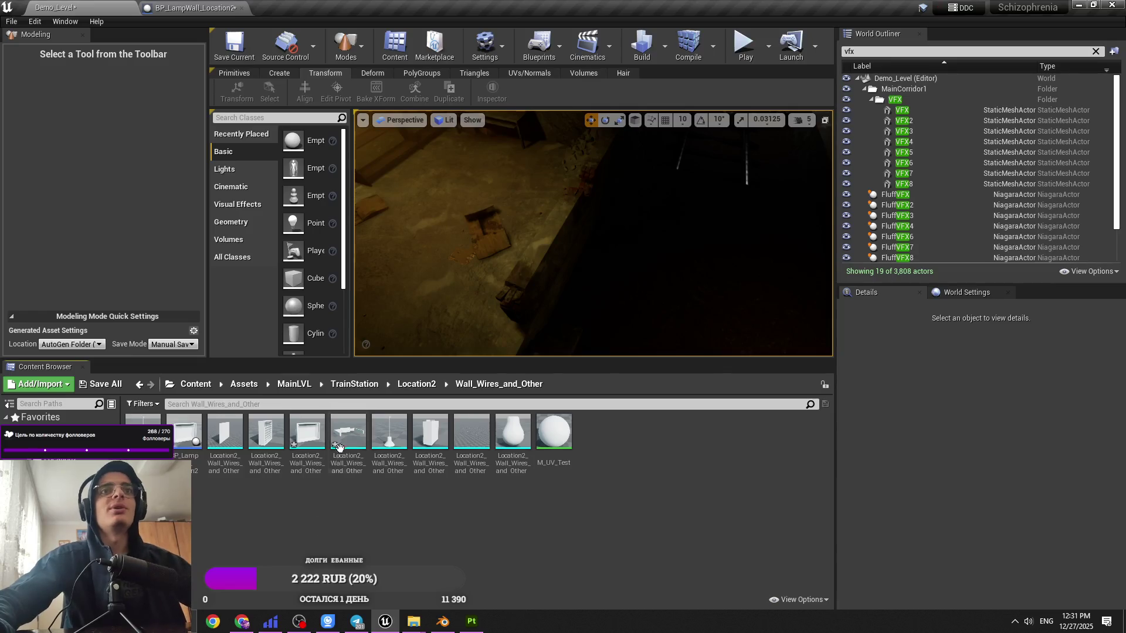
{"action": "left_click", "coordinate": [141, 8]}
Step: Add Cube_047 as a component and move it beside the wall box to X -11.8, Y 9.016
{"action": "left_click", "coordinate": [51, 51]}
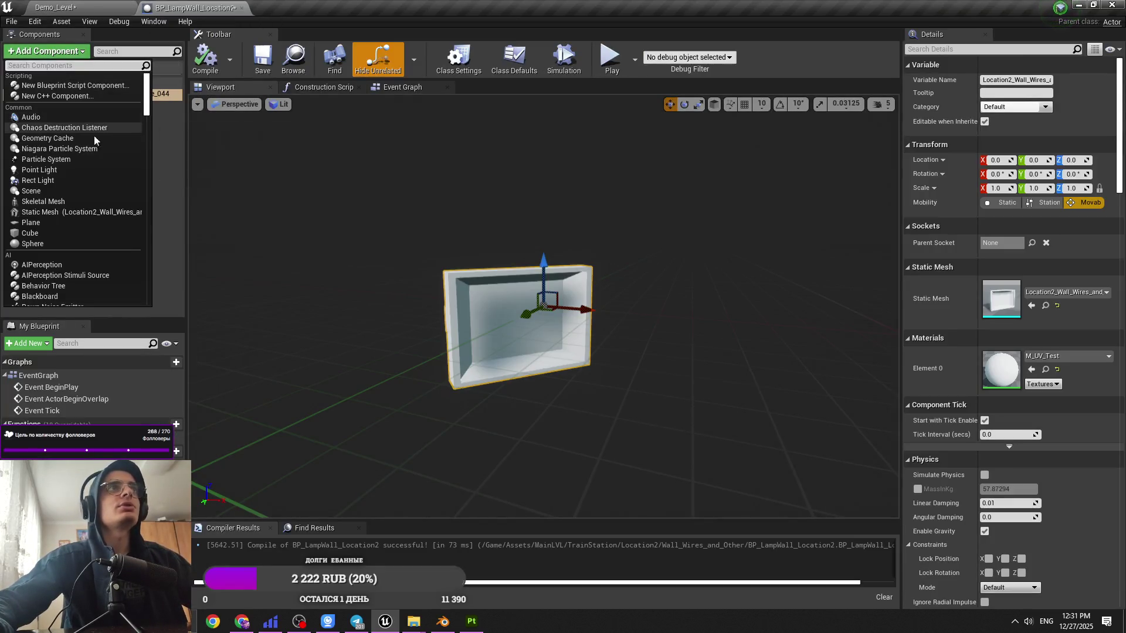
{"action": "left_click", "coordinate": [80, 214]}
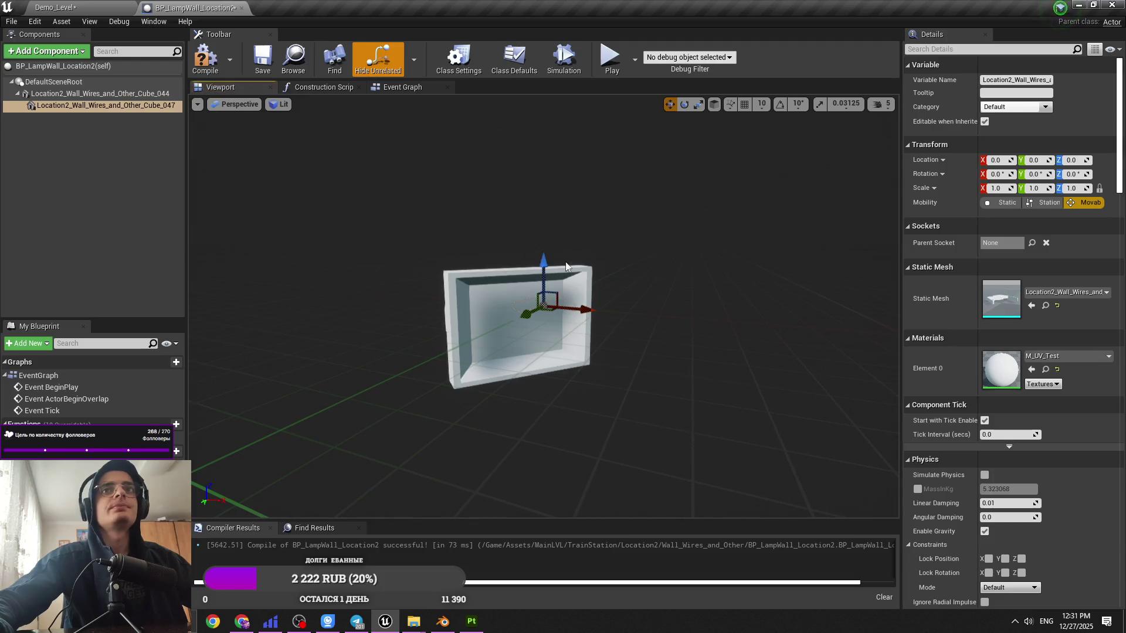
{"action": "right_click_drag", "start_coordinate": [566, 267], "coordinate": [565, 246]}
{"action": "key", "text": "f"}
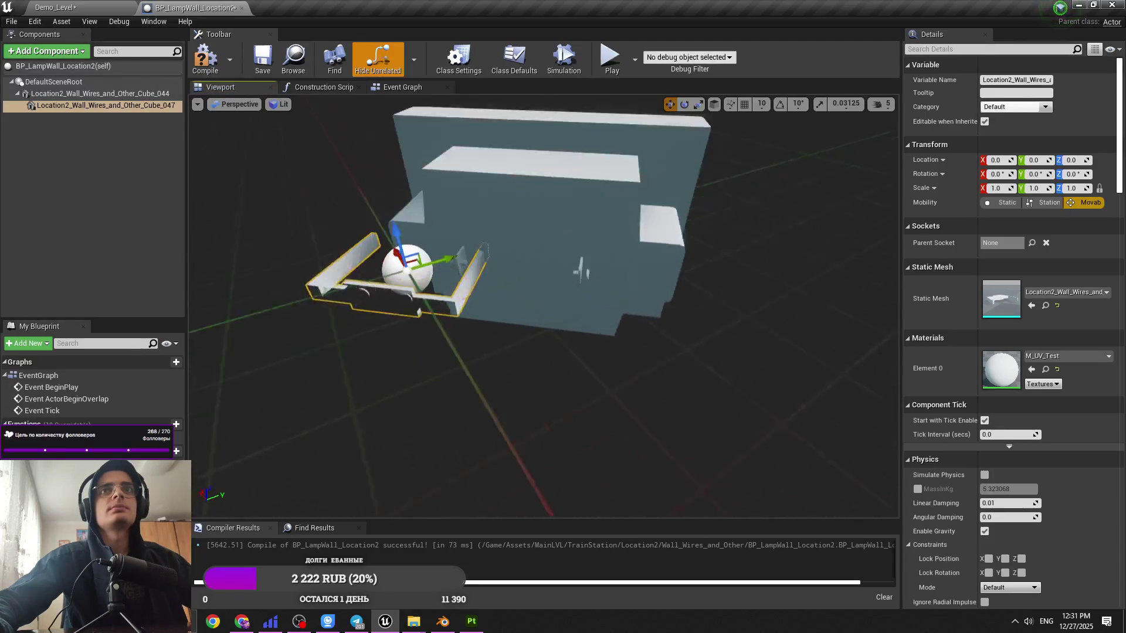
{"action": "mouse_move", "coordinate": [424, 284]}
{"action": "right_mouse_down"}
{"action": "mouse_move", "coordinate": [446, 276]}
{"action": "mouse_move", "coordinate": [424, 283]}
{"action": "right_mouse_up"}
{"action": "left_click_drag", "start_coordinate": [427, 276], "coordinate": [545, 298]}
{"action": "right_click_drag", "start_coordinate": [540, 297], "coordinate": [540, 296]}
{"action": "left_click", "coordinate": [46, 51]}
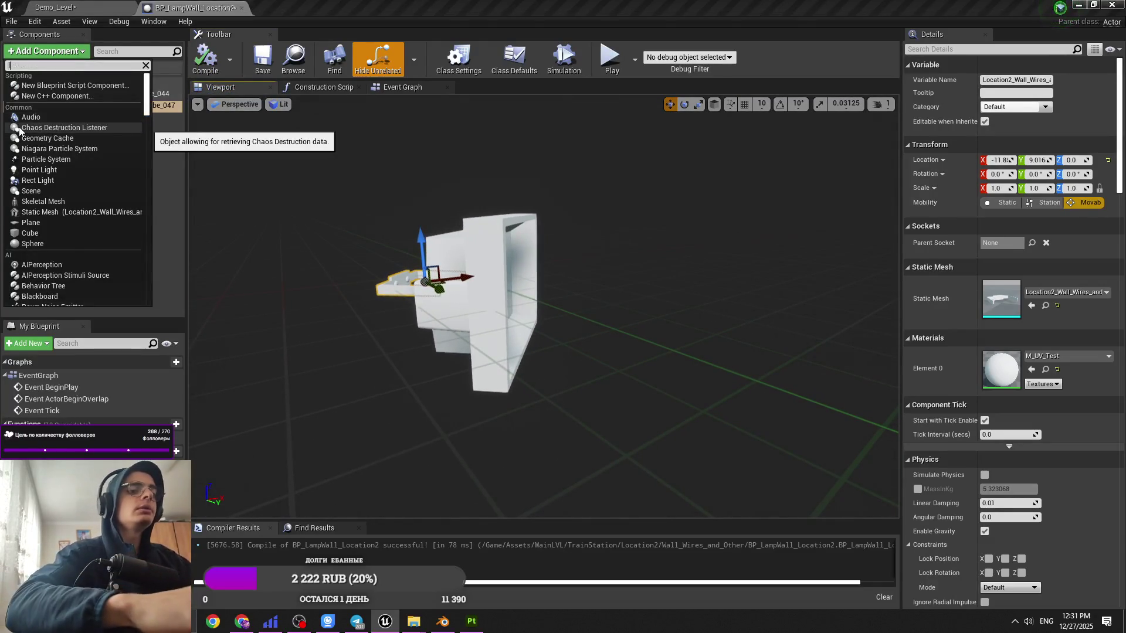
Step: Add a SpotLight component to the lamp blueprint and move it into place by the lamp
{"action": "type", "text": "light"}
{"action": "left_click", "coordinate": [51, 128]}
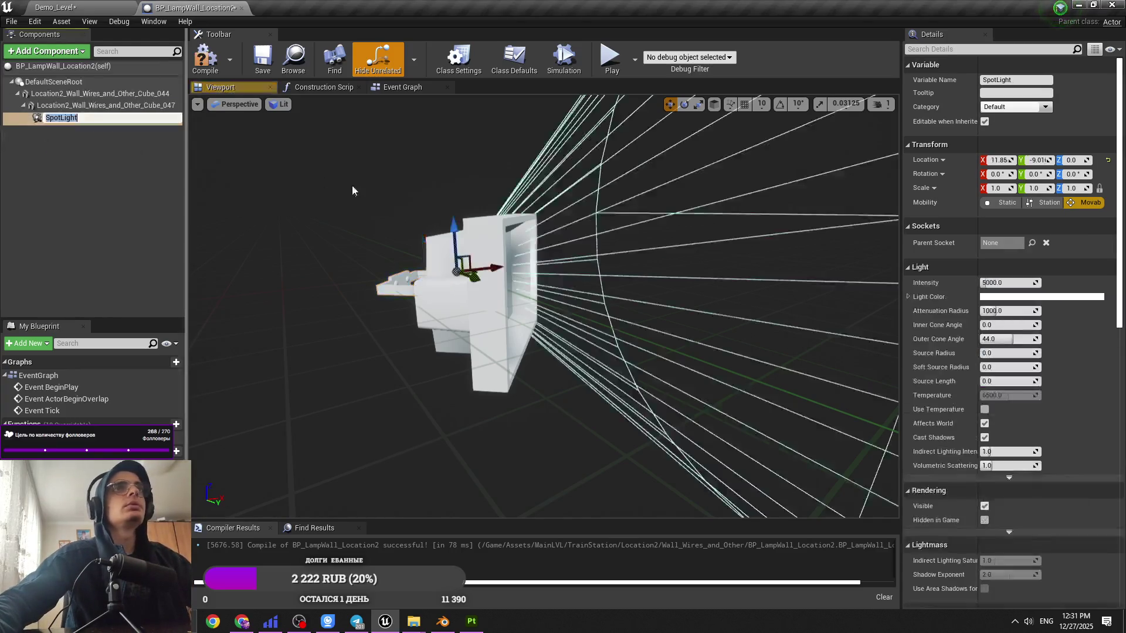
{"action": "right_click_drag", "start_coordinate": [480, 264], "coordinate": [501, 371]}
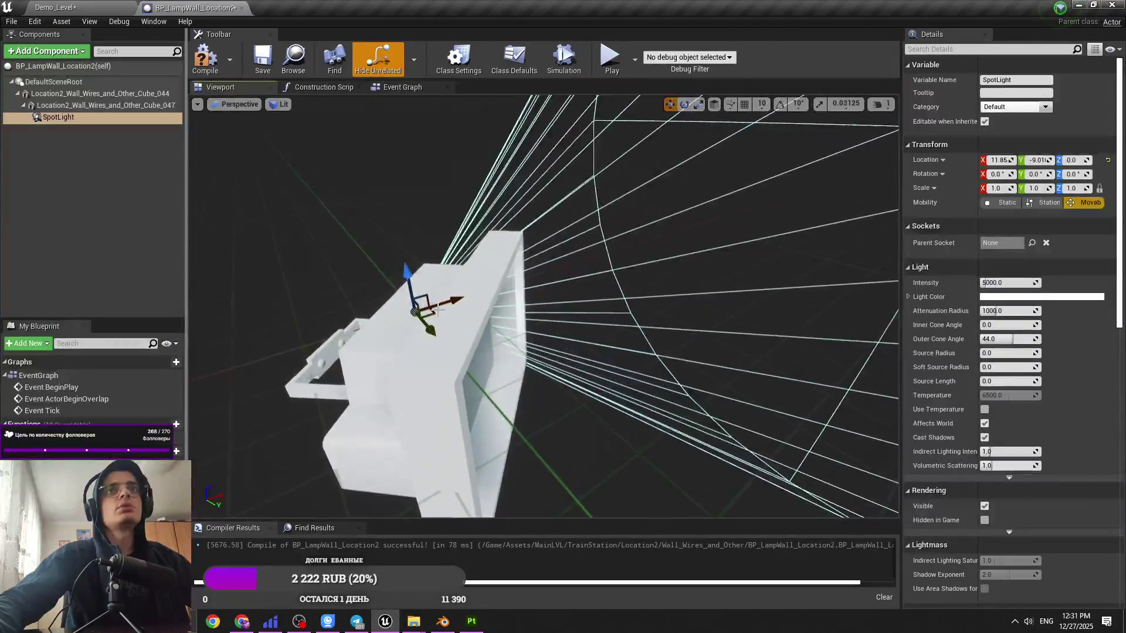
{"action": "left_click_drag", "start_coordinate": [500, 371], "coordinate": [494, 389]}
{"action": "key", "text": "e"}
{"action": "right_click_drag", "start_coordinate": [495, 389], "coordinate": [511, 373]}
Step: Set the spotlight's inner and outer cone angles to about 74 and 75.5, and turn its yaw slightly
{"action": "left_click_drag", "start_coordinate": [511, 373], "coordinate": [511, 373]}
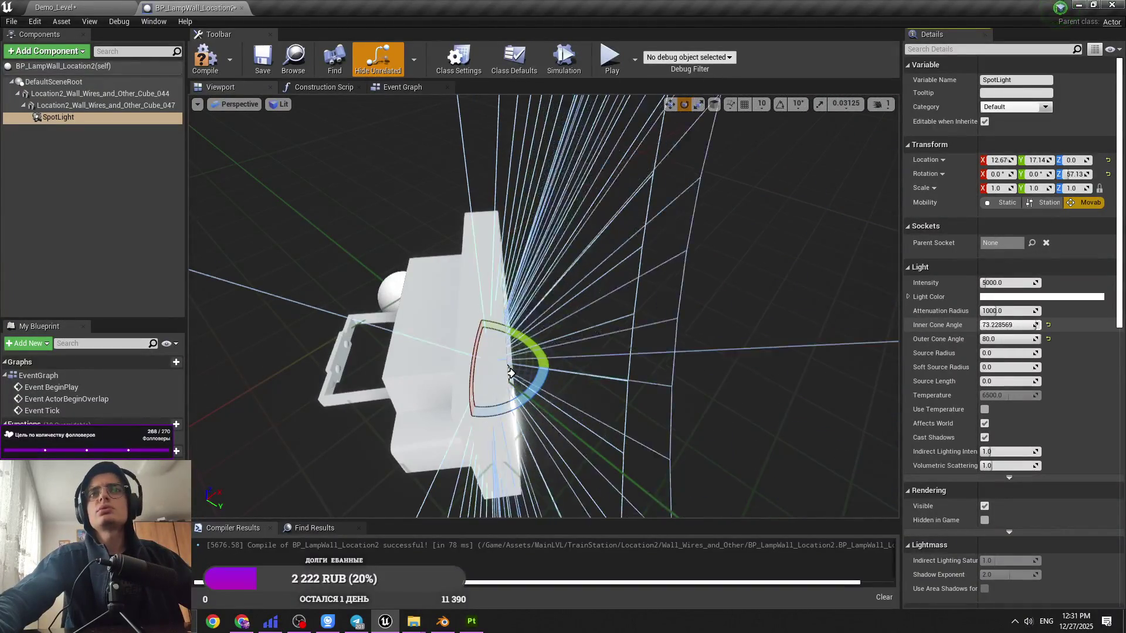
{"action": "left_click_drag", "start_coordinate": [1007, 325], "coordinate": [1002, 341]}
{"action": "left_click_drag", "start_coordinate": [511, 374], "coordinate": [513, 374]}
{"action": "right_click_drag", "start_coordinate": [512, 373], "coordinate": [527, 458]}
{"action": "left_click_drag", "start_coordinate": [612, 306], "coordinate": [591, 301]}
{"action": "mouse_move", "coordinate": [1001, 339]}
{"action": "left_mouse_down"}
{"action": "mouse_move", "coordinate": [1036, 339]}
{"action": "mouse_move", "coordinate": [1012, 326]}
{"action": "mouse_move", "coordinate": [1035, 326]}
{"action": "mouse_move", "coordinate": [994, 333]}
{"action": "left_mouse_up"}
{"action": "mouse_move", "coordinate": [700, 305]}
{"action": "right_mouse_down"}
{"action": "mouse_move", "coordinate": [645, 252]}
{"action": "mouse_move", "coordinate": [674, 293]}
{"action": "mouse_move", "coordinate": [700, 305]}
{"action": "right_mouse_up"}
Step: Save and compile the lamp blueprint, then place an instance in Demo_Level
{"action": "key", "text": "ctrl+s"}
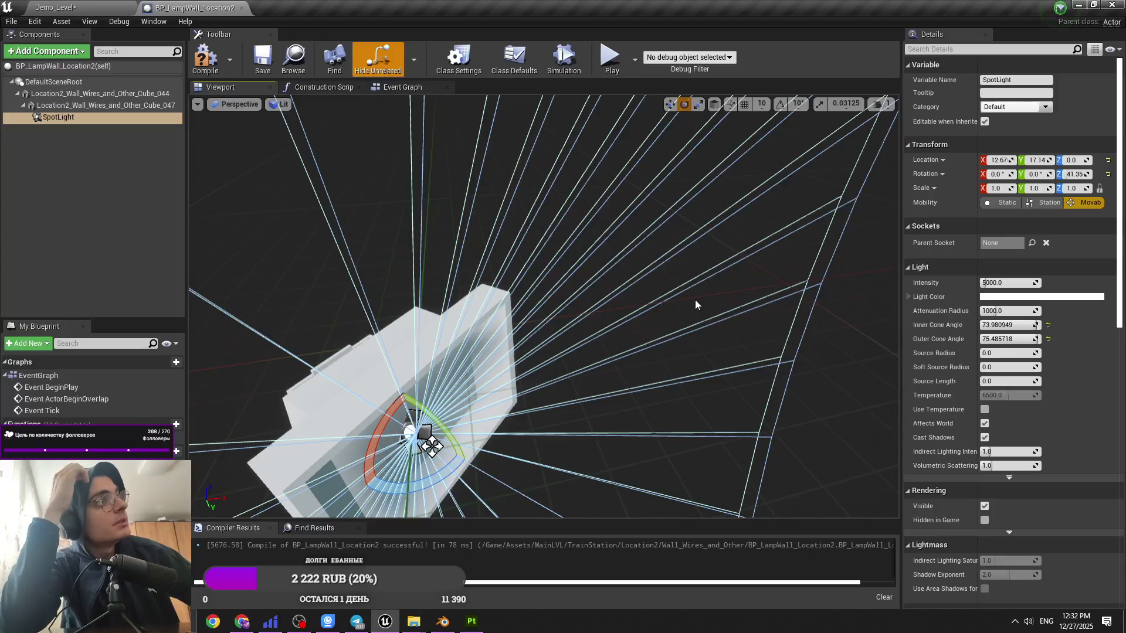
{"action": "left_click", "coordinate": [212, 59]}
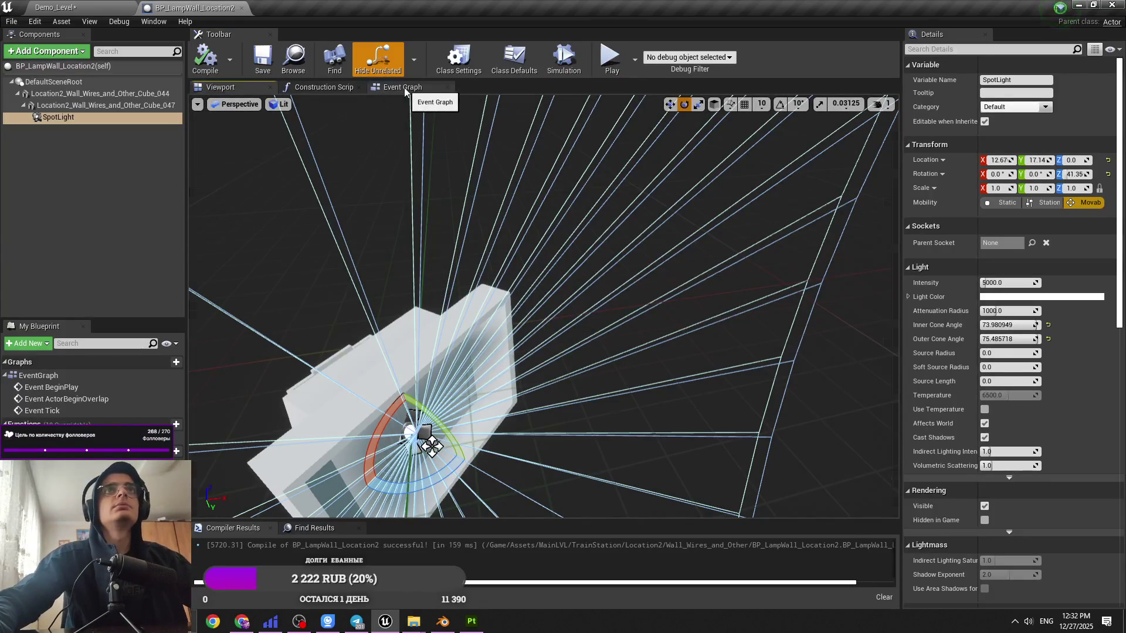
{"action": "left_click", "coordinate": [58, 7]}
{"action": "mouse_move", "coordinate": [205, 439]}
{"action": "left_mouse_down"}
{"action": "mouse_move", "coordinate": [610, 206]}
{"action": "mouse_move", "coordinate": [606, 236]}
{"action": "left_mouse_up"}
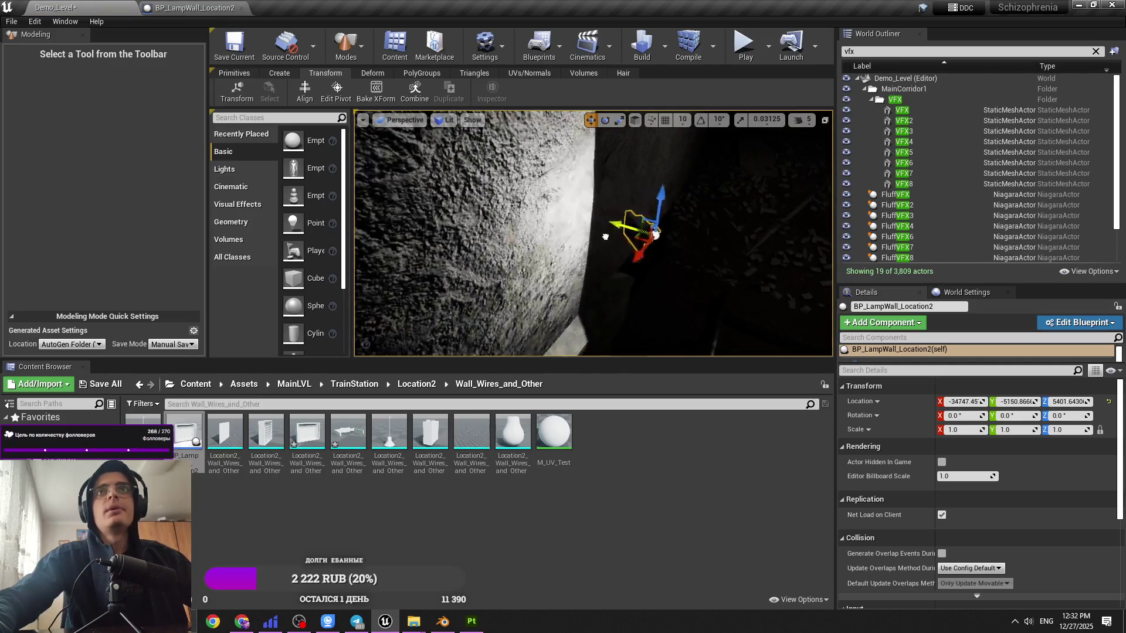
Step: Rotate the lamp to face along the wall and raise it slightly
{"action": "key", "text": "e"}
{"action": "mouse_move", "coordinate": [692, 276]}
{"action": "left_mouse_down"}
{"action": "mouse_move", "coordinate": [751, 269]}
{"action": "mouse_move", "coordinate": [621, 270]}
{"action": "mouse_move", "coordinate": [645, 275]}
{"action": "mouse_move", "coordinate": [604, 282]}
{"action": "mouse_move", "coordinate": [674, 246]}
{"action": "mouse_move", "coordinate": [645, 304]}
{"action": "mouse_move", "coordinate": [616, 258]}
{"action": "mouse_move", "coordinate": [476, 212]}
{"action": "left_mouse_up"}
{"action": "key", "text": "w"}
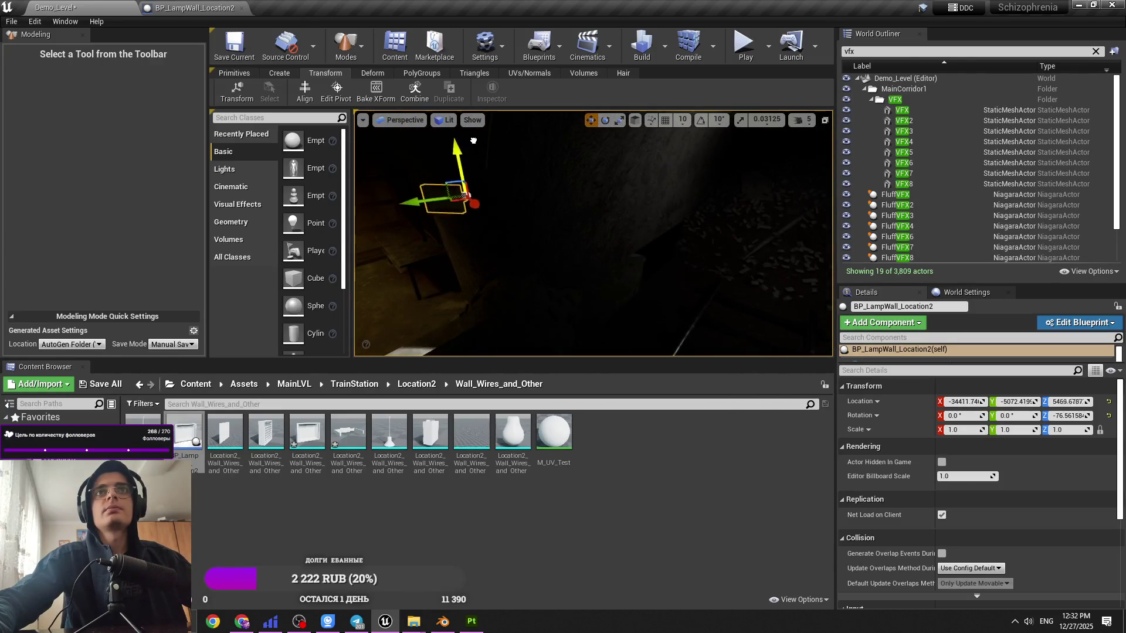
{"action": "left_click_drag", "start_coordinate": [474, 141], "coordinate": [472, 125]}
Step: Undo an accidental tilt of the lamp and open BP_LampWall_Location2 for editing
{"action": "left_click", "coordinate": [802, 119]}
{"action": "mouse_move", "coordinate": [618, 217]}
{"action": "left_mouse_down", "text": "alt"}
{"action": "mouse_move", "coordinate": [517, 221]}
{"action": "mouse_move", "coordinate": [549, 209]}
{"action": "left_mouse_up", "text": "alt"}
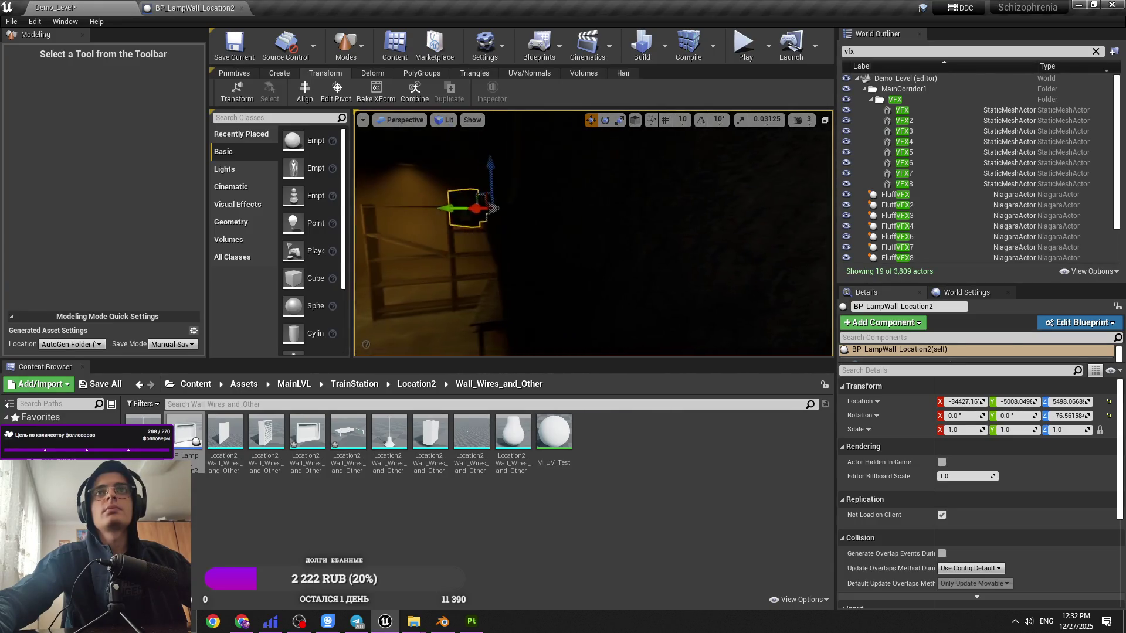
{"action": "key", "text": "e"}
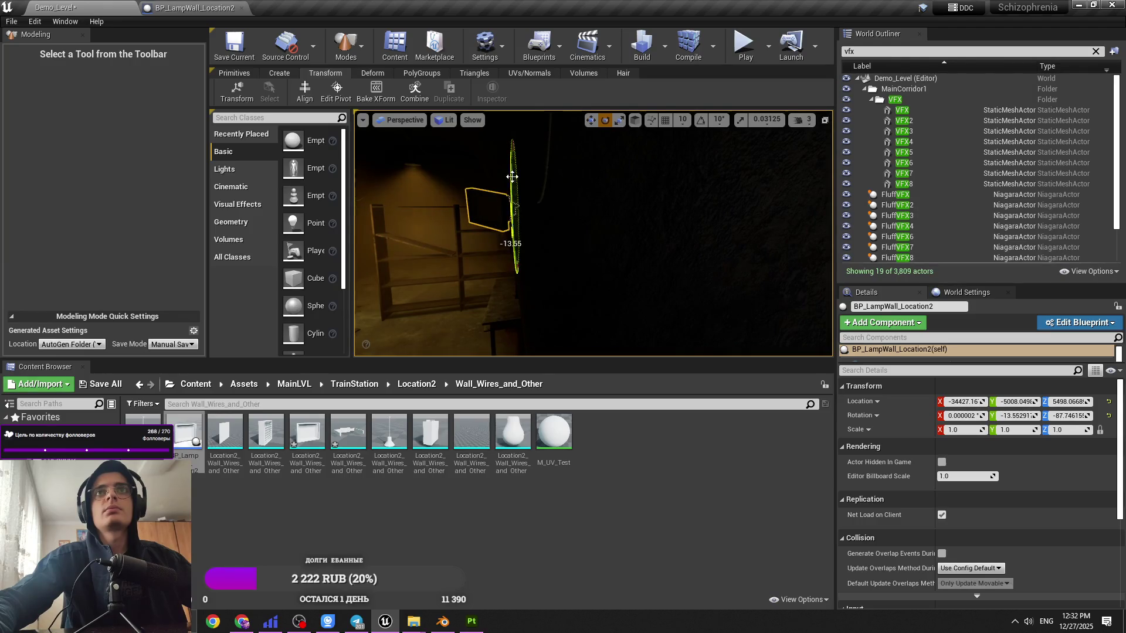
{"action": "key", "text": "ctrl+e"}
{"action": "left_click", "coordinate": [220, 87]}
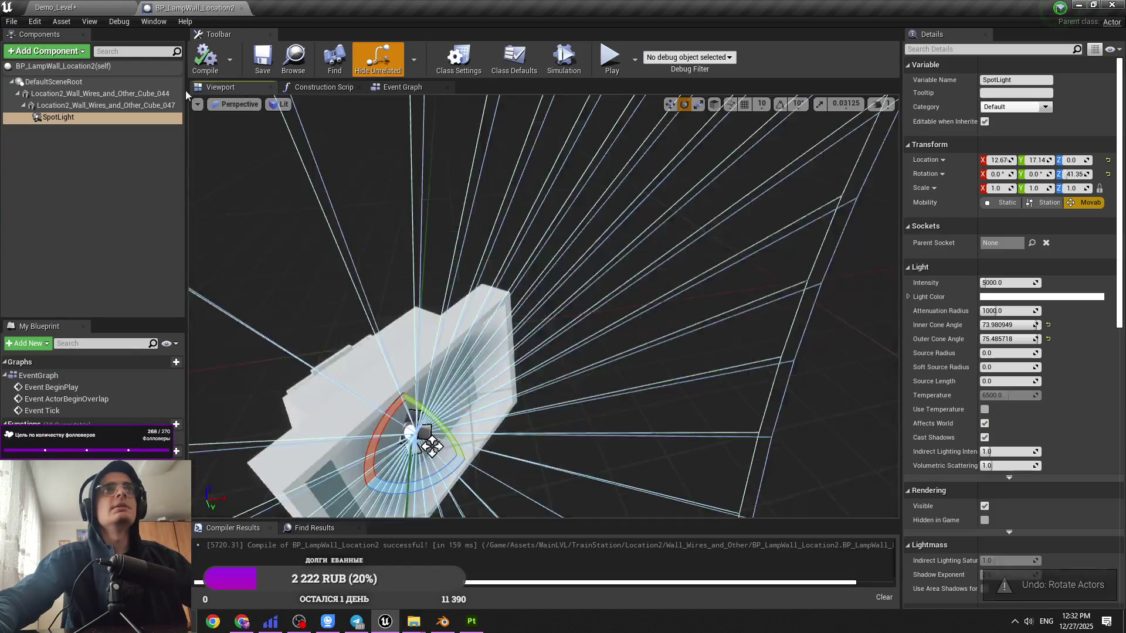
Step: Add a PointLight component at the lamp's face with intensity 500
{"action": "left_click", "coordinate": [78, 53]}
{"action": "type", "text": "light"}
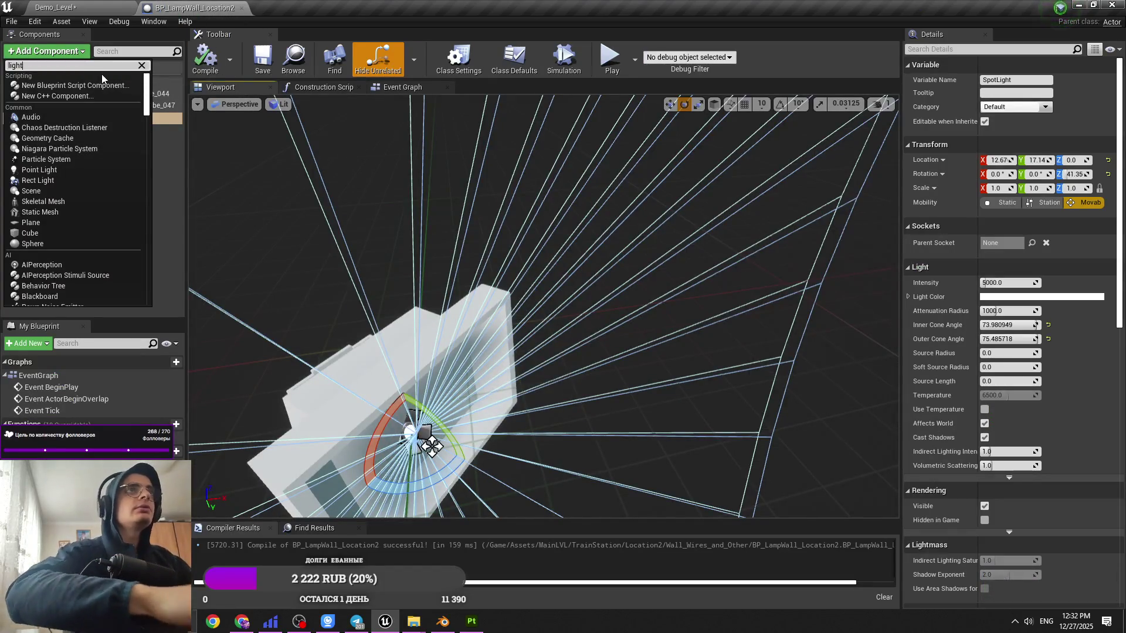
{"action": "left_click_drag", "start_coordinate": [560, 388], "coordinate": [481, 364], "text": "alt"}
{"action": "key", "text": "w"}
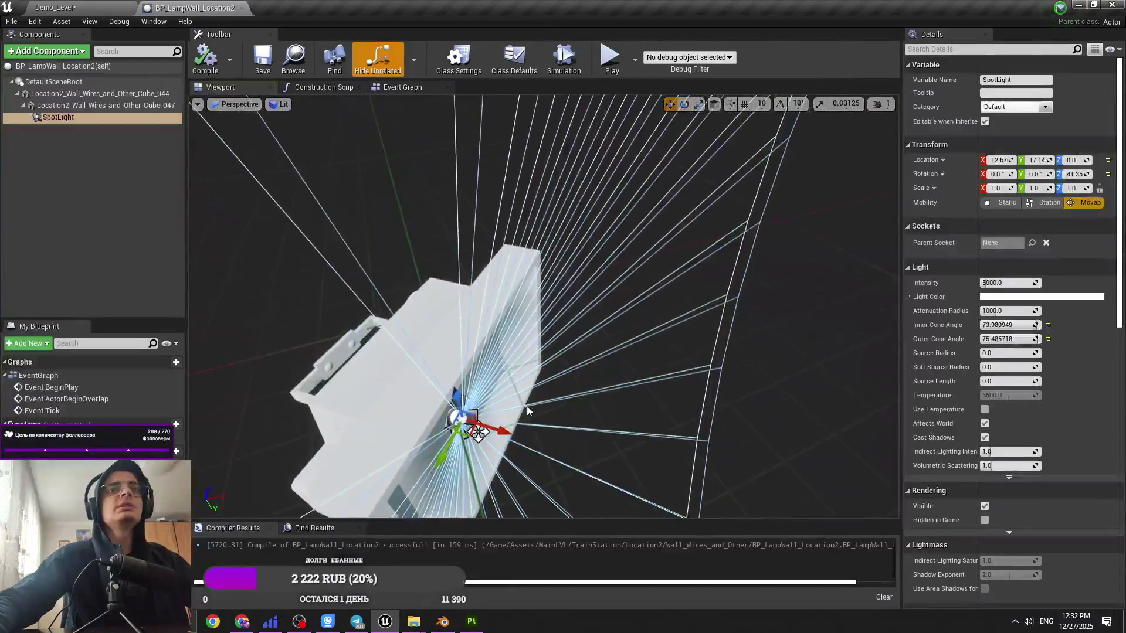
{"action": "left_click", "coordinate": [59, 51]}
{"action": "type", "text": "light"}
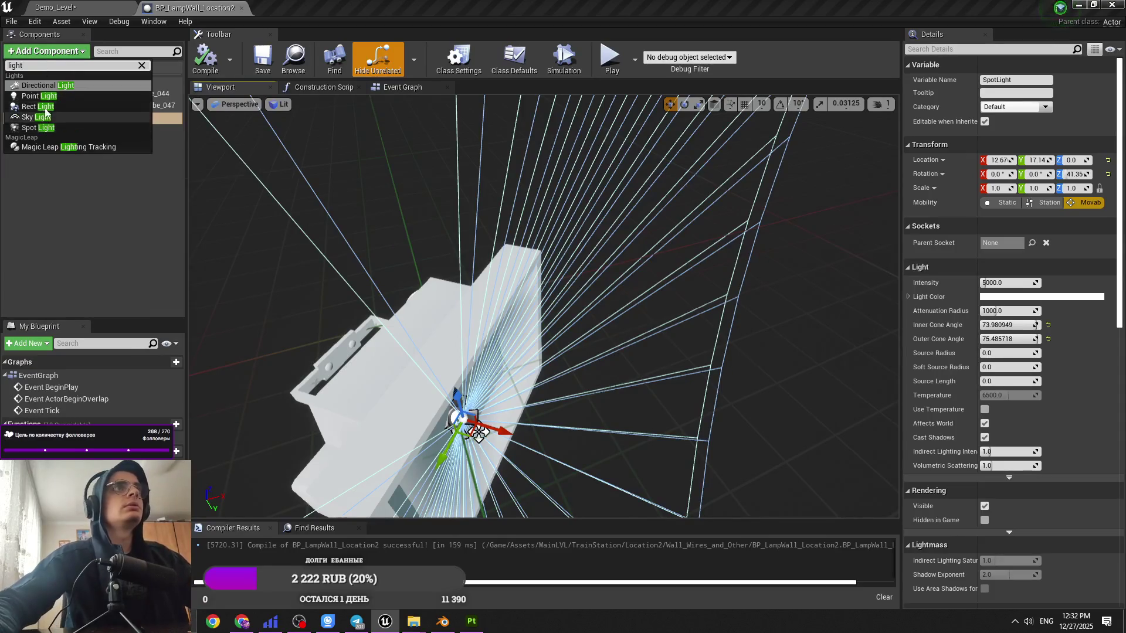
{"action": "left_click", "coordinate": [39, 95]}
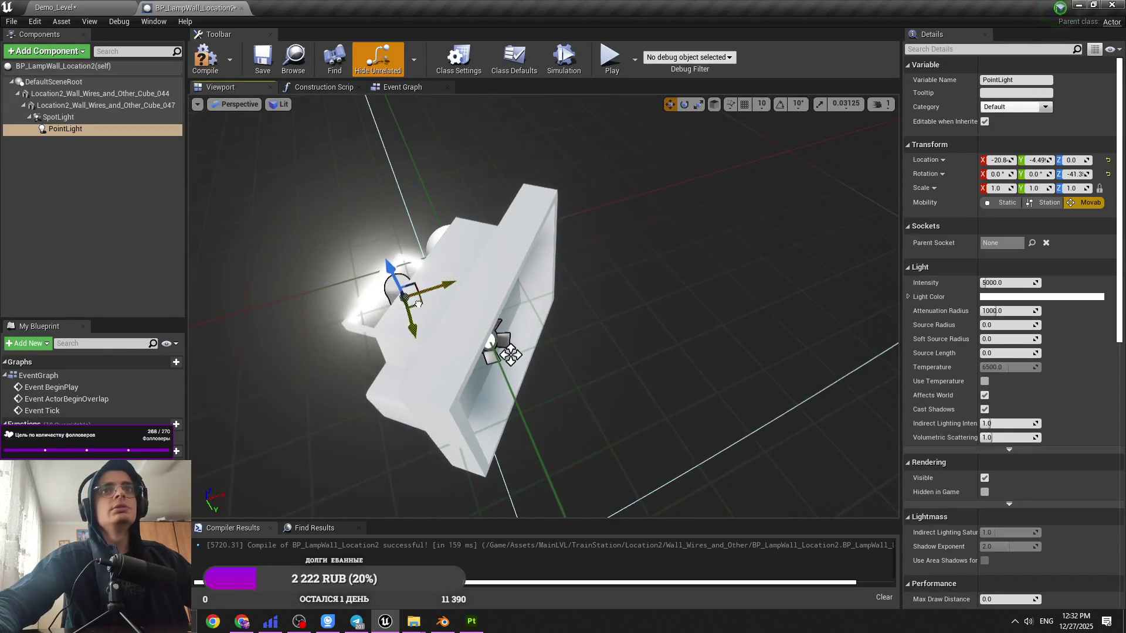
{"action": "left_click_drag", "start_coordinate": [417, 303], "coordinate": [527, 350]}
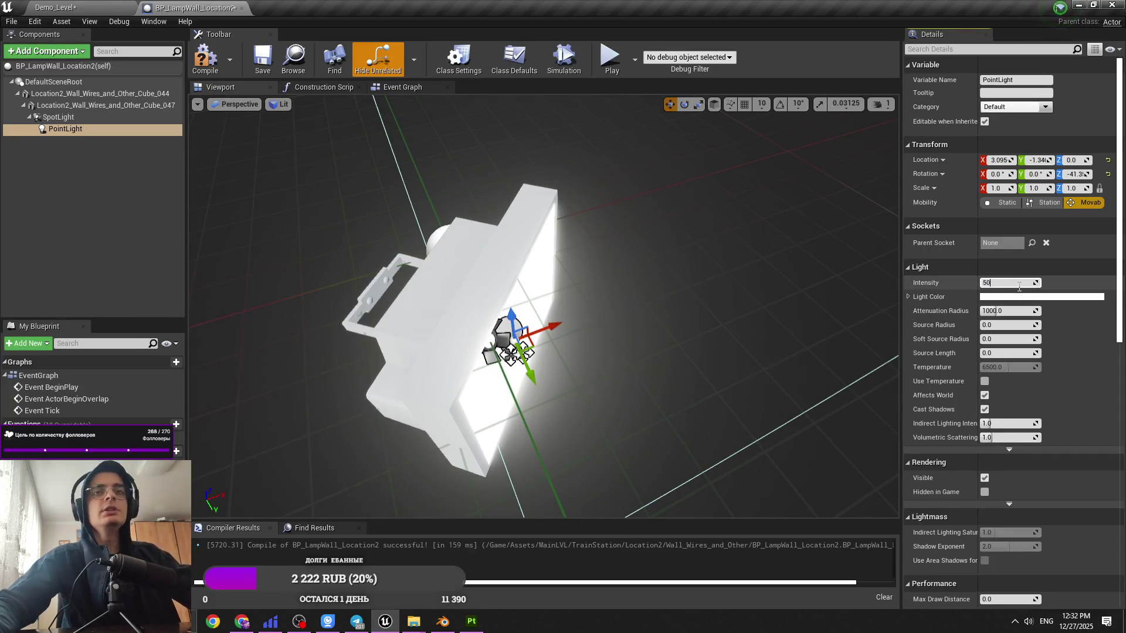
{"action": "key", "text": "Return"}
Step: Preview the lighting in Demo_Level, make a small change in the lamp blueprint, and return to the level
{"action": "left_click", "coordinate": [56, 7]}
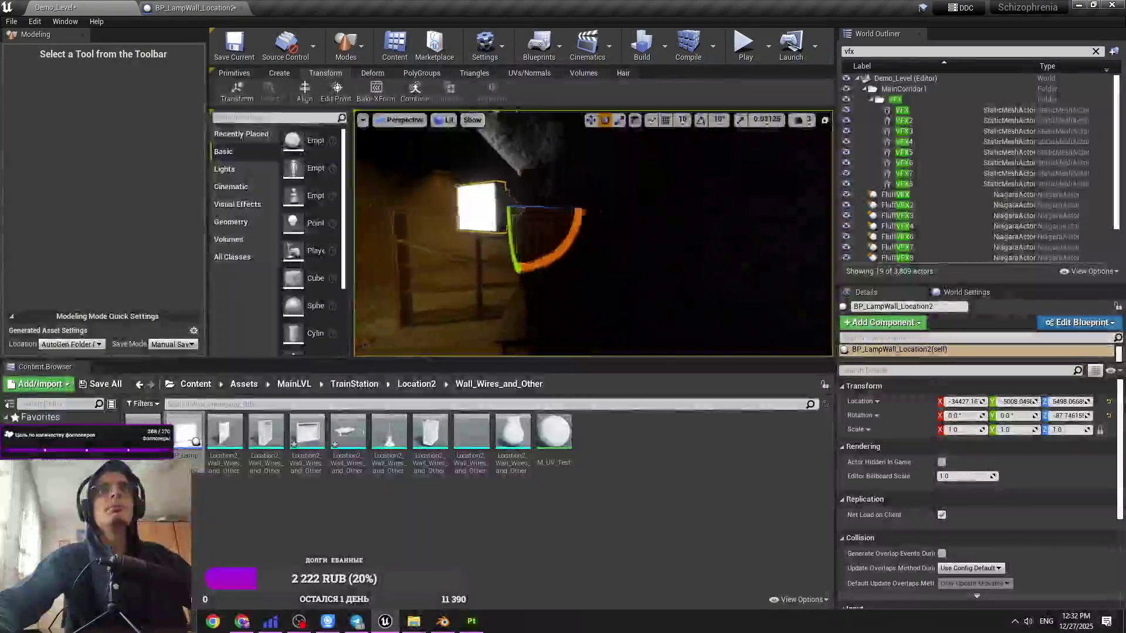
{"action": "left_click", "coordinate": [204, 8]}
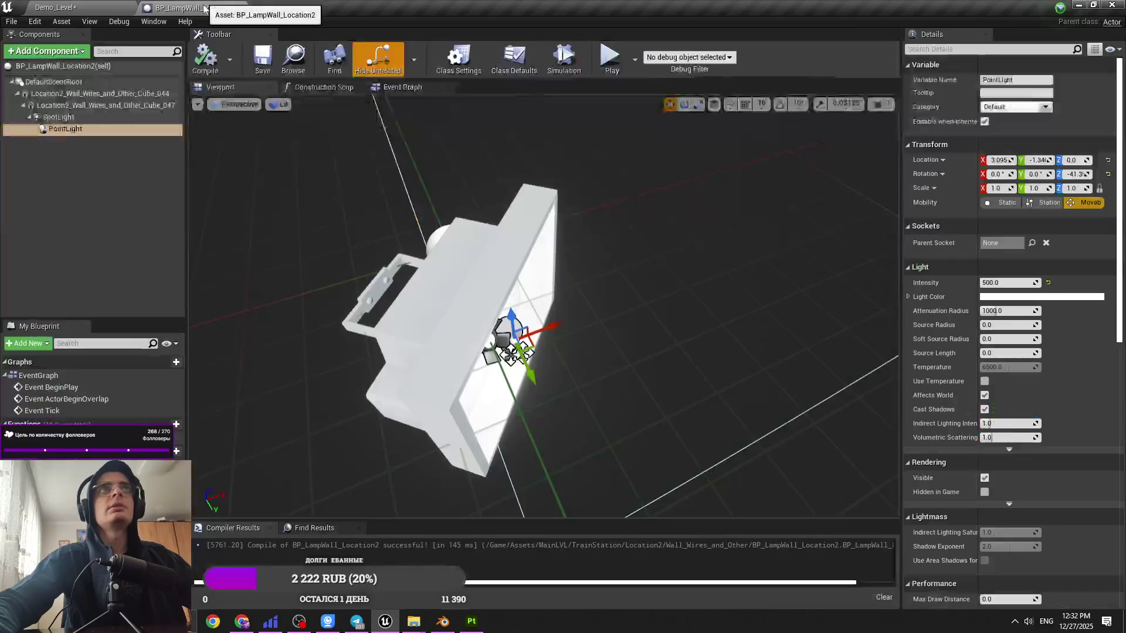
{"action": "type", "text": "cast"}
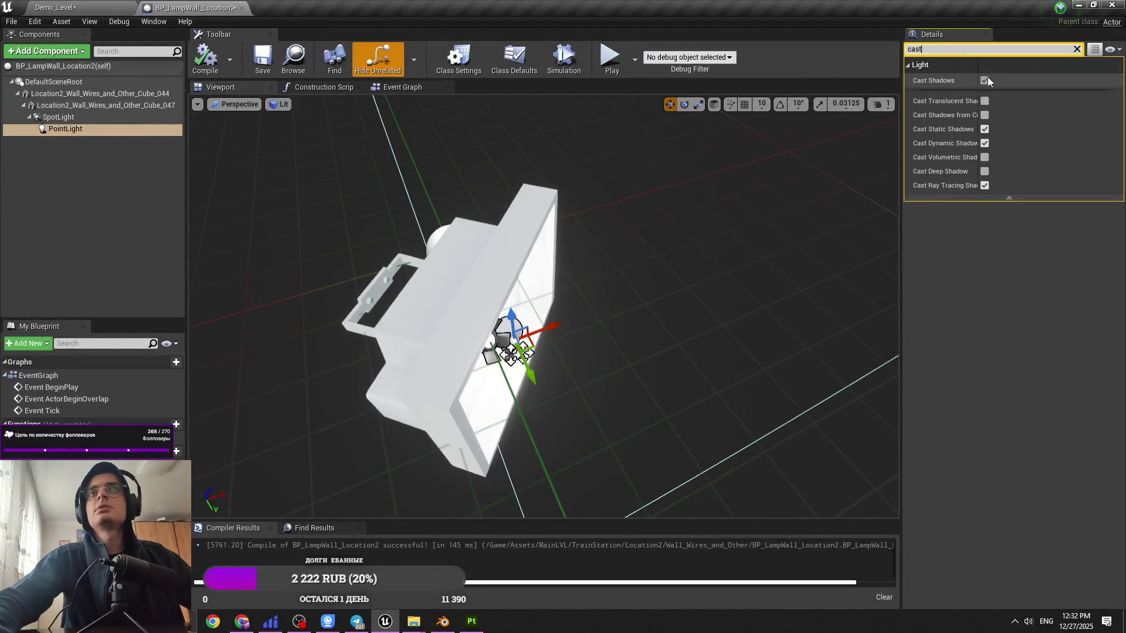
{"action": "left_click", "coordinate": [108, 7]}
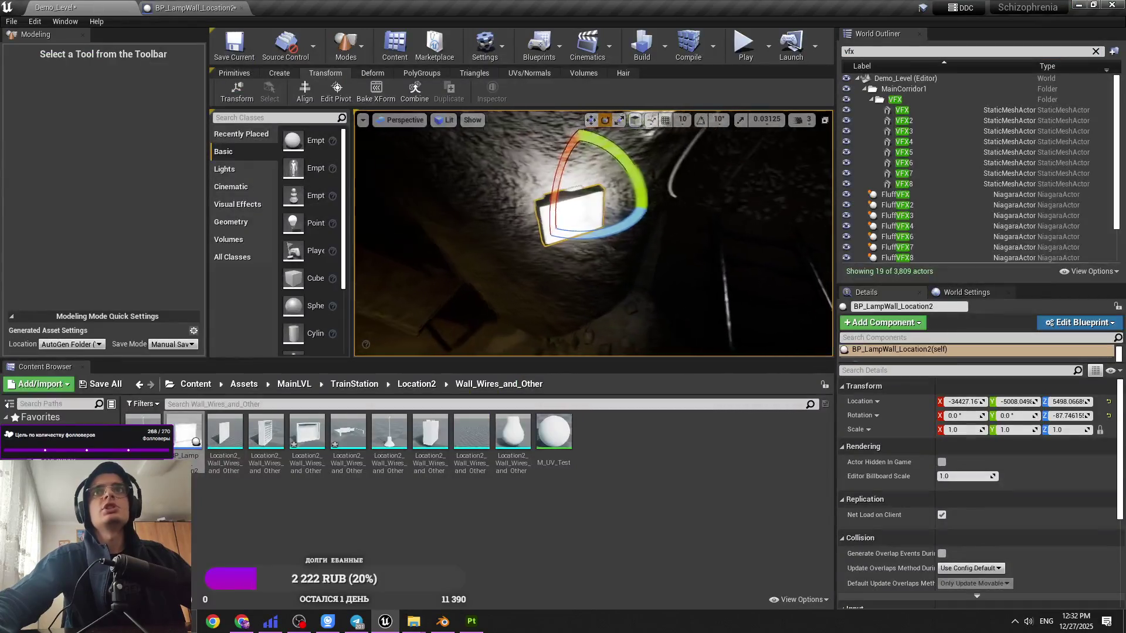
Step: Slide the wall lamp along the tunnel wall and turn it to about -90.4° yaw
{"action": "mouse_move", "coordinate": [552, 209]}
{"action": "left_mouse_down"}
{"action": "mouse_move", "coordinate": [653, 237]}
{"action": "mouse_move", "coordinate": [683, 232]}
{"action": "mouse_move", "coordinate": [687, 200]}
{"action": "left_mouse_up"}
{"action": "right_click_drag", "start_coordinate": [687, 199], "coordinate": [733, 208]}
{"action": "mouse_move", "coordinate": [589, 210]}
{"action": "right_mouse_down"}
{"action": "mouse_move", "coordinate": [574, 202]}
{"action": "mouse_move", "coordinate": [594, 187]}
{"action": "mouse_move", "coordinate": [583, 159]}
{"action": "right_mouse_up"}
{"action": "key", "text": "ctrl+z"}
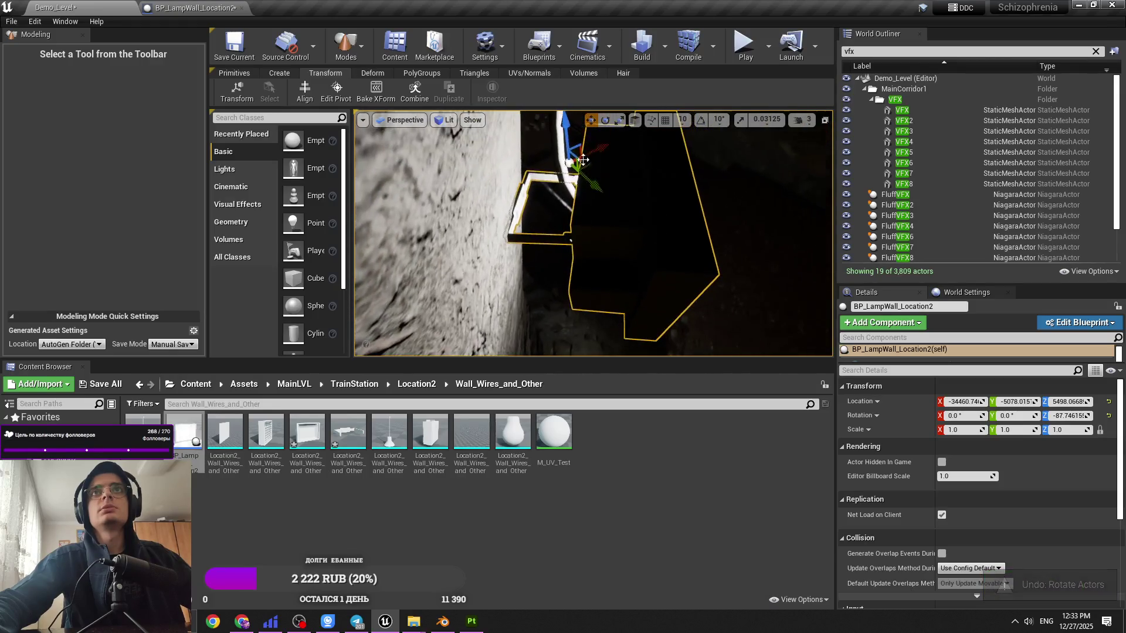
{"action": "left_click_drag", "start_coordinate": [586, 166], "coordinate": [585, 170]}
{"action": "key", "text": "e"}
{"action": "key", "text": "w"}
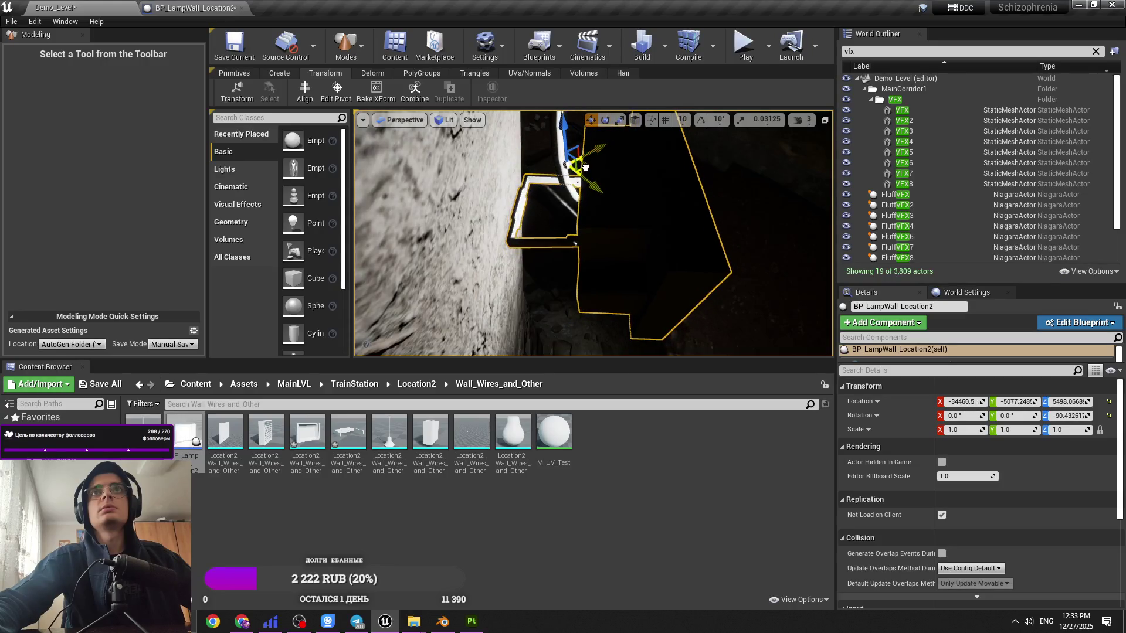
{"action": "right_click_drag", "start_coordinate": [586, 169], "coordinate": [612, 180]}
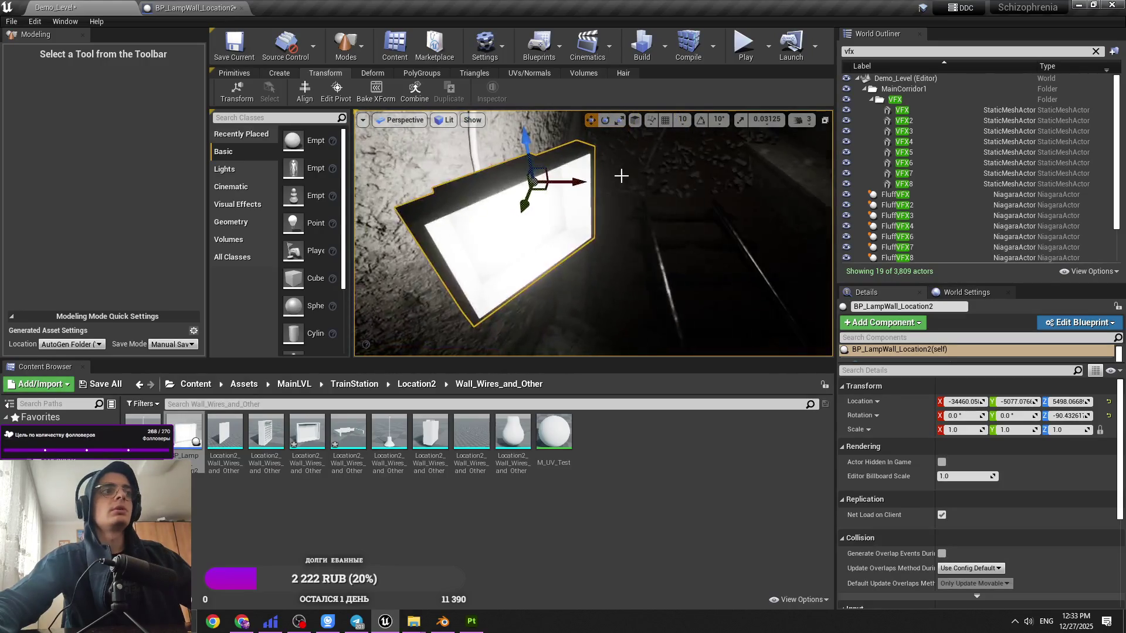
Step: Save the Demo_Level map and frame the lamp in the view
{"action": "key", "text": "ctrl+s"}
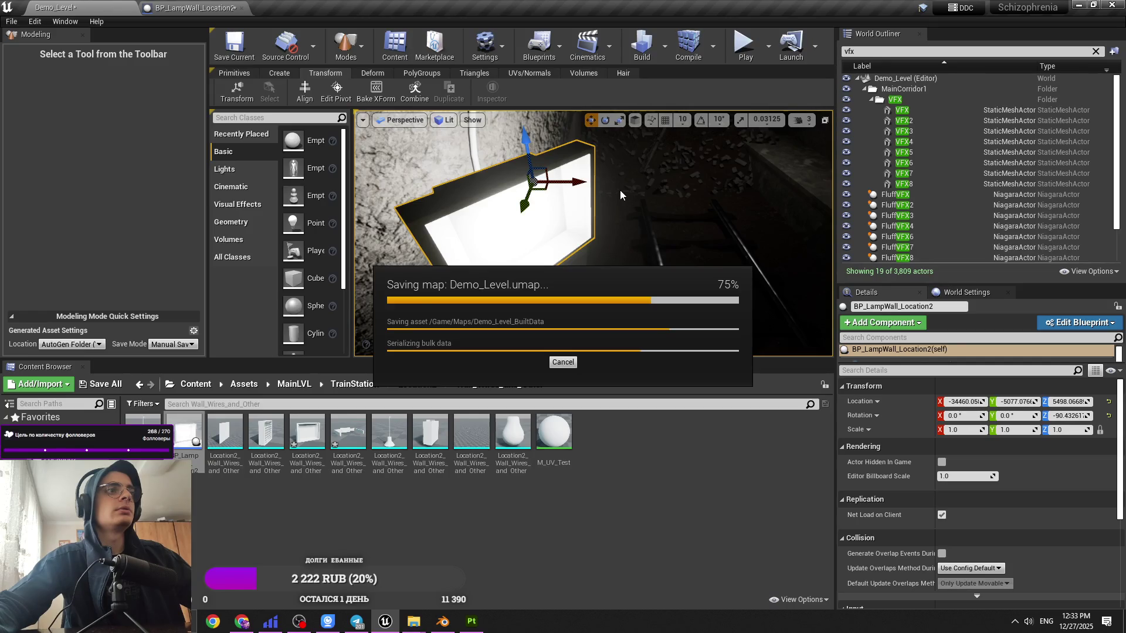
{"action": "right_click_drag", "start_coordinate": [649, 239], "coordinate": [704, 252]}
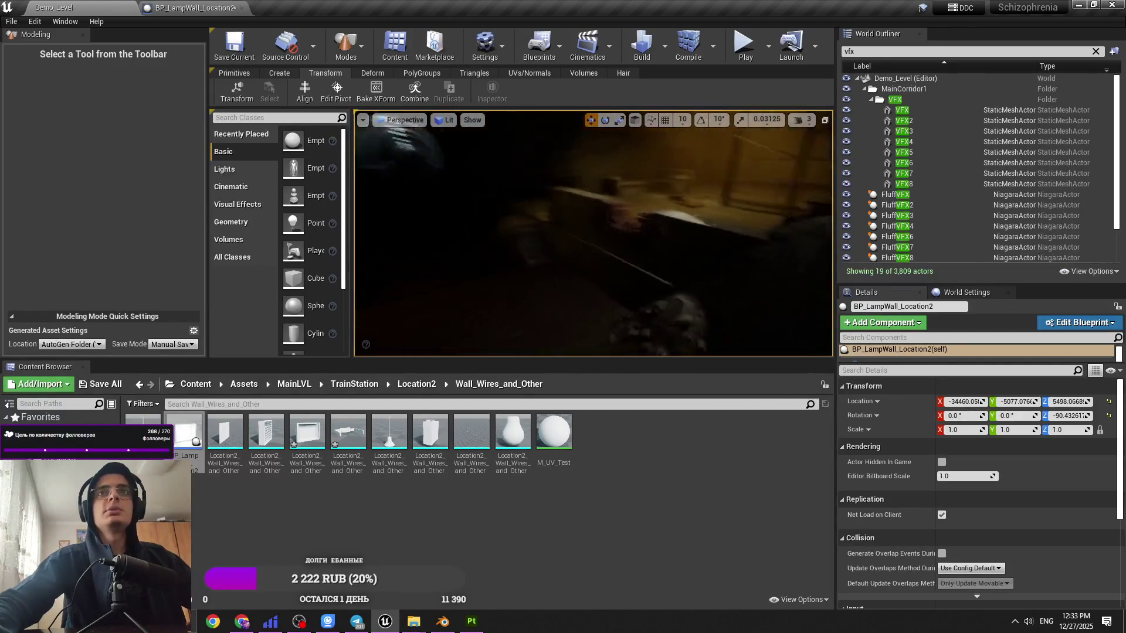
{"action": "key", "text": "f"}
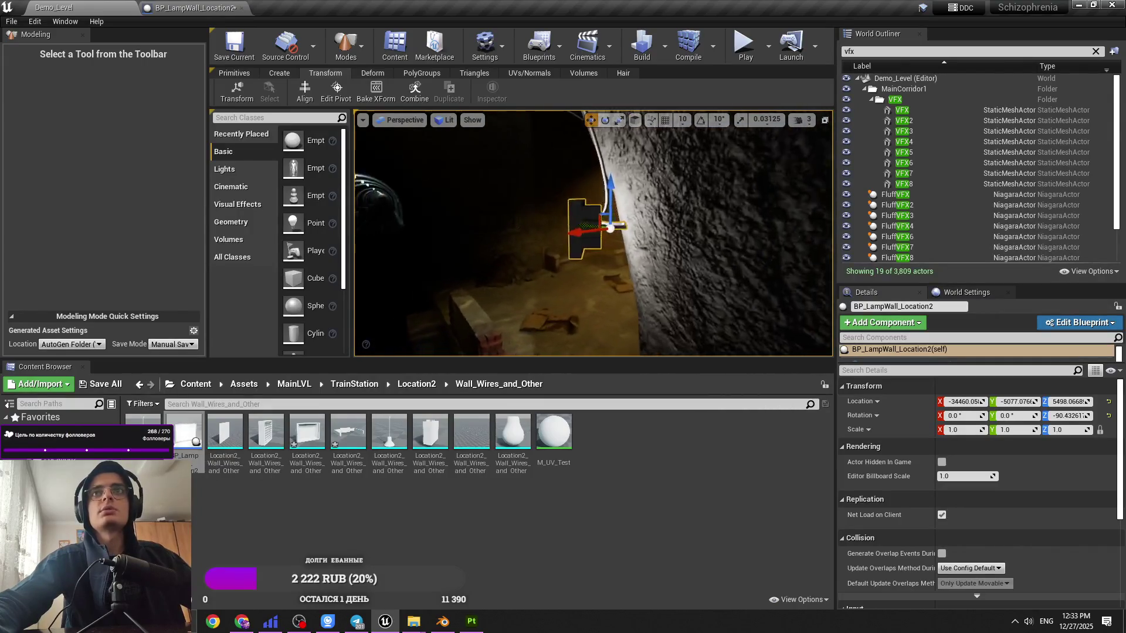
Step: Attach Cube_047 and the spot and point lights under Cube_044 in the lamp blueprint
{"action": "left_click", "coordinate": [194, 8]}
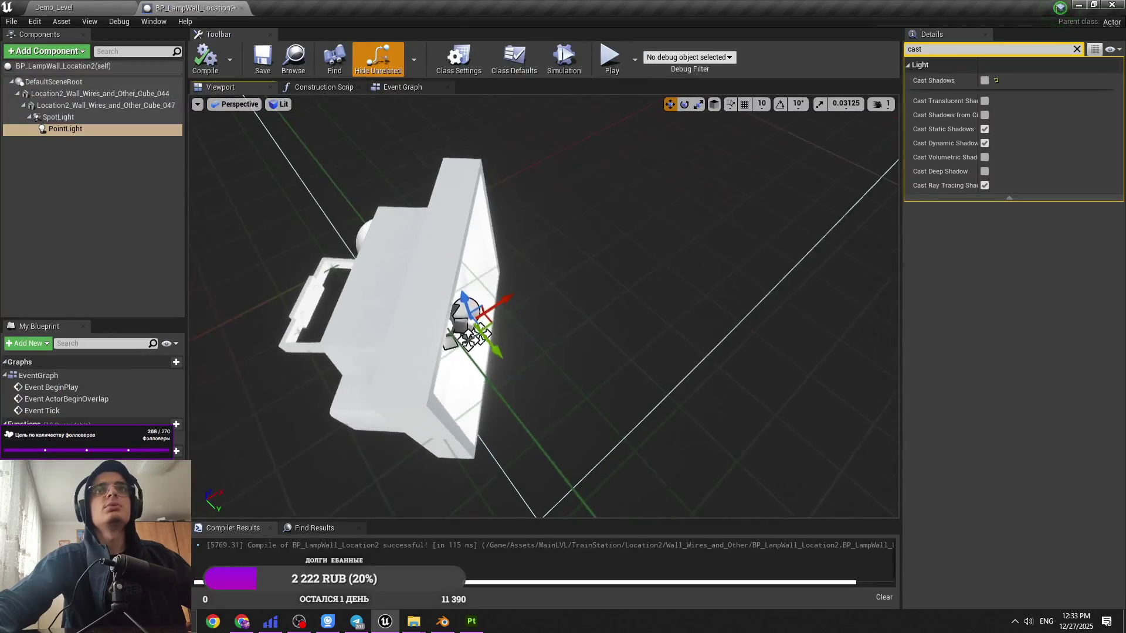
{"action": "left_click", "coordinate": [118, 117]}
{"action": "left_click", "coordinate": [103, 104]}
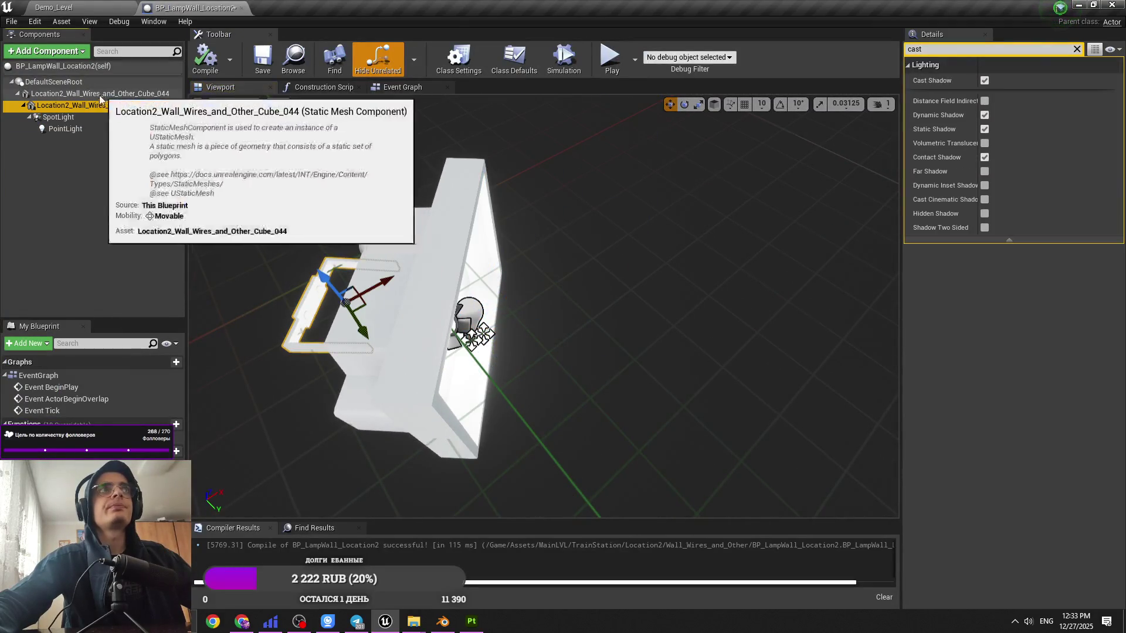
{"action": "left_click_drag", "start_coordinate": [75, 104], "coordinate": [65, 96]}
{"action": "left_click", "coordinate": [73, 101]}
{"action": "left_click", "coordinate": [58, 118]}
{"action": "left_click", "coordinate": [58, 129]}
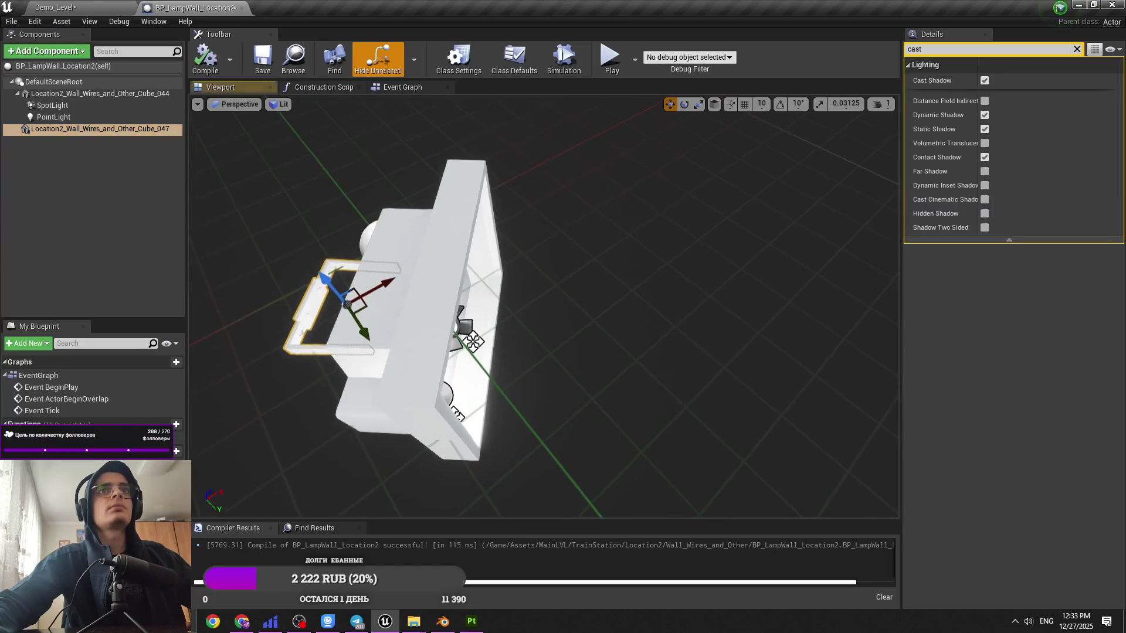
Step: Rename the Cube_044 component to 'e'
{"action": "left_click", "coordinate": [113, 101]}
{"action": "key", "text": "F2"}
{"action": "type", "text": "e"}
{"action": "key", "text": "Return"}
Step: Inspect the wall mesh e, undo a trial rotation, and go back to Demo_Level
{"action": "right_click_drag", "start_coordinate": [534, 342], "coordinate": [582, 346]}
{"action": "key", "text": "e"}
{"action": "right_click_drag", "start_coordinate": [535, 261], "coordinate": [484, 284]}
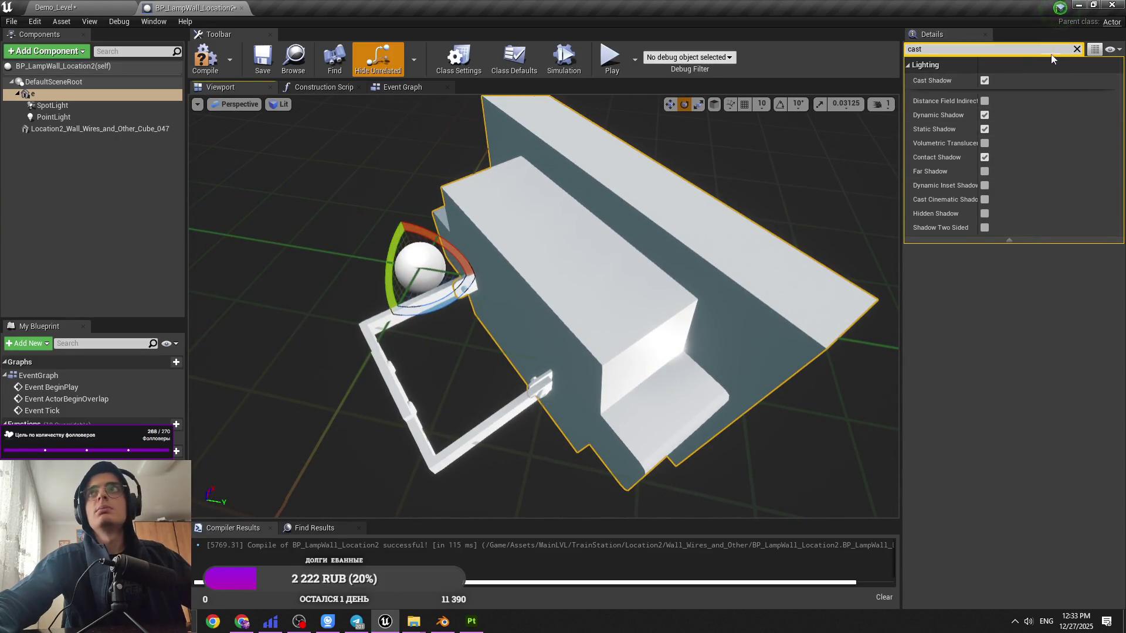
{"action": "left_click", "coordinate": [1076, 50]}
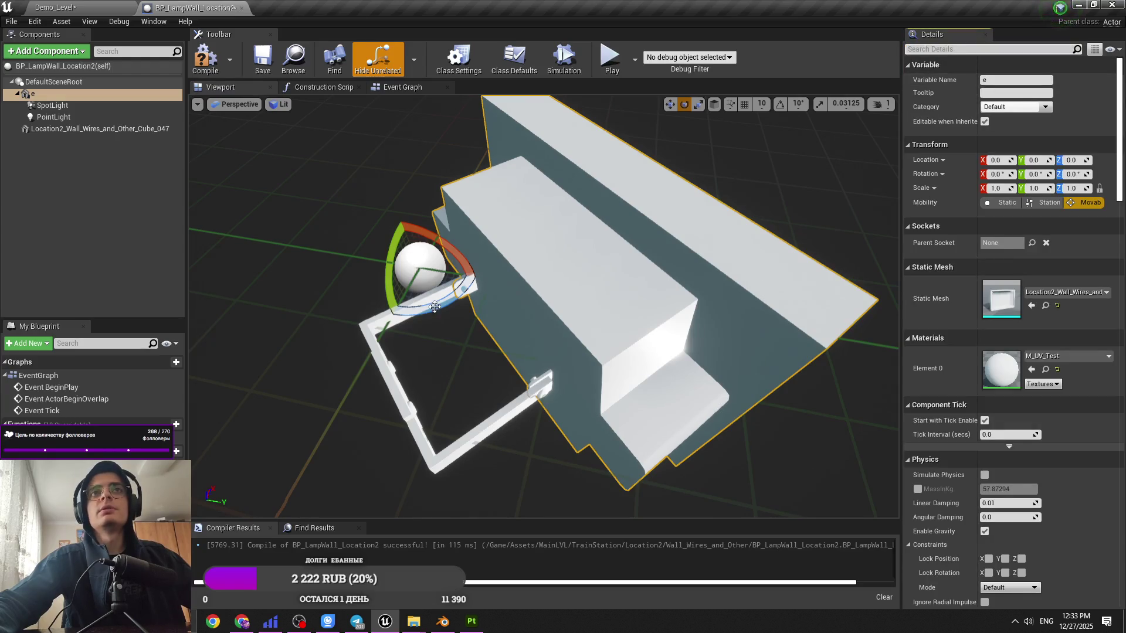
{"action": "left_click_drag", "start_coordinate": [392, 271], "coordinate": [499, 264]}
{"action": "key", "text": "ctrl+z"}
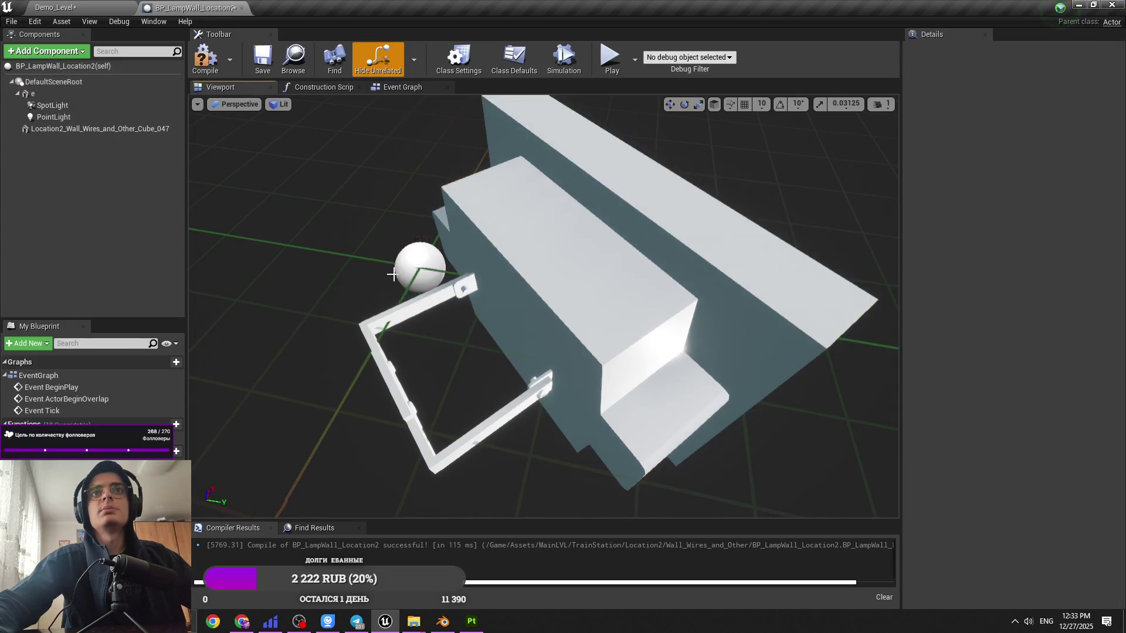
{"action": "left_click", "coordinate": [553, 260]}
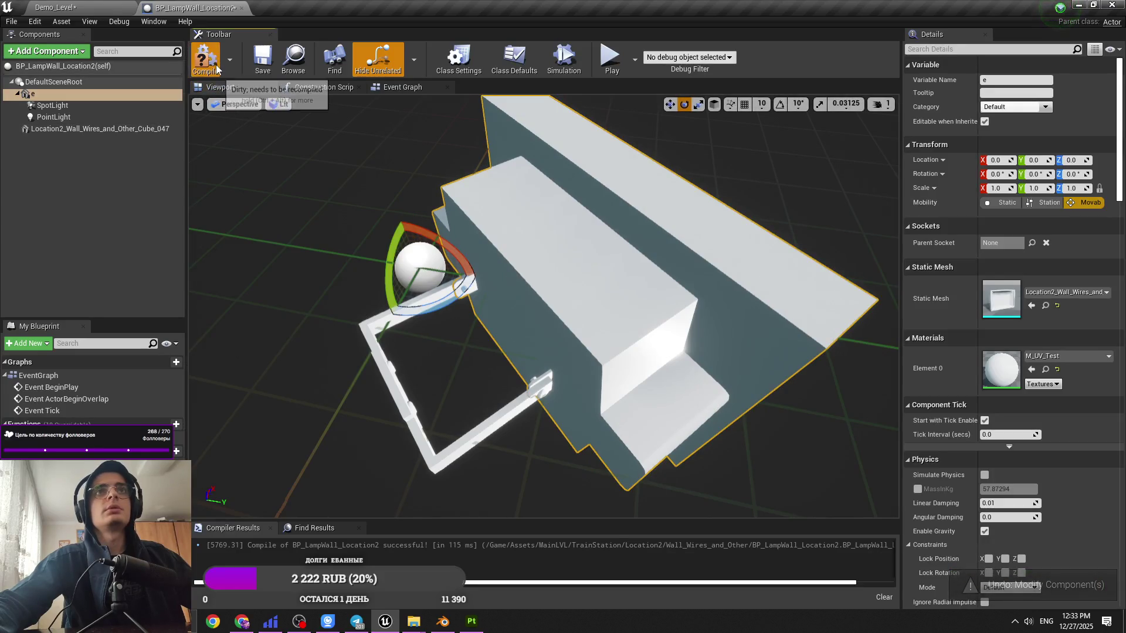
{"action": "key", "text": "ctrl+Tab"}
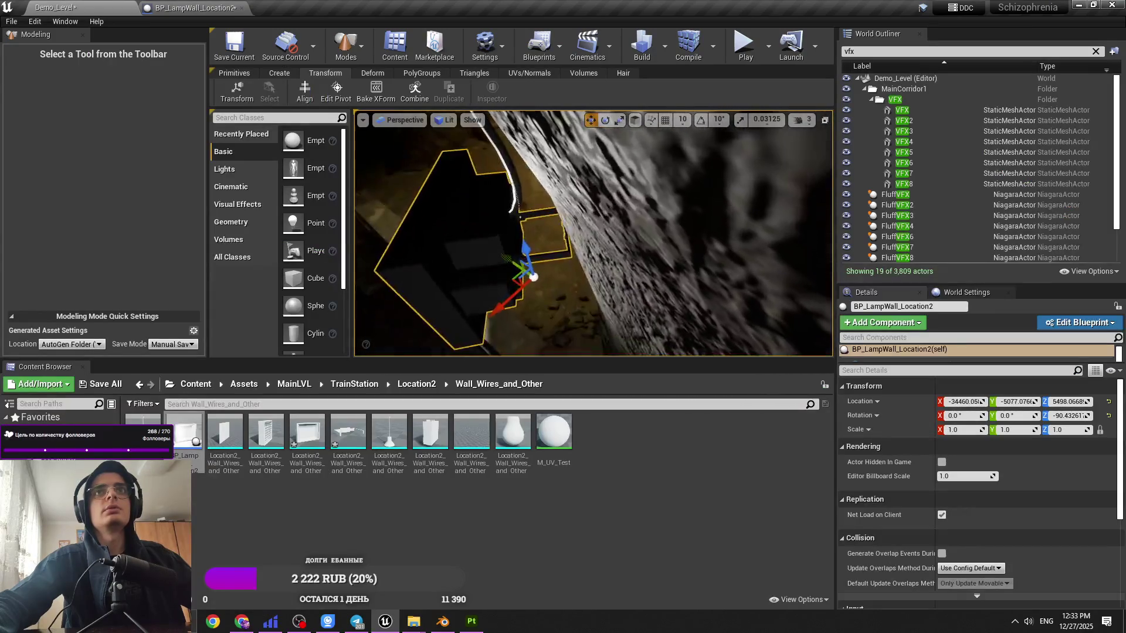
Step: Set a new pivot point on the lamp mesh with Edit Pivot, then return to the lamp blueprint
{"action": "left_click", "coordinate": [336, 93]}
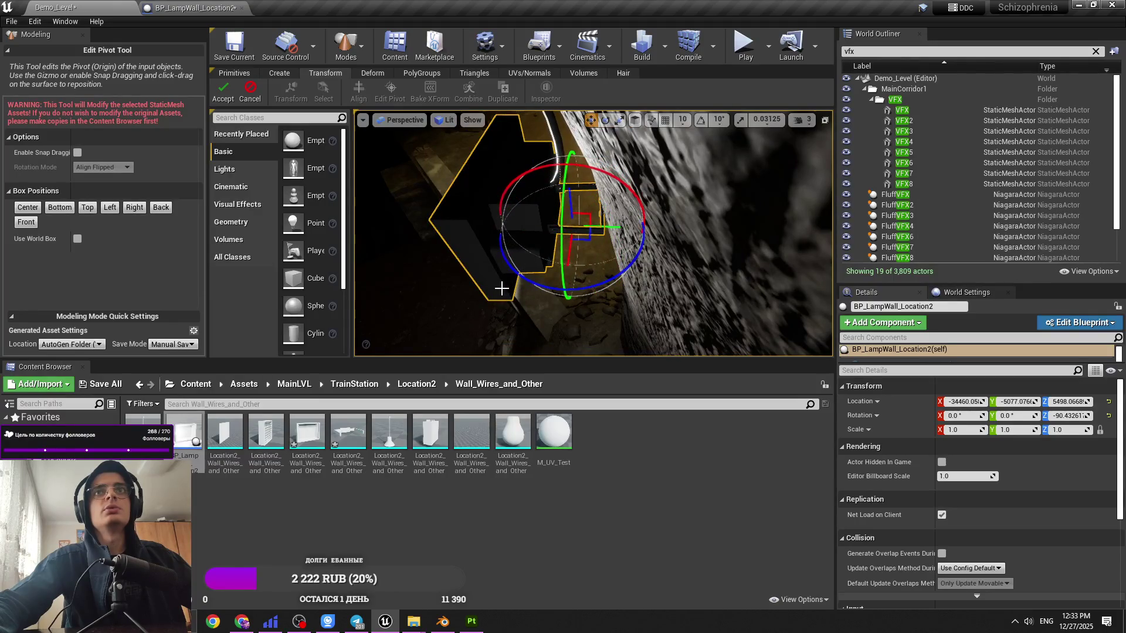
{"action": "key", "text": "Return"}
{"action": "key", "text": "ctrl+Tab"}
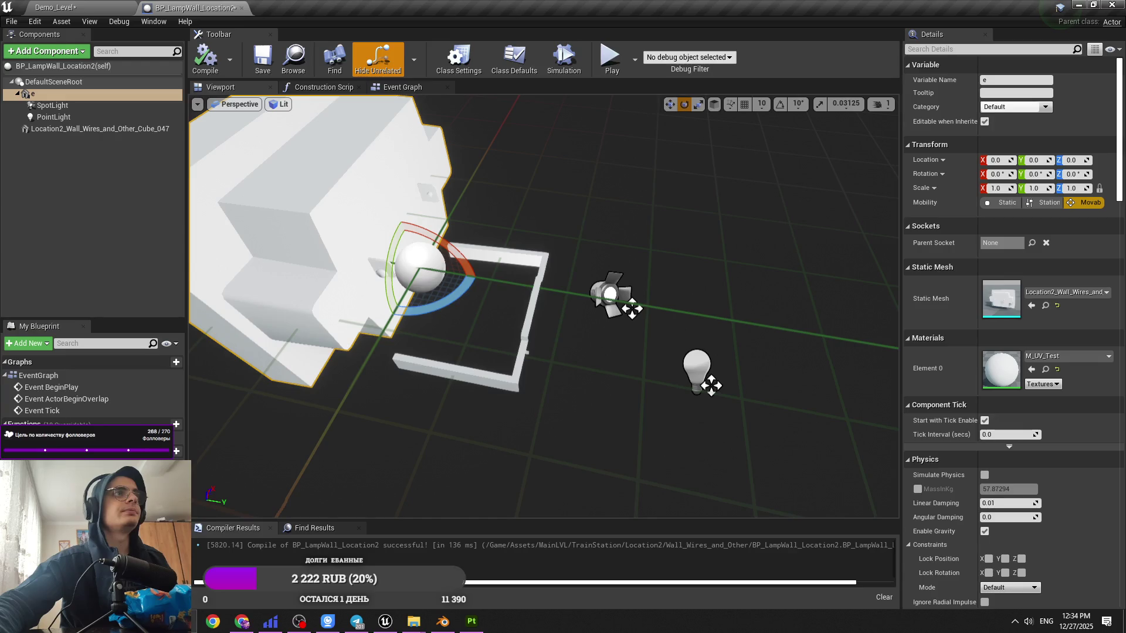
{"action": "key", "text": "alt+Tab"}
{"action": "key", "text": "alt+Tab"}
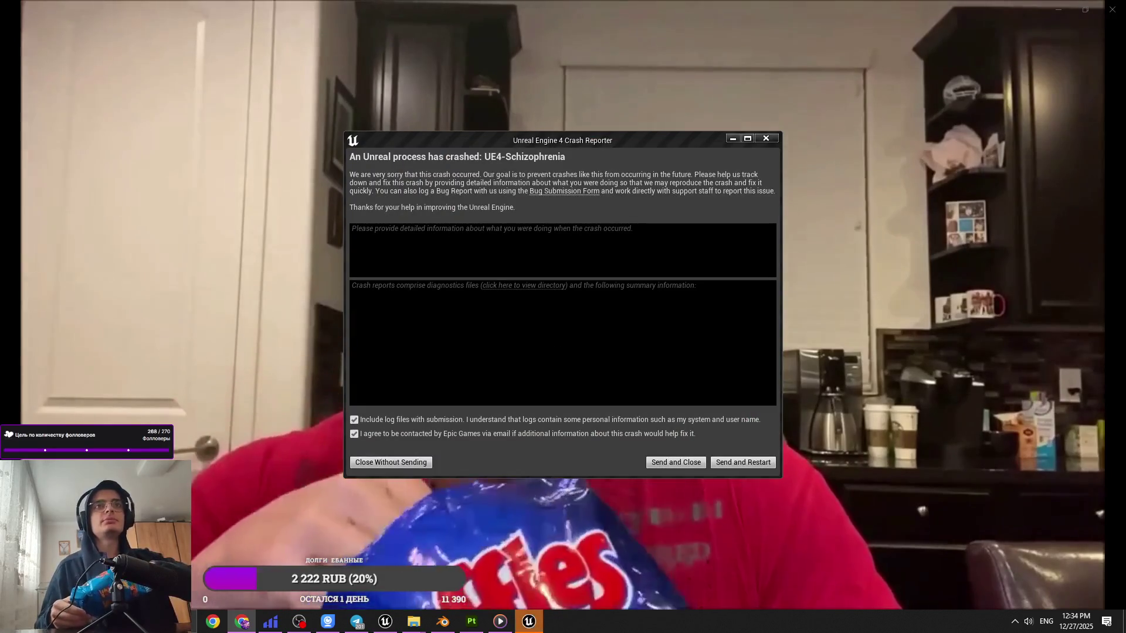
Step: Send the crash report, closing the Crash Reporter and the media player
{"action": "key", "text": "space"}
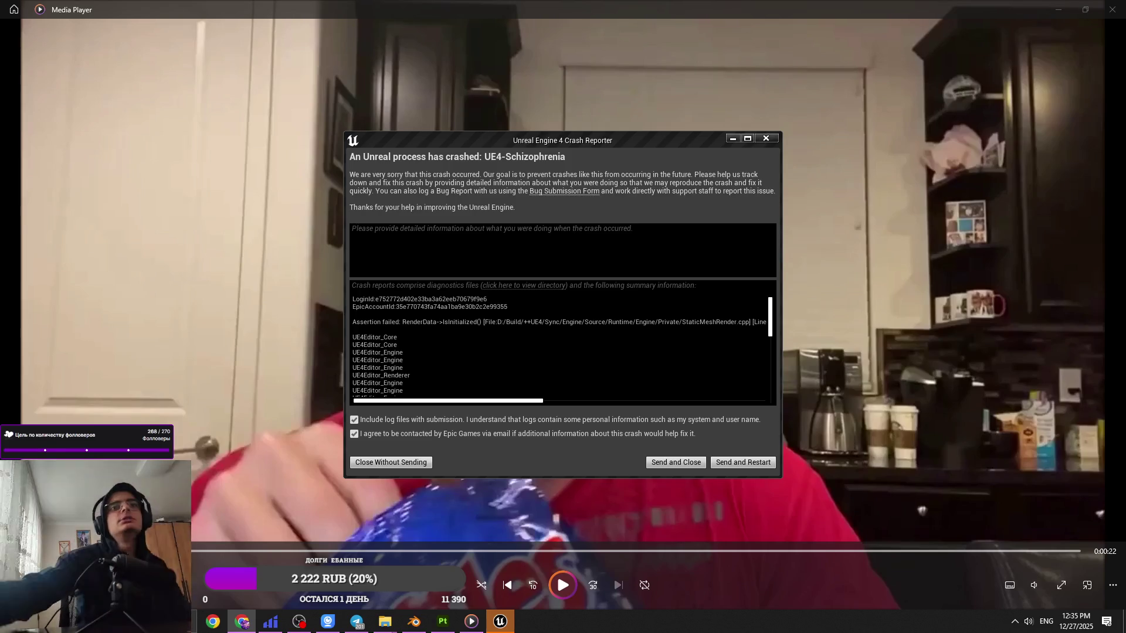
{"action": "left_click", "coordinate": [676, 463]}
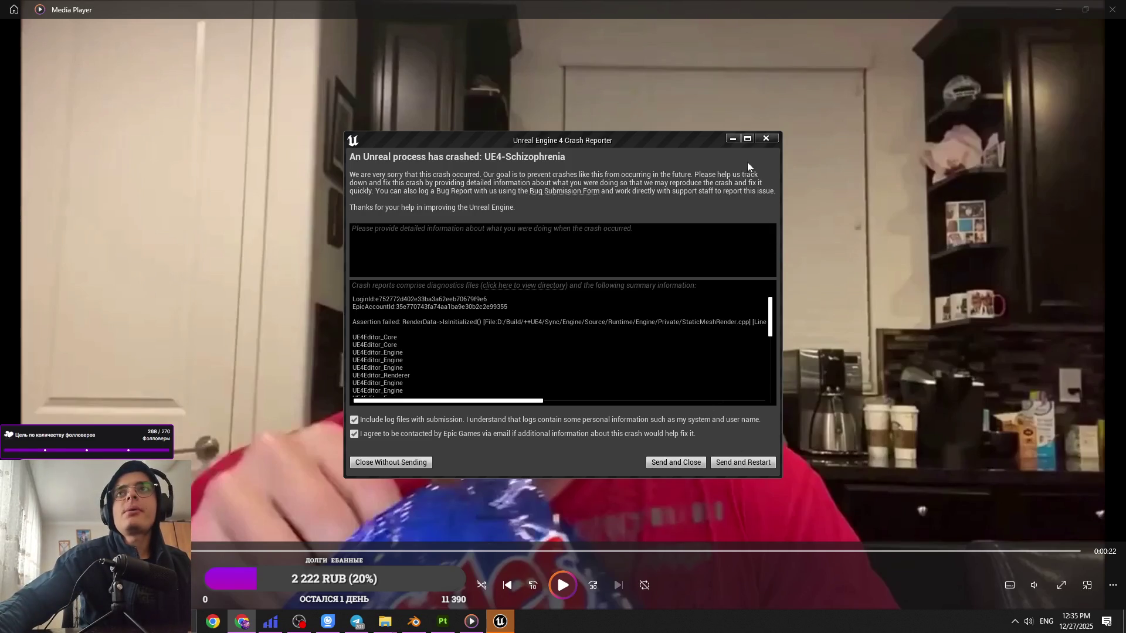
{"action": "key", "text": "alt+F4"}
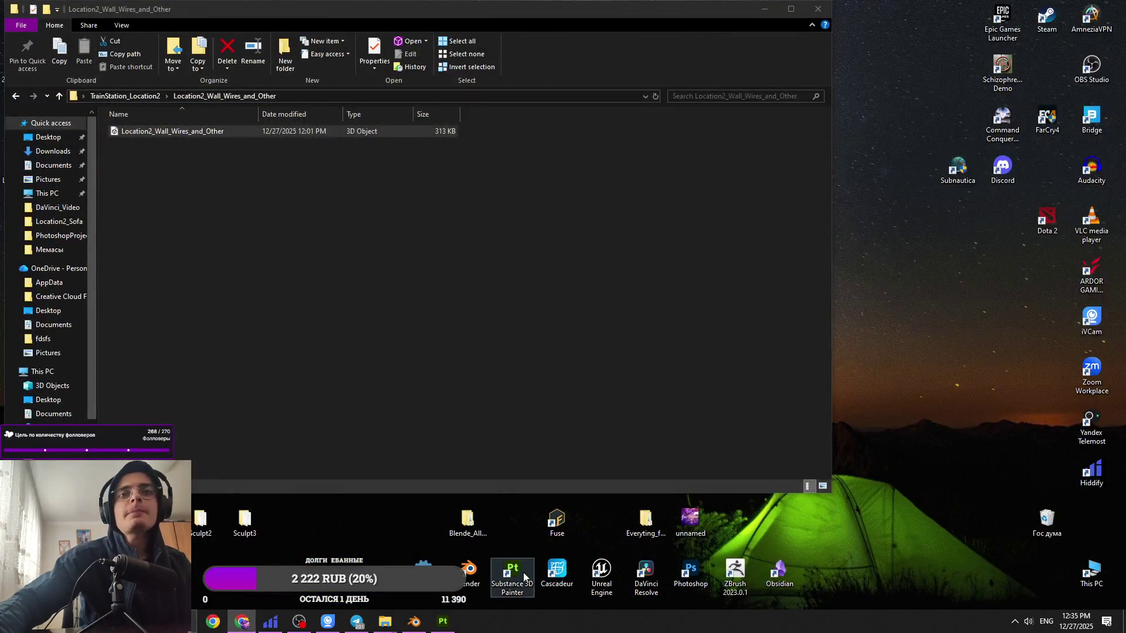
Step: Launch Unreal Engine and Steam from their desktop shortcuts
{"action": "double_click", "coordinate": [601, 572]}
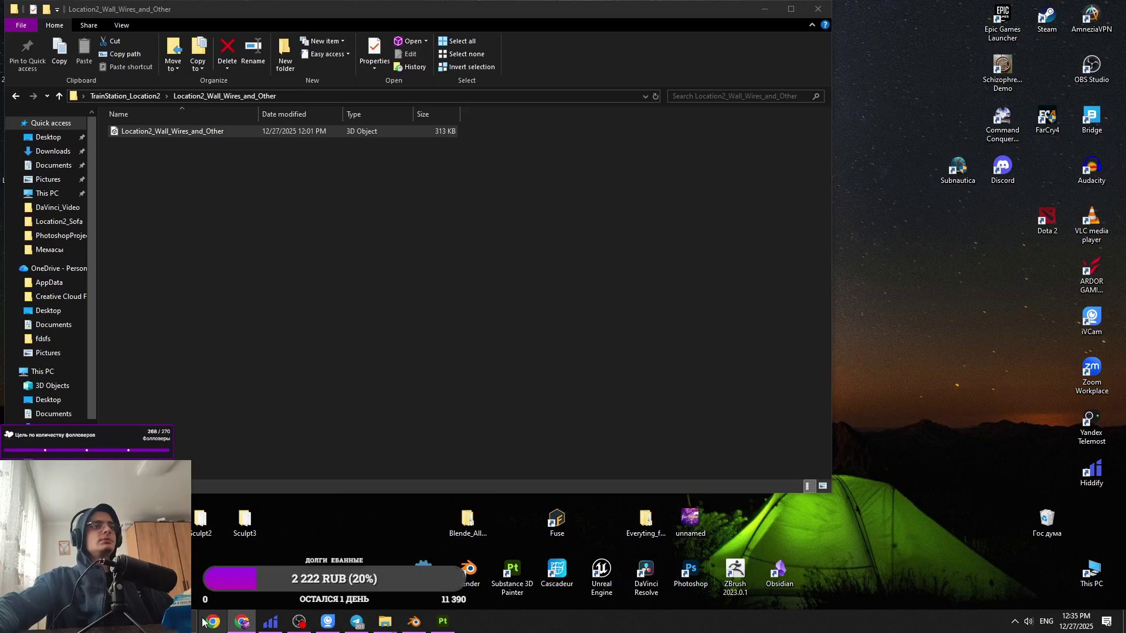
{"action": "double_click", "coordinate": [1047, 19]}
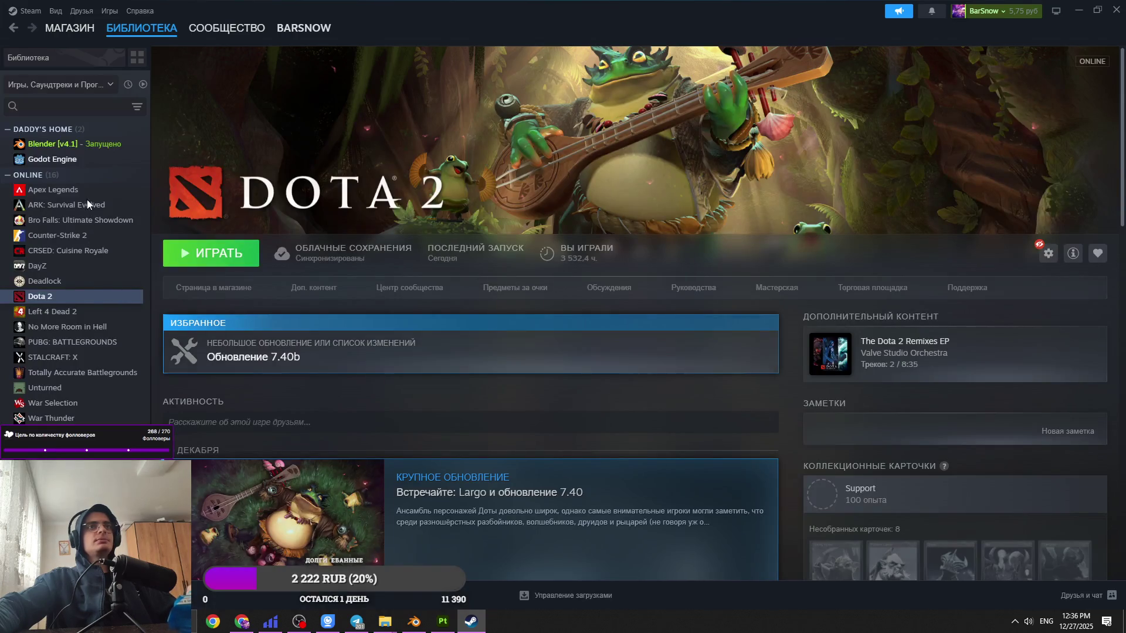
Step: Go from Blender to the Godot Engine page in the Steam library and scroll through it
{"action": "left_click", "coordinate": [78, 148]}
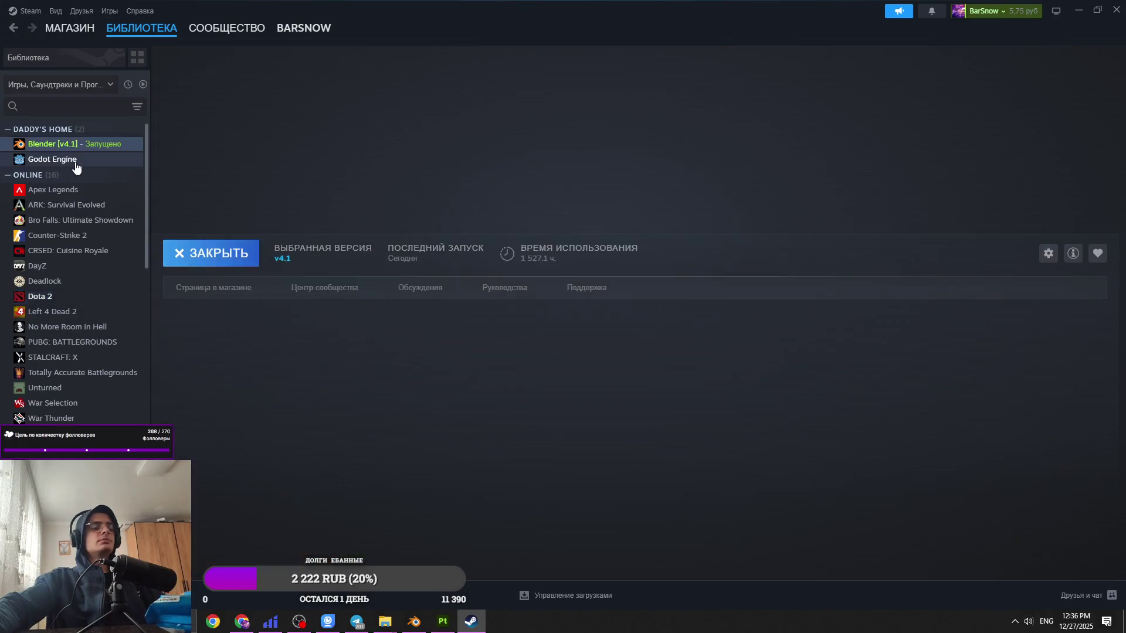
{"action": "left_click", "coordinate": [75, 166]}
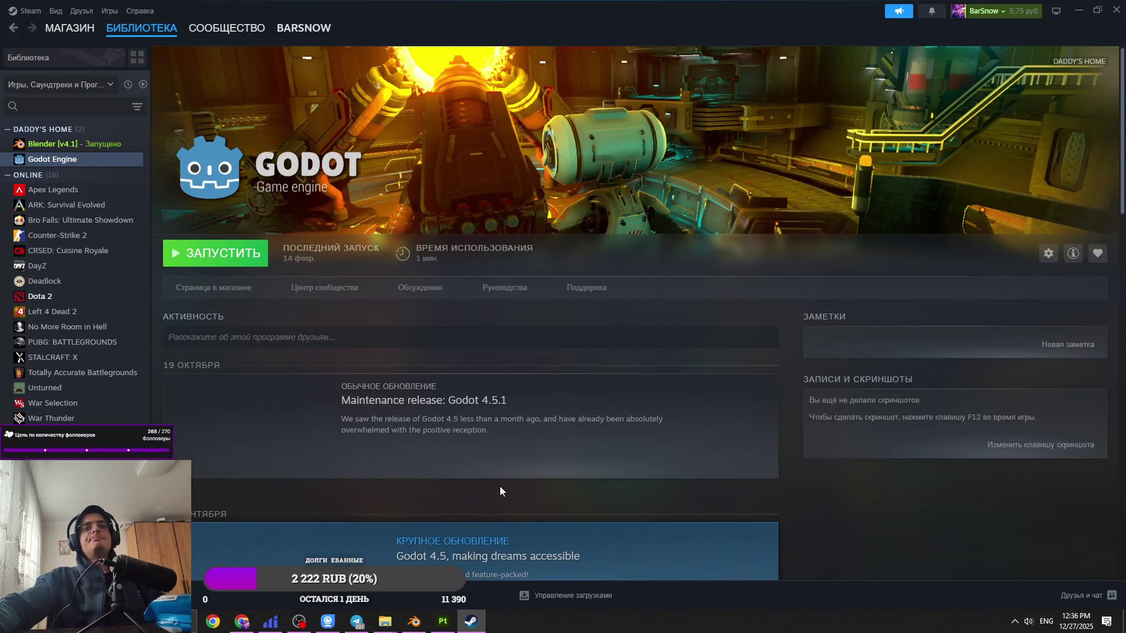
{"action": "scroll", "coordinate": [363, 309], "scroll_direction": "down", "scroll_amount": 3}
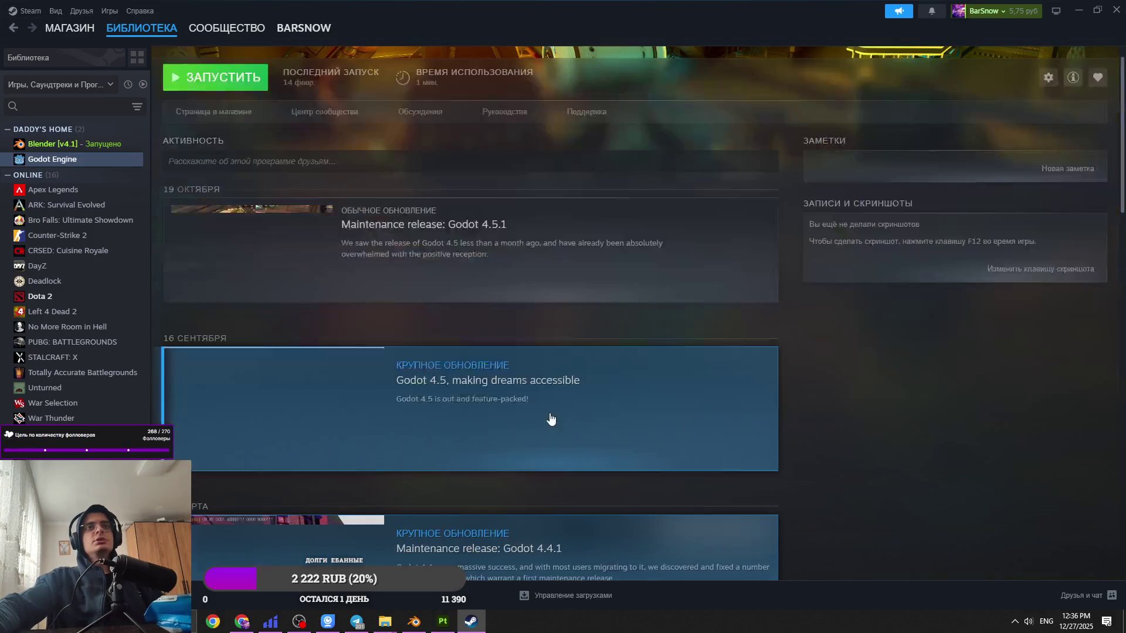
{"action": "scroll", "coordinate": [540, 327], "scroll_direction": "up", "scroll_amount": 2}
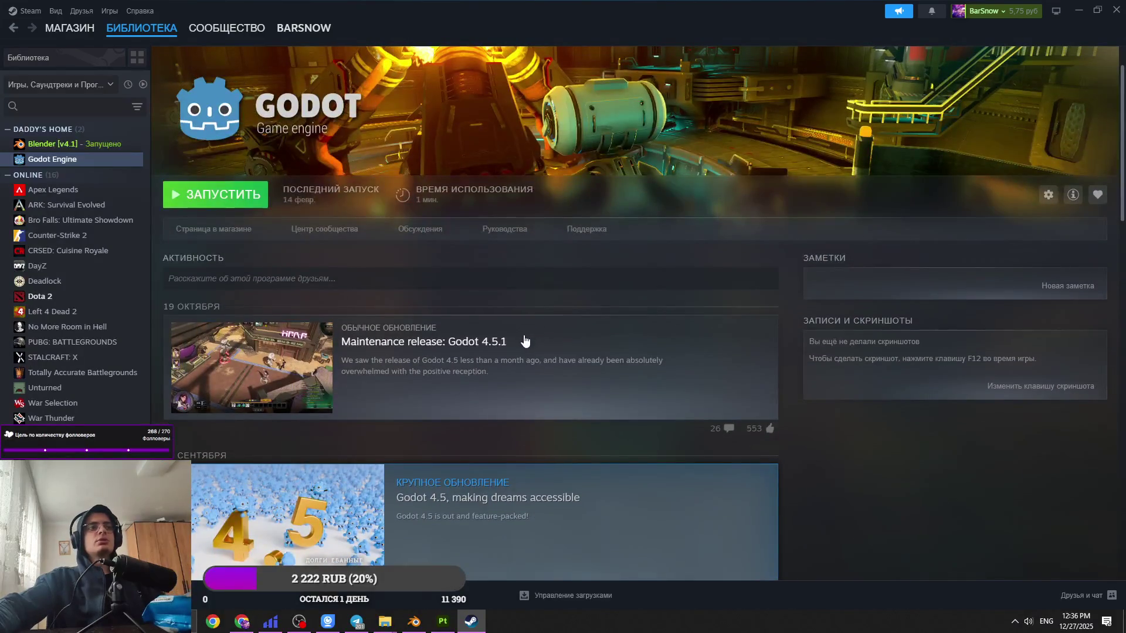
{"action": "scroll", "coordinate": [528, 400], "scroll_direction": "up", "scroll_amount": 1}
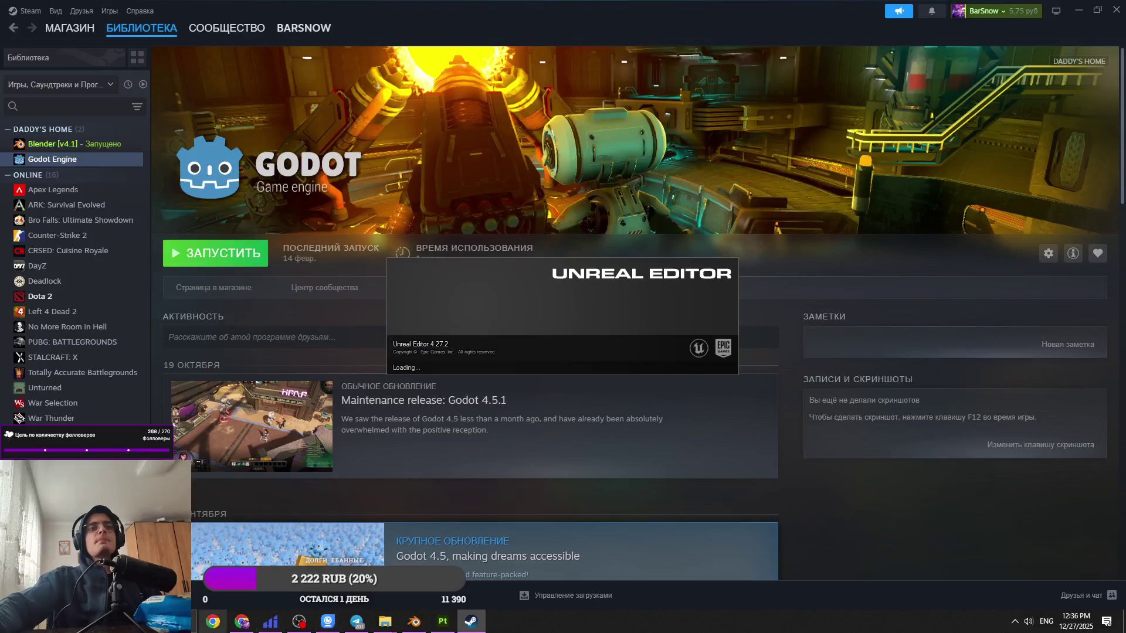
Step: Open the Schizophrenia project from Recent Projects in the Unreal Project Browser
{"action": "mouse_move", "coordinate": [240, 625]}
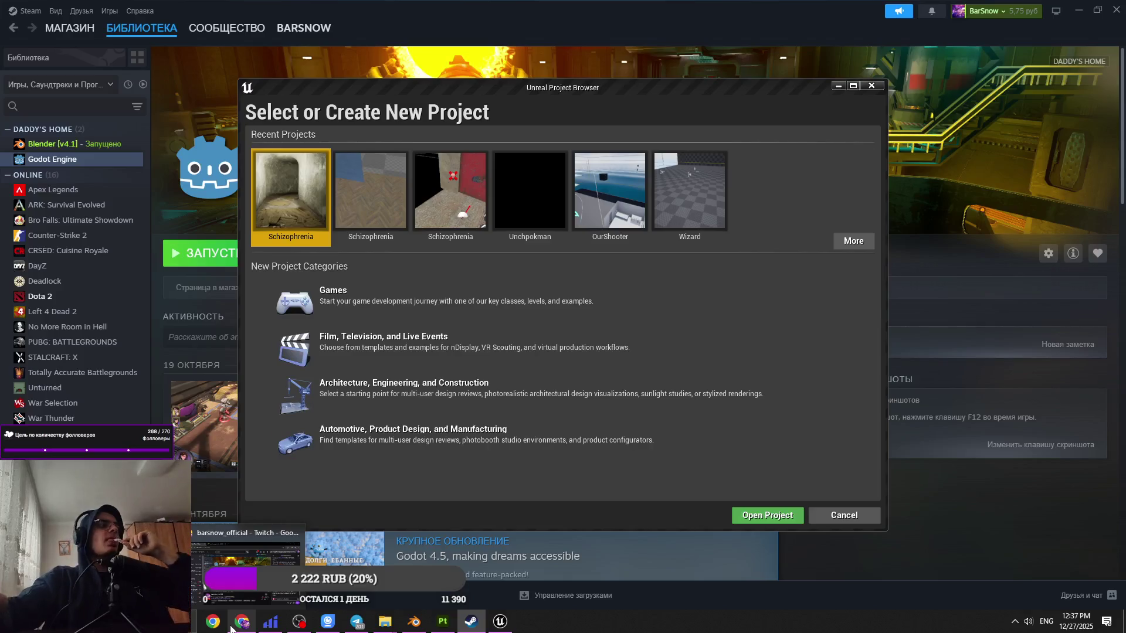
{"action": "double_click", "coordinate": [280, 236]}
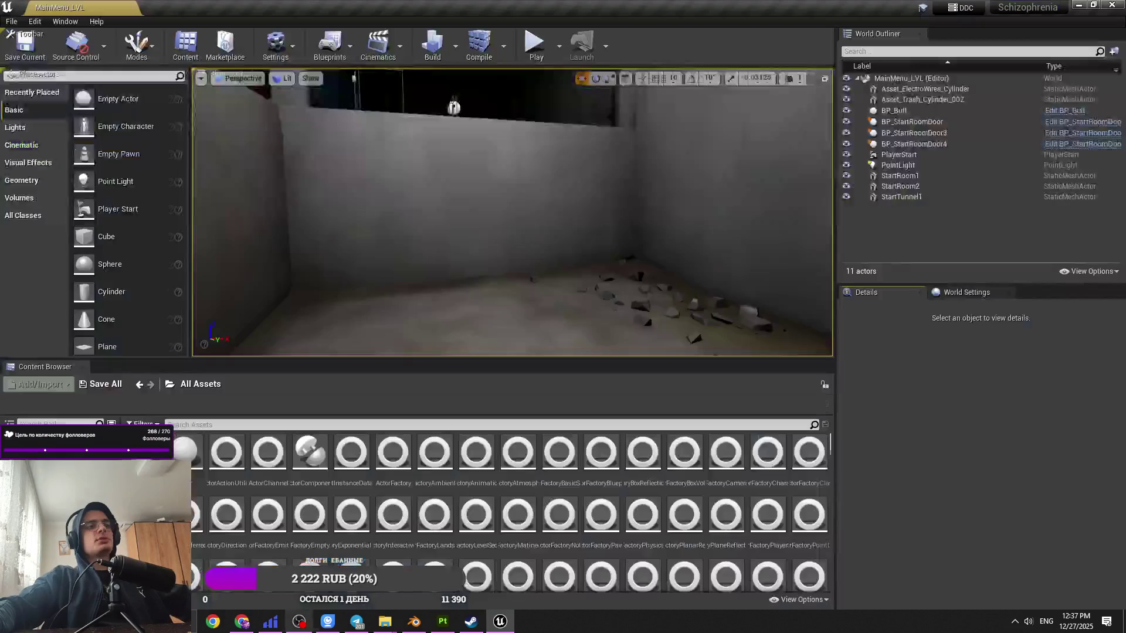
Step: Open Demo_Level from Content > Maps, replacing MainMenu_LVL
{"action": "left_click", "coordinate": [195, 384]}
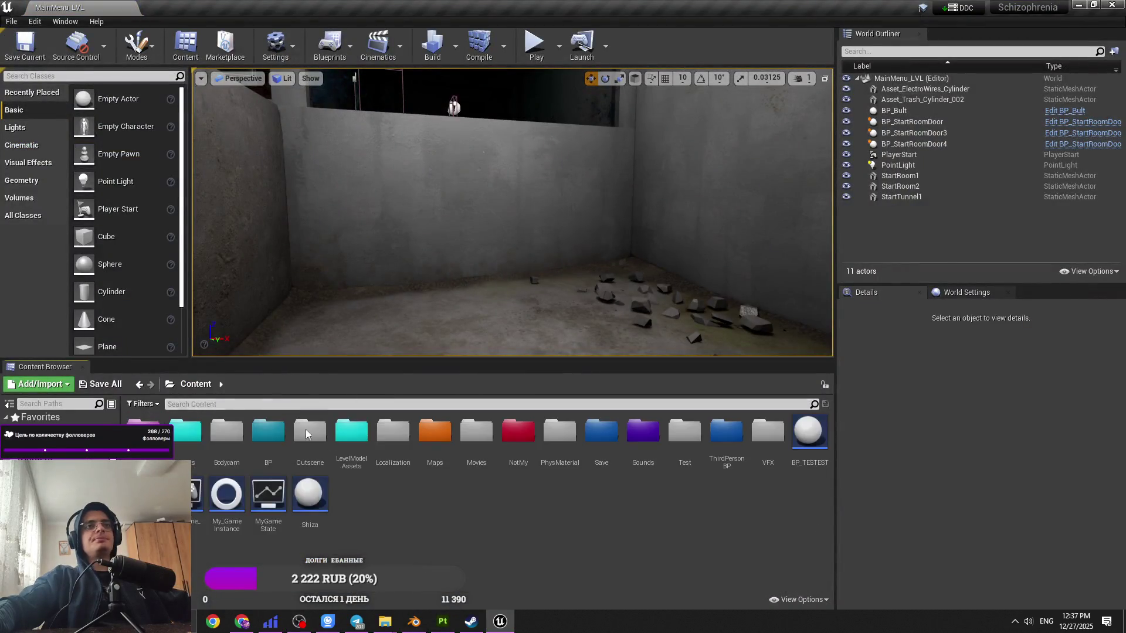
{"action": "double_click", "coordinate": [432, 437]}
{"action": "left_click", "coordinate": [373, 464]}
{"action": "double_click", "coordinate": [373, 464]}
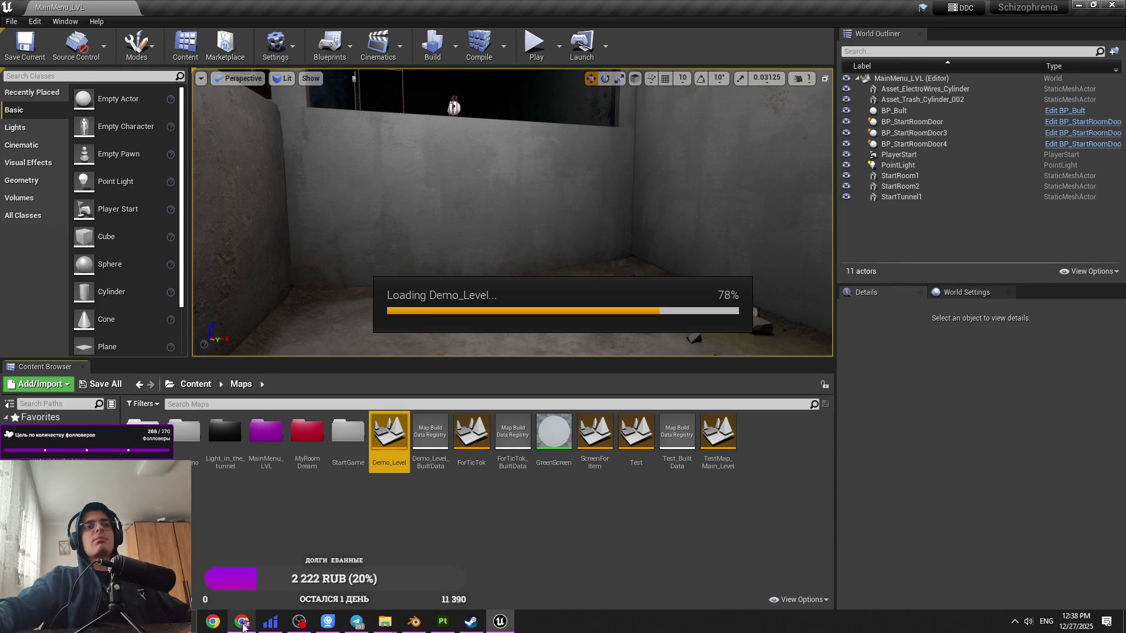
{"action": "mouse_move", "coordinate": [354, 611]}
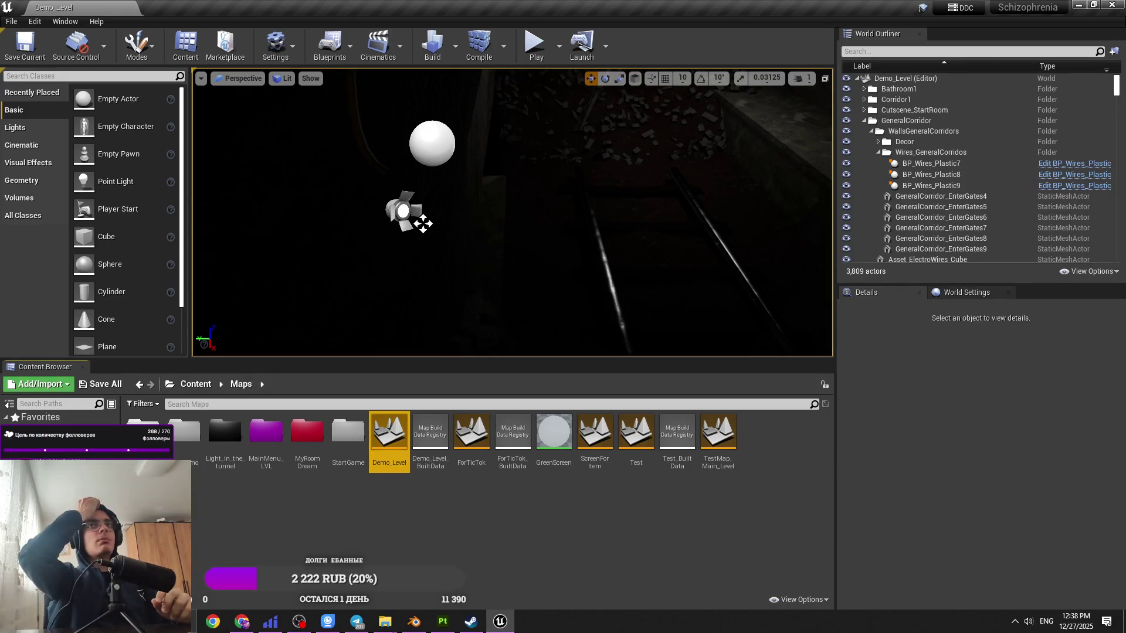
Step: Fly into the corridor and switch the viewport view mode from Lit to Unlit
{"action": "right_click_drag", "start_coordinate": [511, 211], "coordinate": [499, 214]}
{"action": "right_click_drag", "start_coordinate": [599, 235], "coordinate": [600, 235]}
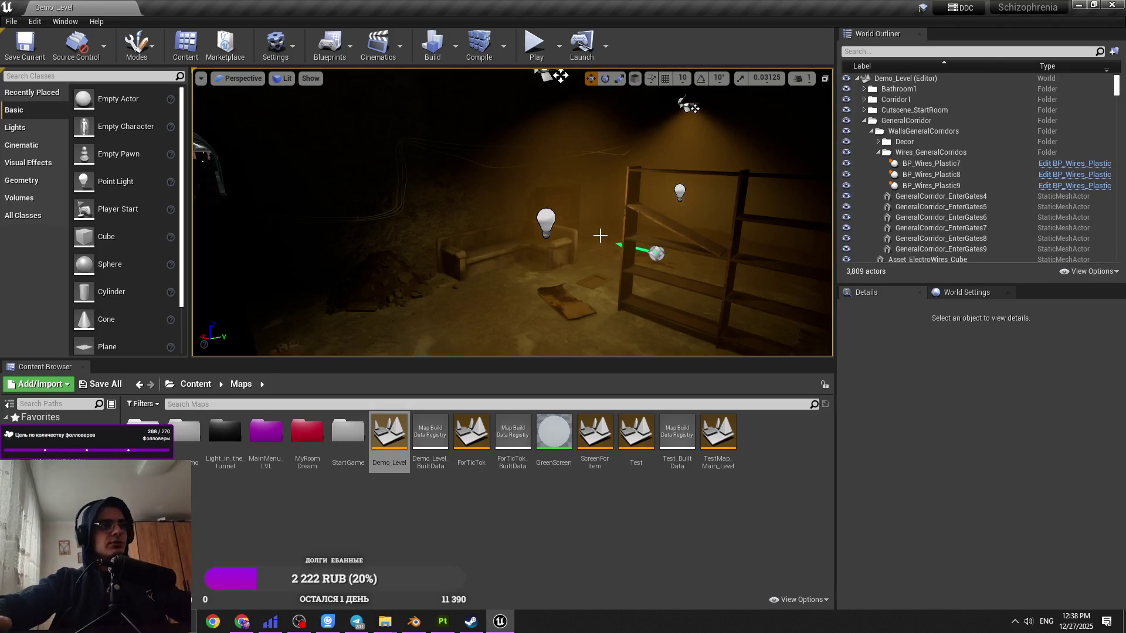
{"action": "mouse_move", "coordinate": [599, 235]}
{"action": "right_mouse_down"}
{"action": "mouse_move", "coordinate": [603, 257]}
{"action": "mouse_move", "coordinate": [586, 262]}
{"action": "mouse_move", "coordinate": [591, 253]}
{"action": "right_mouse_up"}
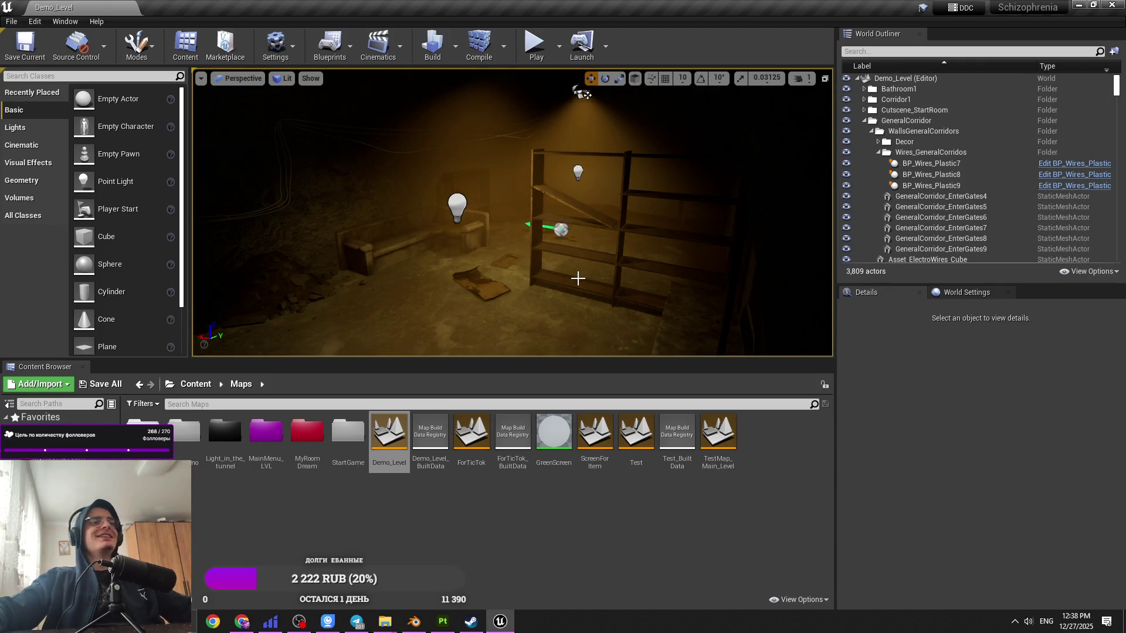
{"action": "left_click", "coordinate": [289, 84]}
{"action": "left_click", "coordinate": [292, 116]}
Step: Select the BP_LampWall_Location2 wall lamp and bring up its Edit Blueprint options
{"action": "mouse_move", "coordinate": [481, 222]}
{"action": "right_mouse_down"}
{"action": "mouse_move", "coordinate": [502, 218]}
{"action": "mouse_move", "coordinate": [448, 254]}
{"action": "right_mouse_up"}
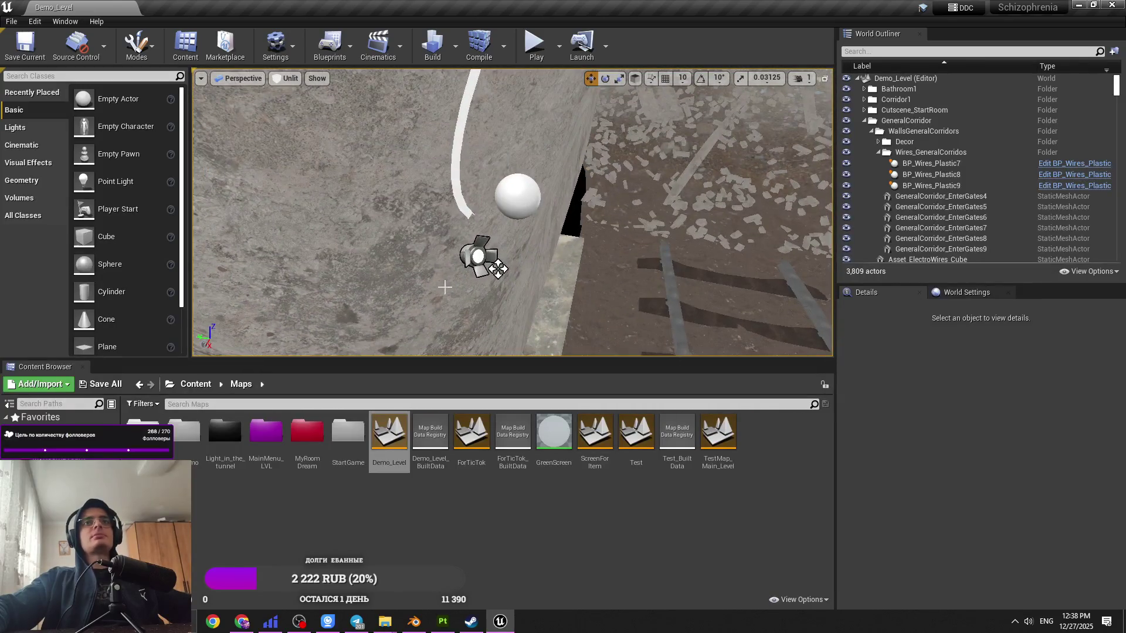
{"action": "left_click", "coordinate": [480, 256]}
{"action": "left_click", "coordinate": [1070, 323]}
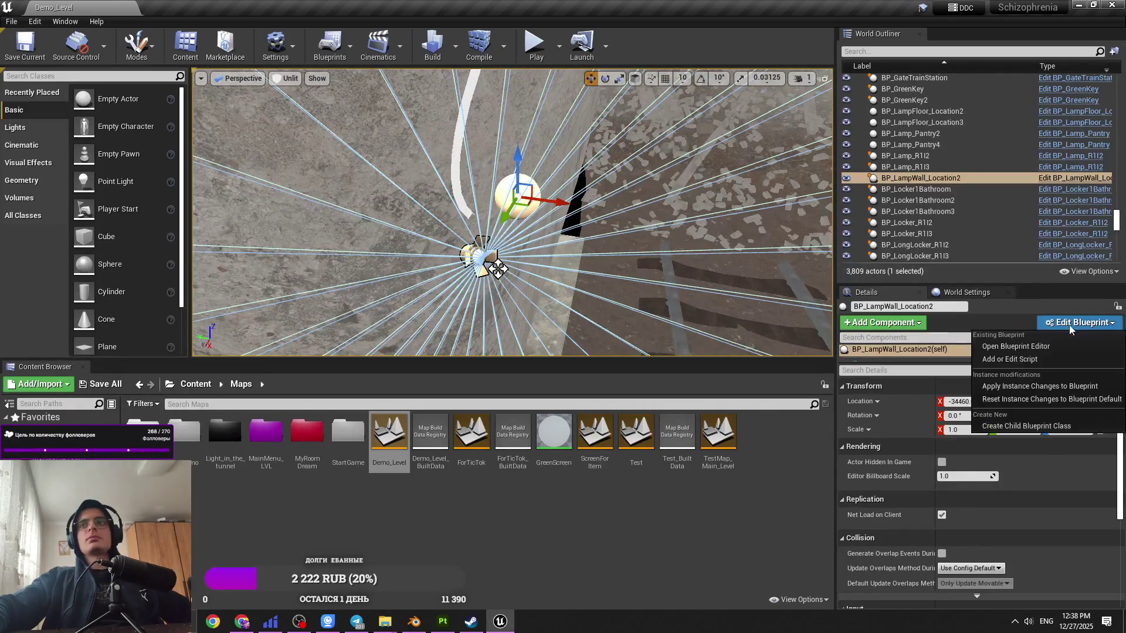
Step: Open the lamp Blueprint, select its Location2_Wall_Wires_and_Other_Cube_044 component, and dock the editor
{"action": "left_click", "coordinate": [1016, 346]}
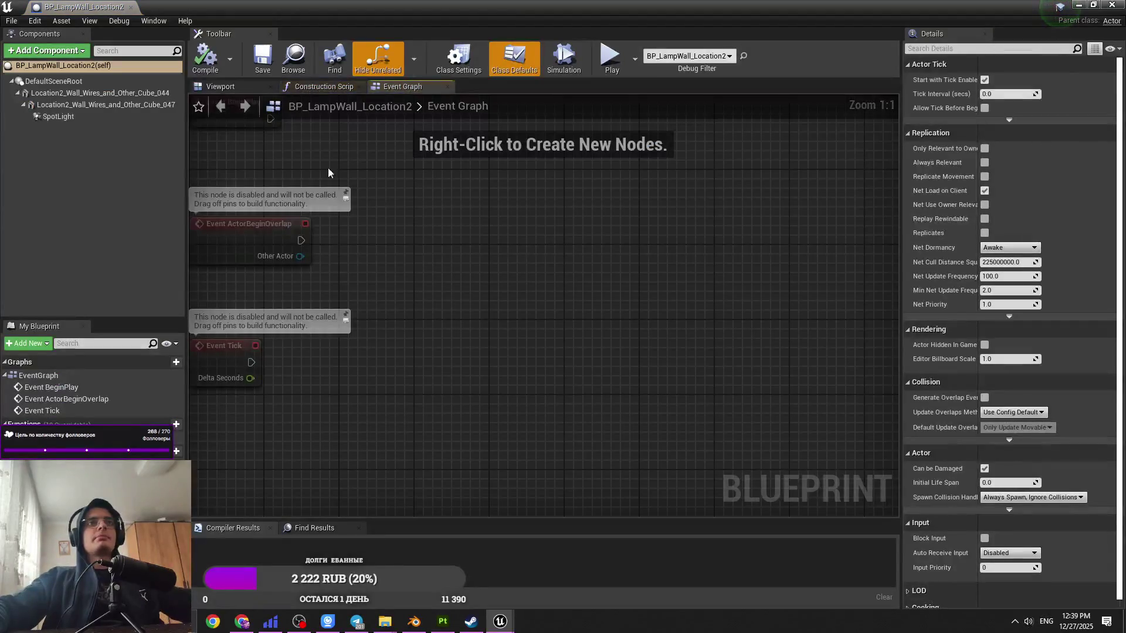
{"action": "left_click", "coordinate": [220, 86]}
{"action": "left_click", "coordinate": [100, 93]}
{"action": "left_click_drag", "start_coordinate": [86, 11], "coordinate": [193, 8]}
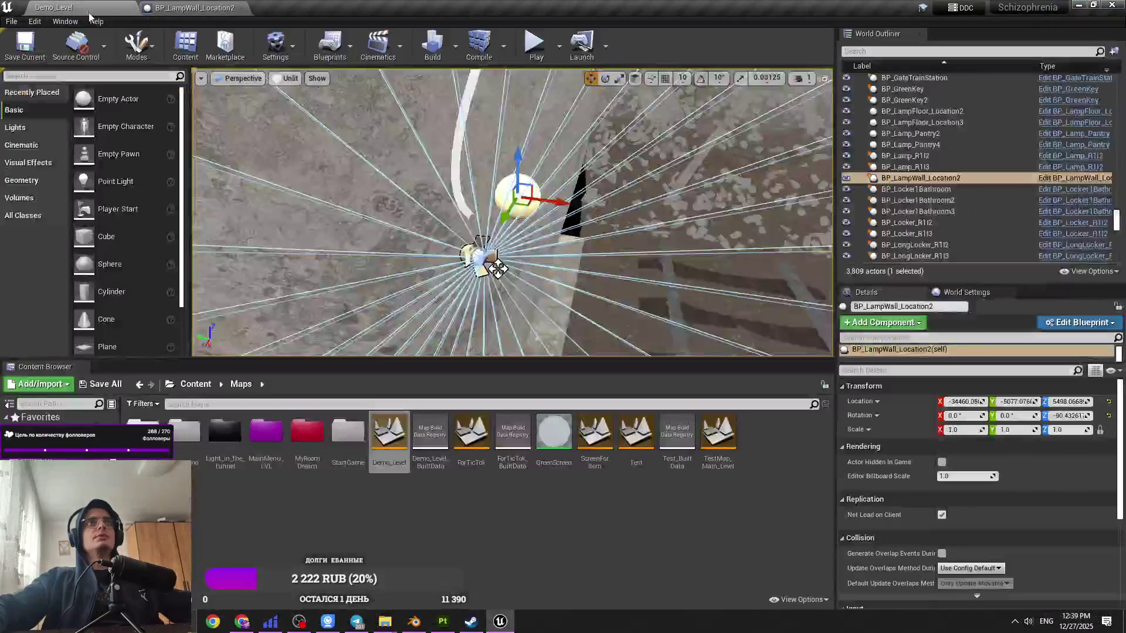
Step: Browse to Content > Assets > MainLVL > TrainStation > Location2 > Wall_Wires_and_Other
{"action": "left_click", "coordinate": [193, 384]}
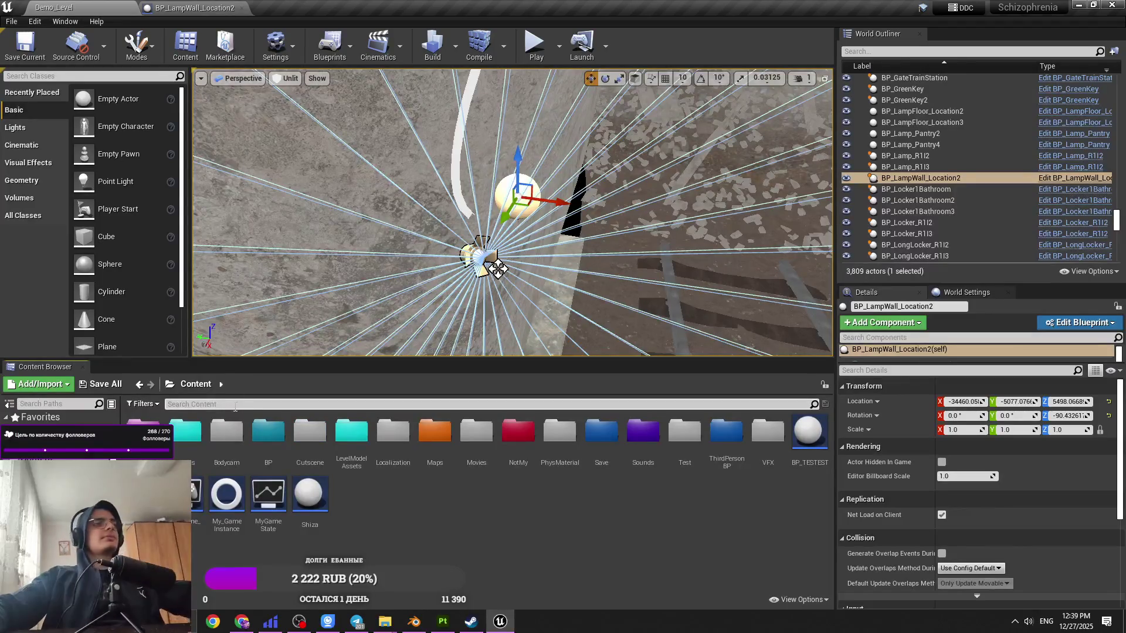
{"action": "double_click", "coordinate": [266, 437]}
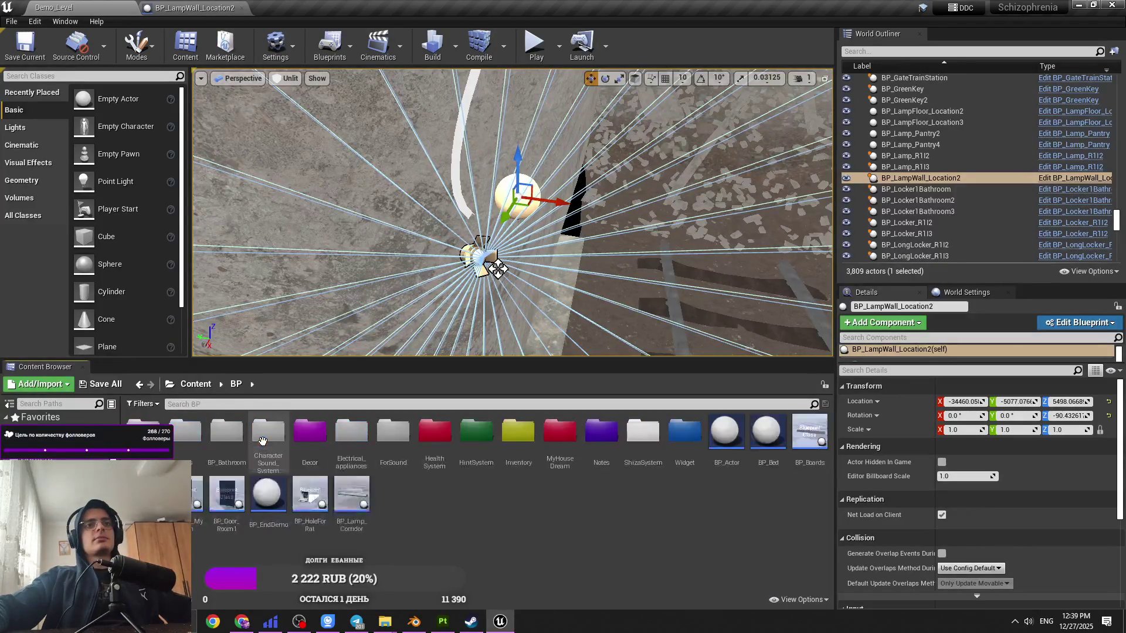
{"action": "left_click", "coordinate": [196, 384]}
{"action": "double_click", "coordinate": [434, 440]}
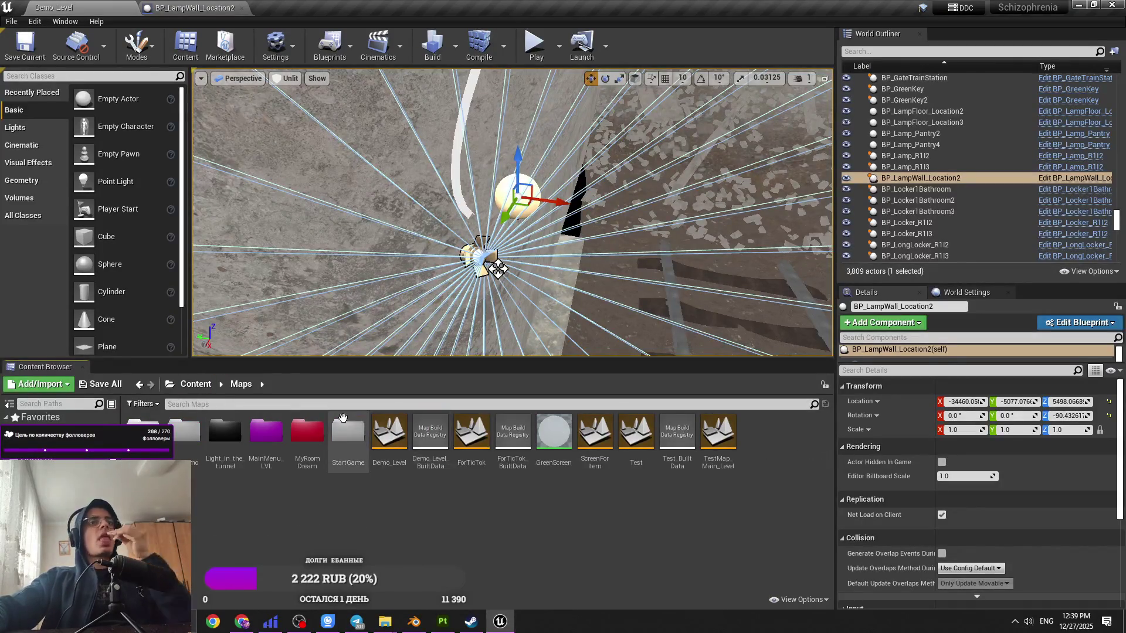
{"action": "left_click", "coordinate": [195, 384]}
{"action": "left_click", "coordinate": [221, 384]}
{"action": "left_click", "coordinate": [183, 445]}
{"action": "double_click", "coordinate": [182, 444]}
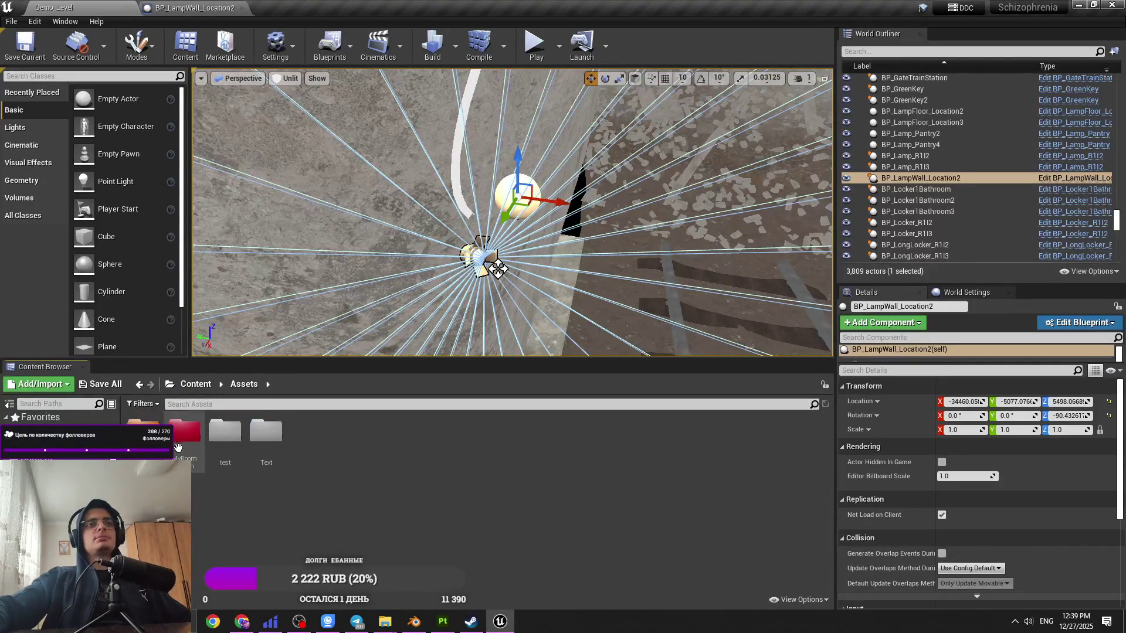
{"action": "double_click", "coordinate": [185, 443]}
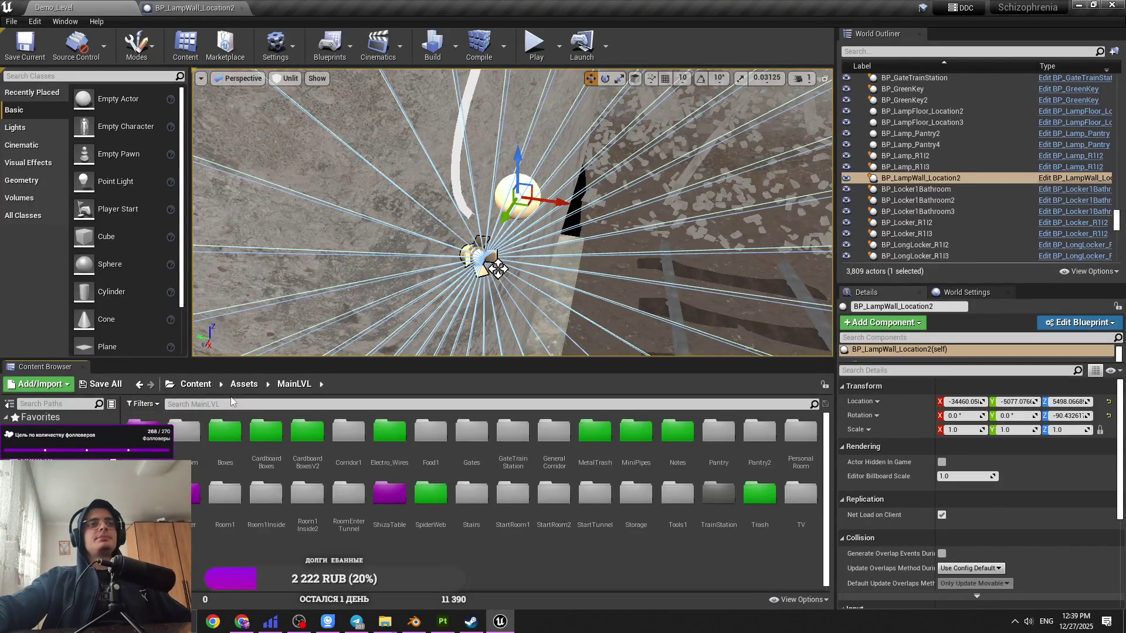
{"action": "double_click", "coordinate": [700, 503]}
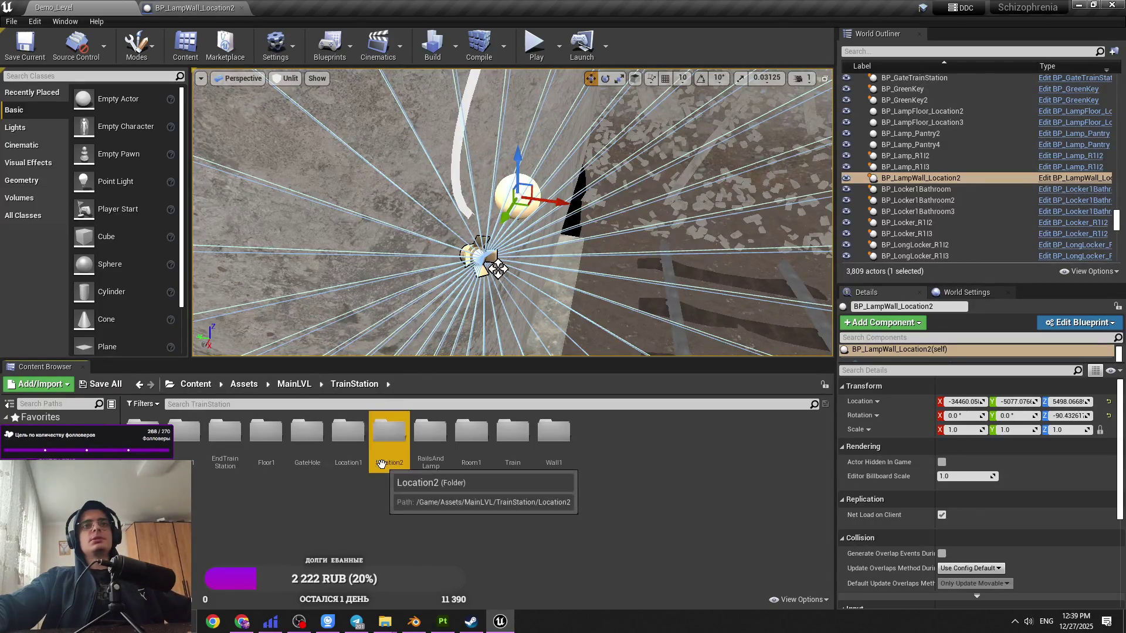
{"action": "double_click", "coordinate": [389, 437]}
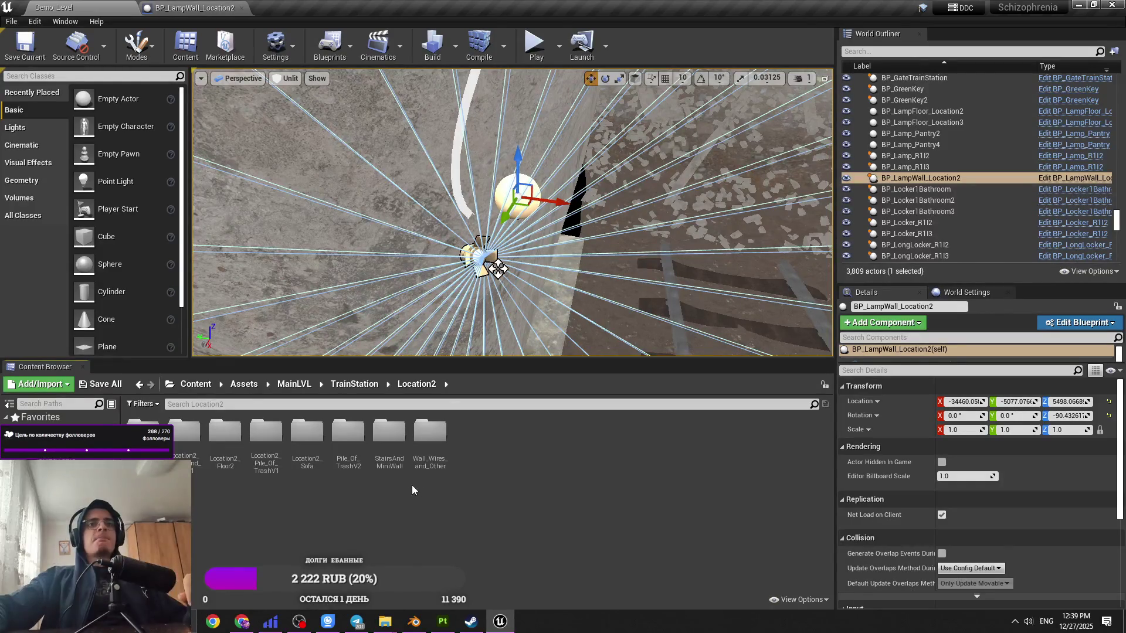
{"action": "double_click", "coordinate": [430, 437]}
Step: Drag a Wall_Wires_and_Other cube onto the floor near the wooden shelves
{"action": "right_click_drag", "start_coordinate": [469, 328], "coordinate": [469, 281]}
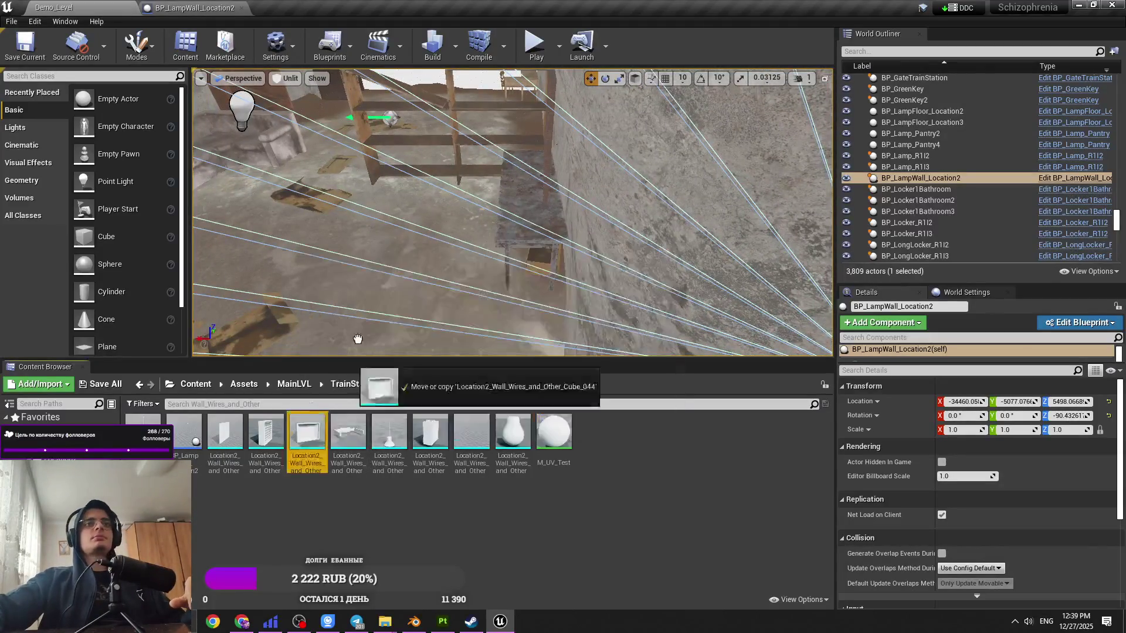
{"action": "left_click_drag", "start_coordinate": [306, 436], "coordinate": [370, 281]}
{"action": "left_click", "coordinate": [156, 54]}
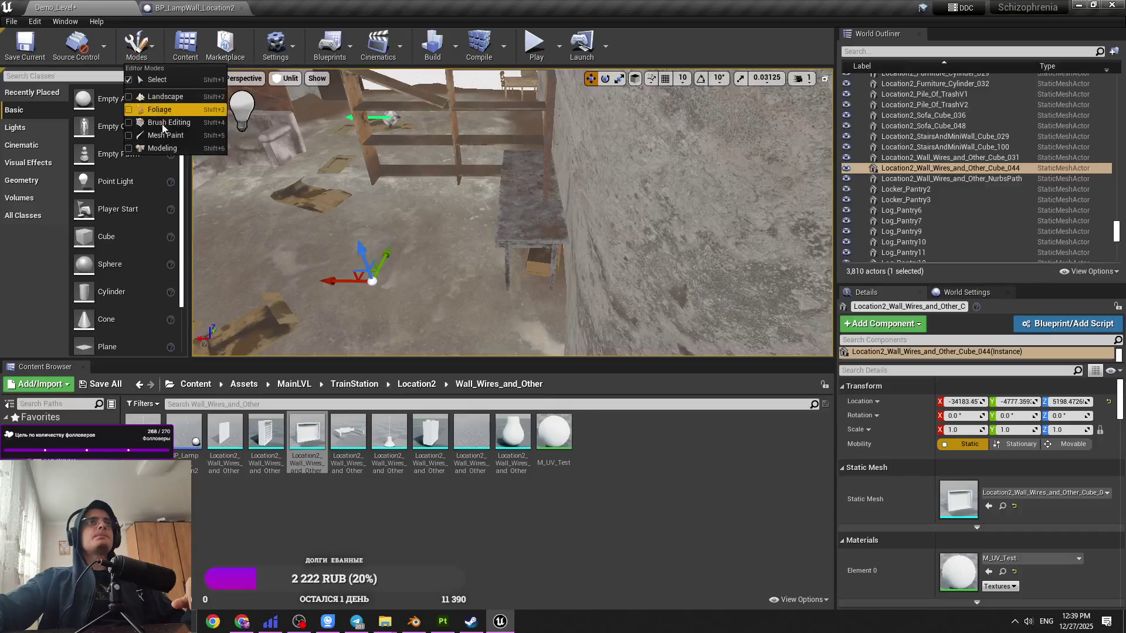
Step: In Modeling mode, accept an Edit Pivot on the cube, then place second cube Cube_45
{"action": "left_click", "coordinate": [159, 143]}
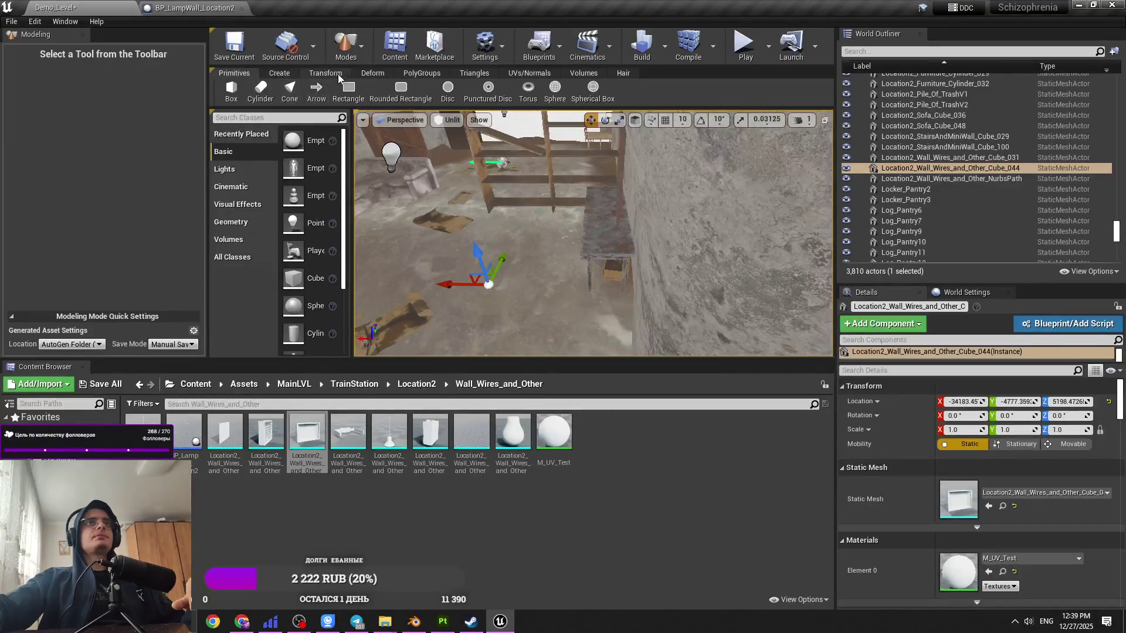
{"action": "left_click", "coordinate": [326, 73]}
{"action": "left_click", "coordinate": [390, 90]}
{"action": "left_click", "coordinate": [34, 207]}
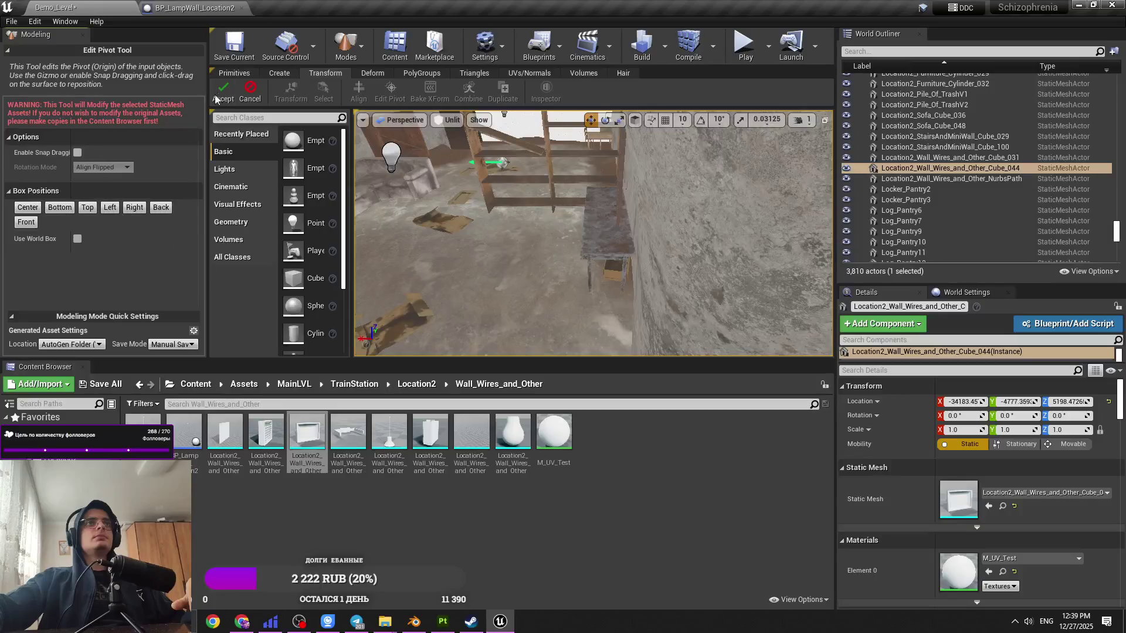
{"action": "key", "text": "Return"}
{"action": "key", "text": "f"}
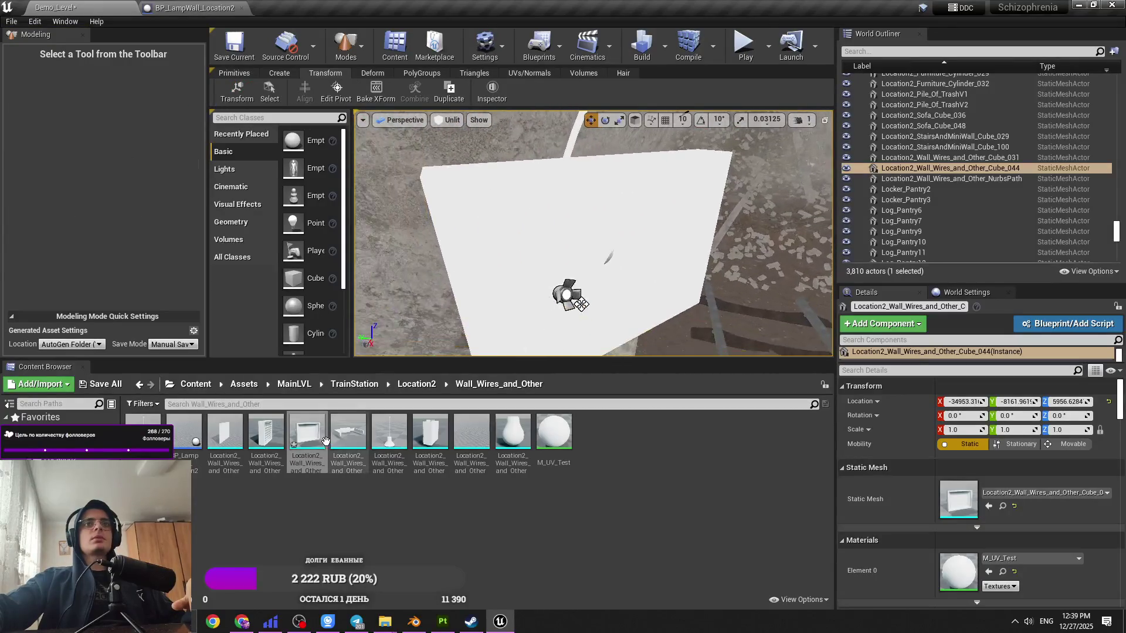
{"action": "mouse_move", "coordinate": [307, 436]}
{"action": "left_mouse_down"}
{"action": "mouse_move", "coordinate": [376, 343]}
{"action": "mouse_move", "coordinate": [478, 282]}
{"action": "left_mouse_up"}
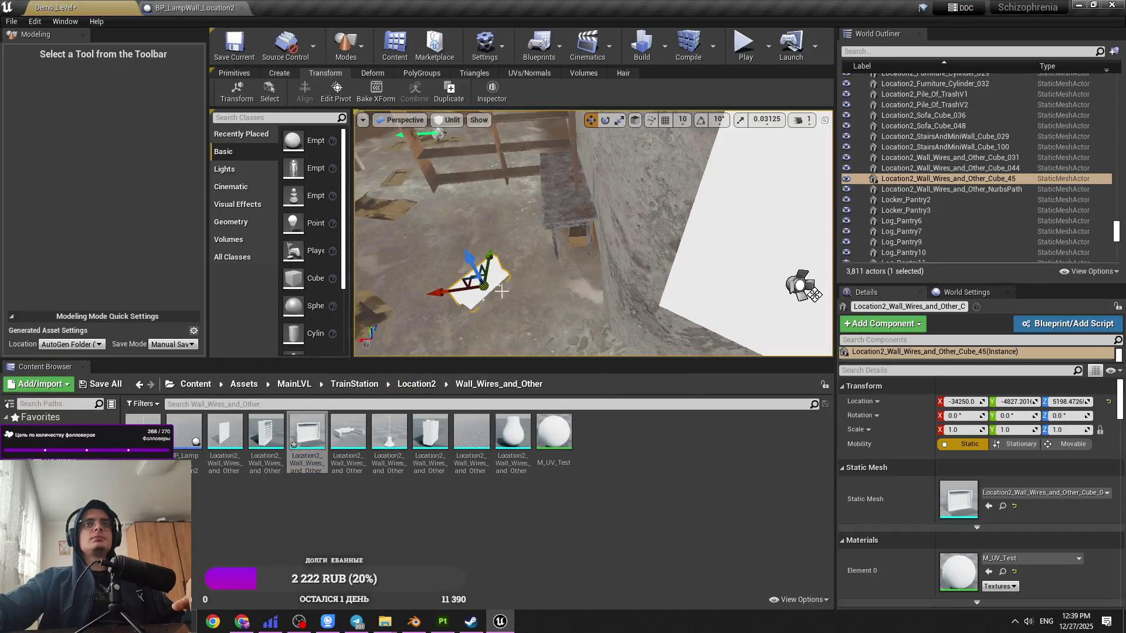
{"action": "left_click", "coordinate": [336, 91]}
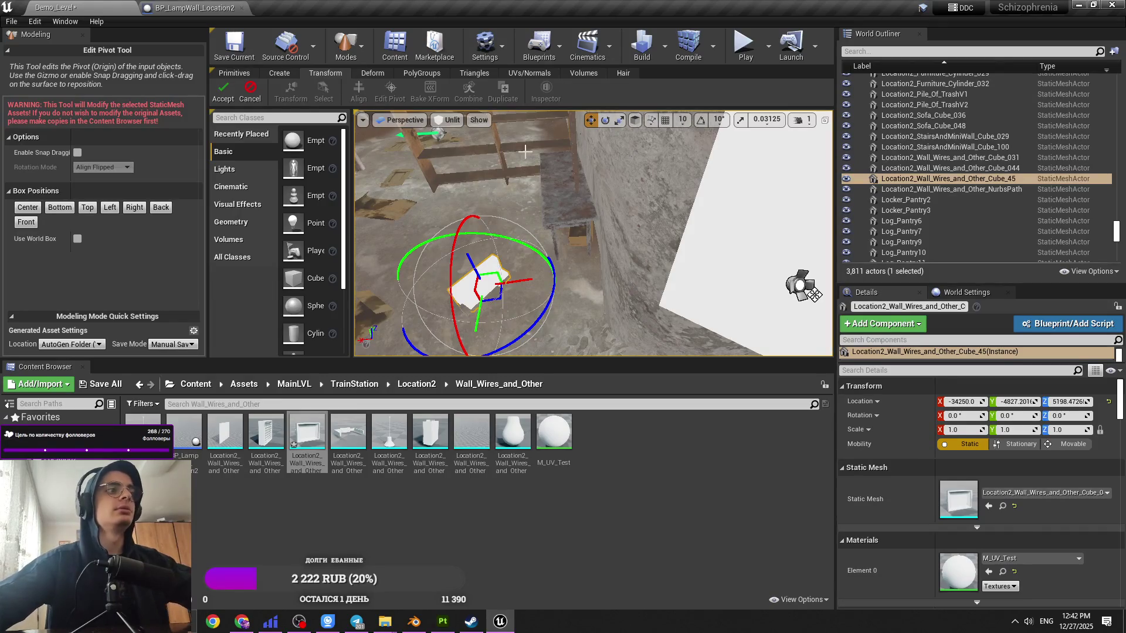
Step: Try a 0.5 X scale on the wall piece, then cancel the pivot edit
{"action": "mouse_move", "coordinate": [473, 173]}
{"action": "right_mouse_down"}
{"action": "mouse_move", "coordinate": [528, 170]}
{"action": "mouse_move", "coordinate": [539, 228]}
{"action": "mouse_move", "coordinate": [522, 246]}
{"action": "right_mouse_up"}
{"action": "right_click_drag", "start_coordinate": [613, 254], "coordinate": [574, 278]}
{"action": "left_click", "coordinate": [223, 91]}
{"action": "right_click_drag", "start_coordinate": [528, 235], "coordinate": [528, 246]}
{"action": "left_click", "coordinate": [336, 91]}
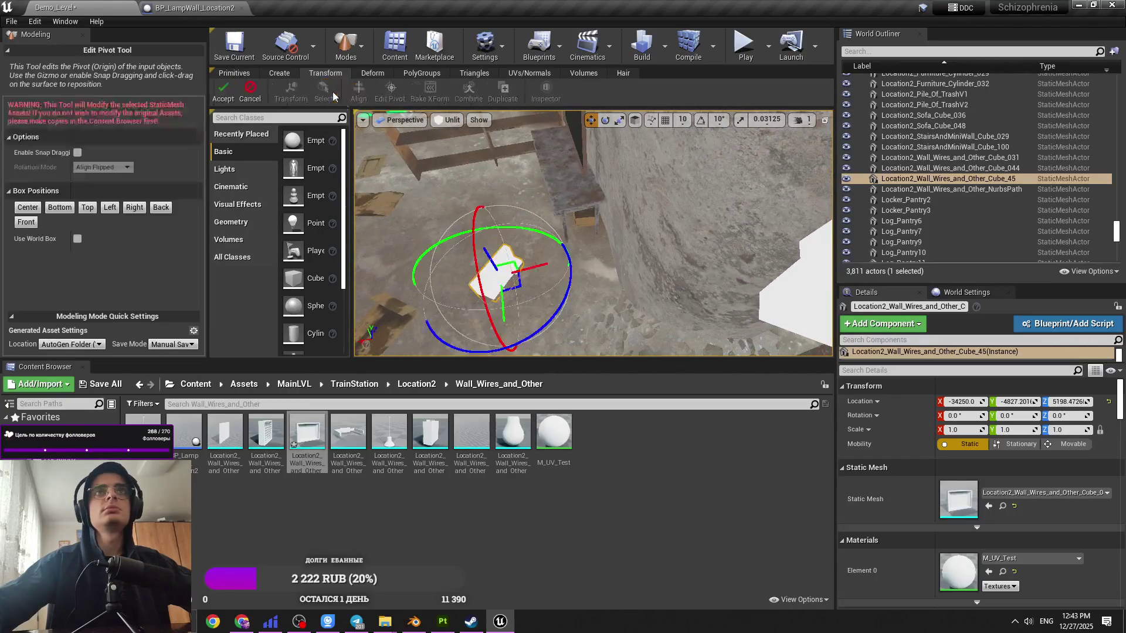
{"action": "left_click", "coordinate": [957, 429]}
{"action": "type", "text": "0.5"}
{"action": "key", "text": "Return"}
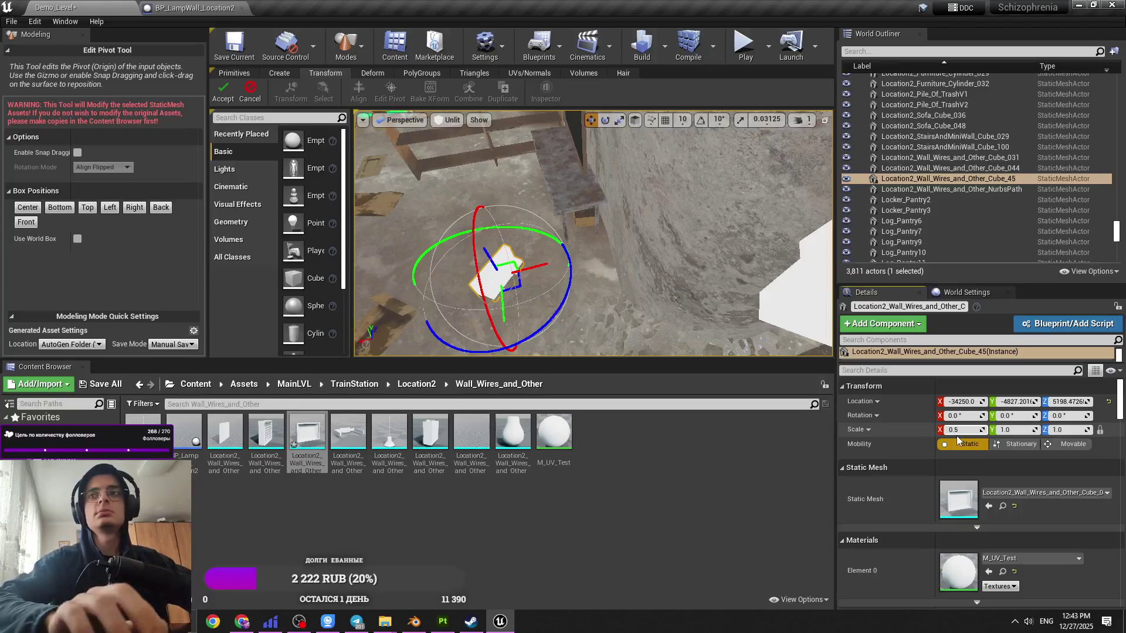
{"action": "right_click_drag", "start_coordinate": [375, 228], "coordinate": [405, 207]}
{"action": "left_click", "coordinate": [250, 91]}
Step: Rotate the wall piece's pivot about the vertical axis and accept it
{"action": "right_click_drag", "start_coordinate": [528, 234], "coordinate": [511, 234]}
{"action": "mouse_move", "coordinate": [622, 273]}
{"action": "right_mouse_down"}
{"action": "mouse_move", "coordinate": [624, 249]}
{"action": "mouse_move", "coordinate": [589, 241]}
{"action": "mouse_move", "coordinate": [586, 269]}
{"action": "right_mouse_up"}
{"action": "left_click", "coordinate": [808, 121]}
{"action": "key", "text": "e"}
{"action": "key", "text": "w"}
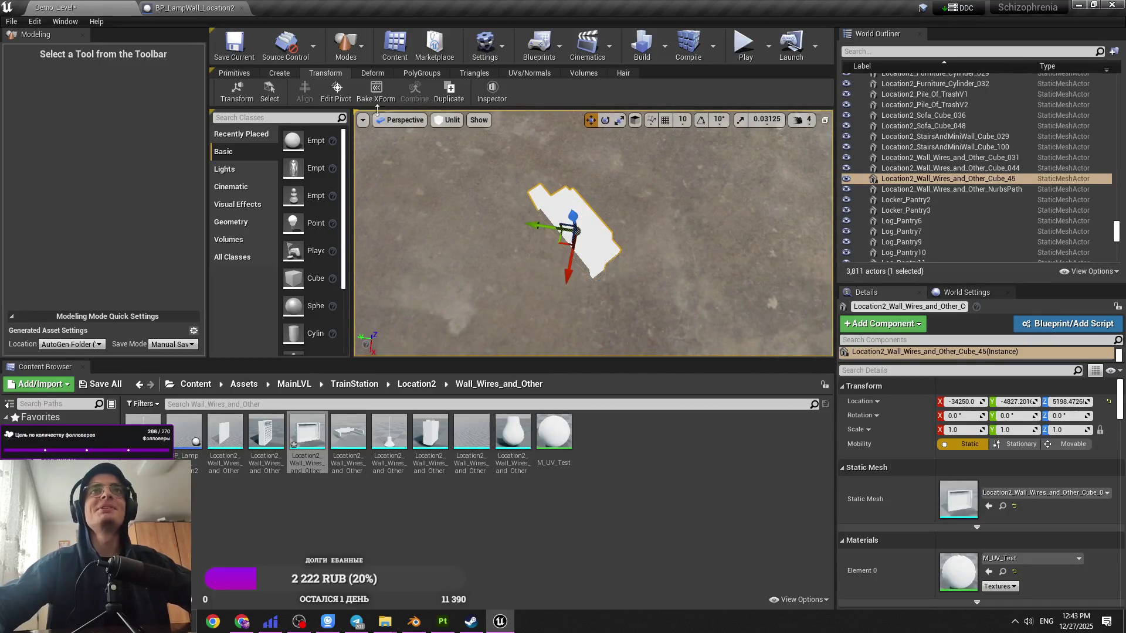
{"action": "left_click", "coordinate": [336, 91]}
{"action": "scroll", "coordinate": [563, 234], "scroll_direction": "up", "scroll_amount": 3}
{"action": "key", "text": "e"}
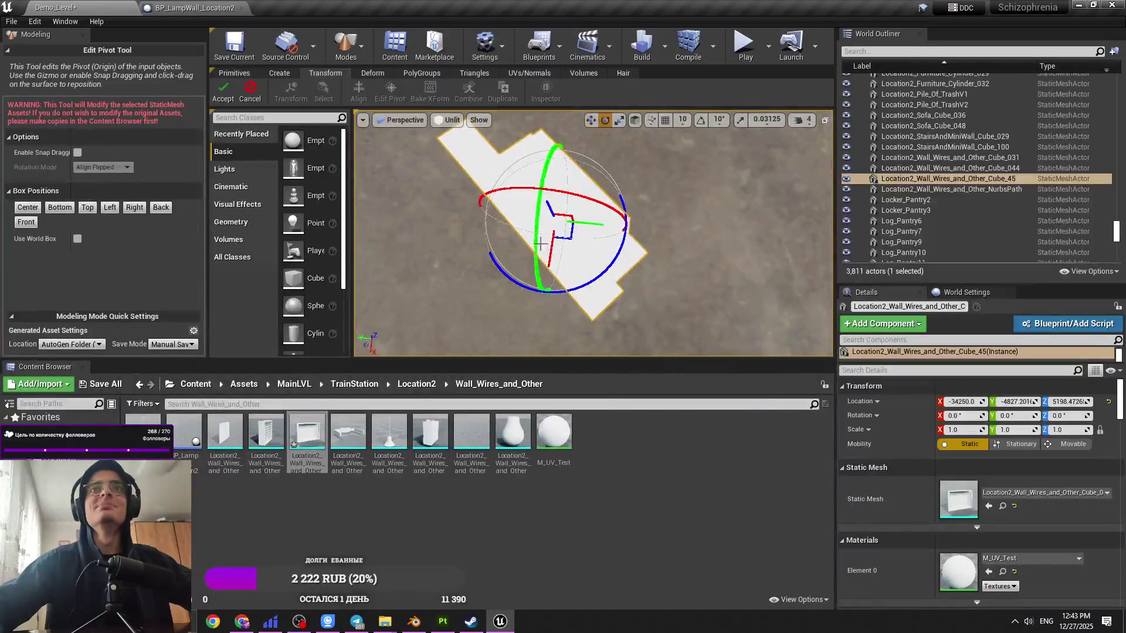
{"action": "mouse_move", "coordinate": [610, 269]}
{"action": "left_mouse_down"}
{"action": "mouse_move", "coordinate": [554, 291]}
{"action": "mouse_move", "coordinate": [528, 193]}
{"action": "left_mouse_up"}
{"action": "left_click", "coordinate": [225, 93]}
Step: Undo the accidental wall-piece rotation and deselect it
{"action": "mouse_move", "coordinate": [580, 317]}
{"action": "left_mouse_down"}
{"action": "mouse_move", "coordinate": [582, 328]}
{"action": "mouse_move", "coordinate": [585, 262]}
{"action": "left_mouse_up"}
{"action": "key", "text": "ctrl+z"}
{"action": "mouse_move", "coordinate": [587, 246]}
{"action": "right_mouse_down"}
{"action": "mouse_move", "coordinate": [598, 234]}
{"action": "mouse_move", "coordinate": [586, 246]}
{"action": "mouse_move", "coordinate": [598, 251]}
{"action": "right_mouse_up"}
{"action": "key", "text": "Escape"}
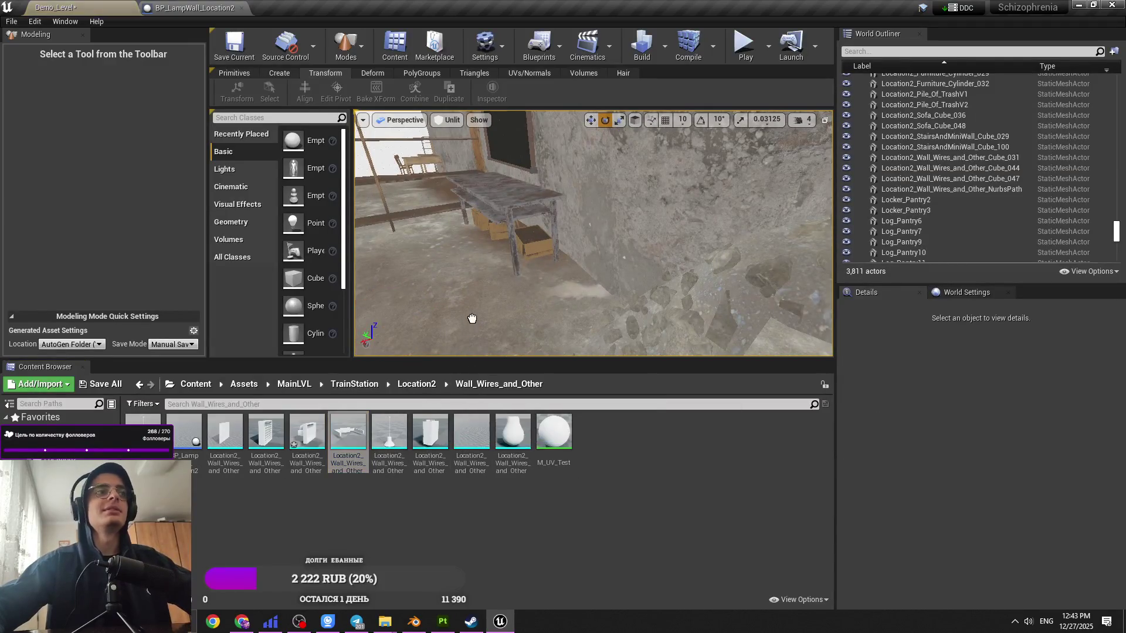
Step: Frame wall piece Cube_047 and accept a new pivot on it
{"action": "left_click", "coordinate": [472, 318]}
{"action": "key", "text": "f"}
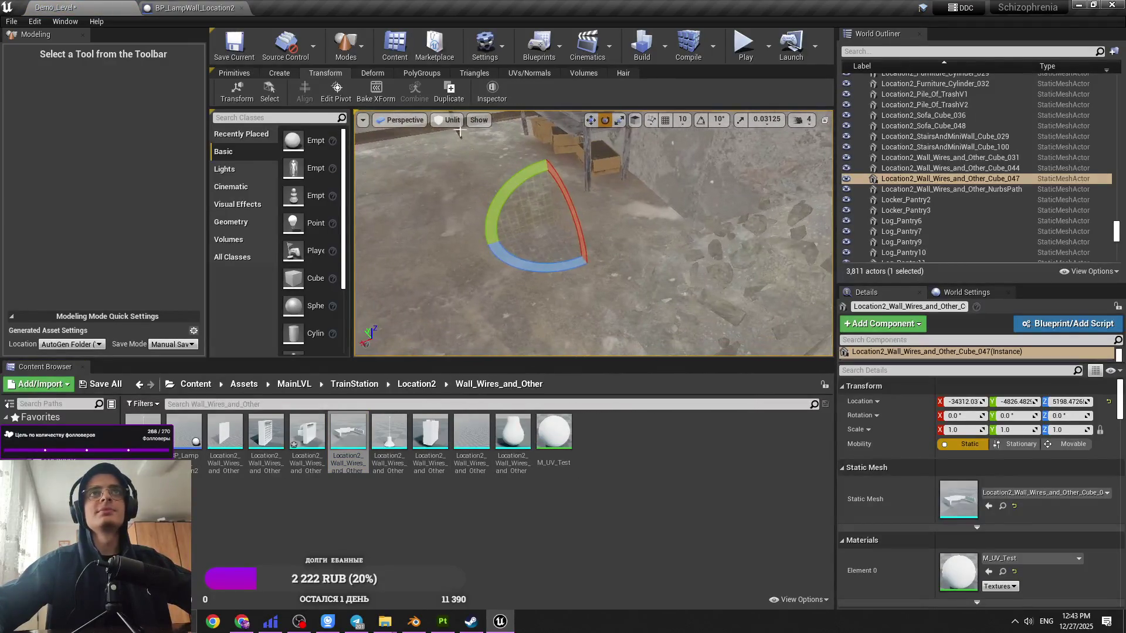
{"action": "left_click", "coordinate": [336, 93]}
{"action": "key", "text": "Escape"}
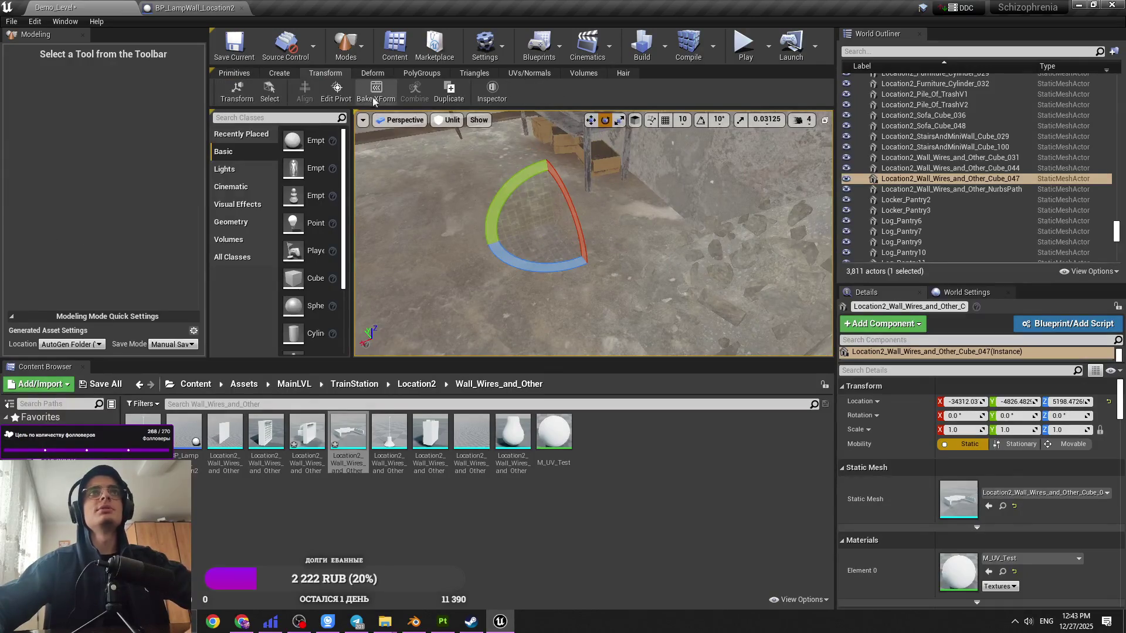
{"action": "left_click", "coordinate": [336, 93]}
{"action": "left_click", "coordinate": [59, 207]}
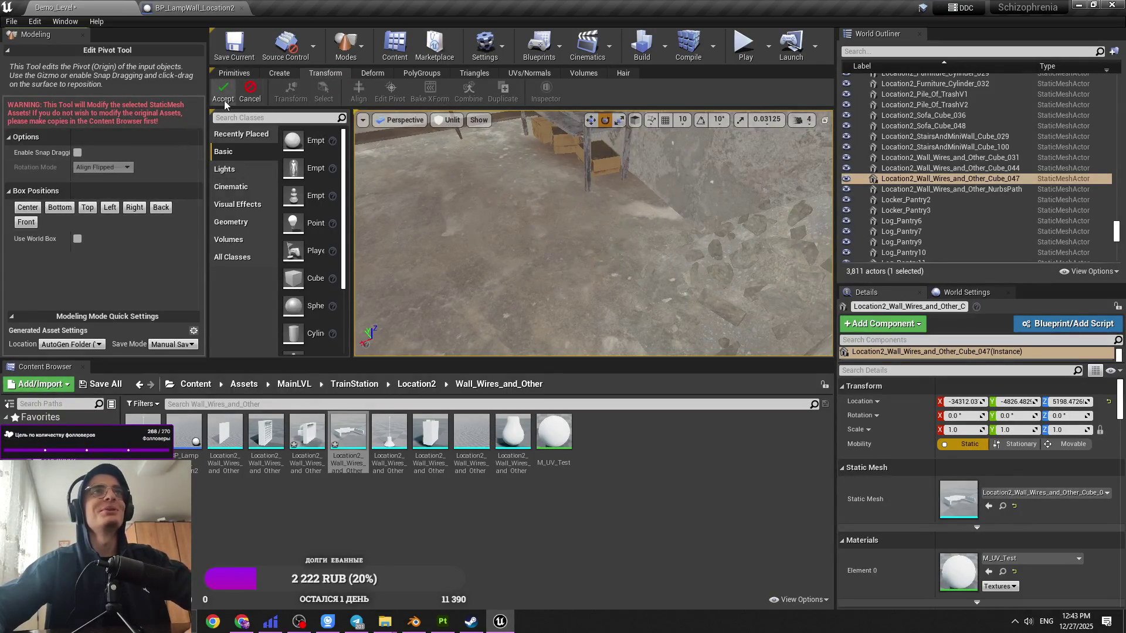
{"action": "left_click", "coordinate": [223, 93]}
Step: Place a test wall-wires mesh at 0.5 X scale, then delete it
{"action": "key", "text": "Delete"}
{"action": "scroll", "coordinate": [434, 351], "scroll_direction": "up", "scroll_amount": 3}
{"action": "mouse_move", "coordinate": [348, 434]}
{"action": "left_mouse_down"}
{"action": "mouse_move", "coordinate": [500, 381]}
{"action": "mouse_move", "coordinate": [539, 252]}
{"action": "left_mouse_up"}
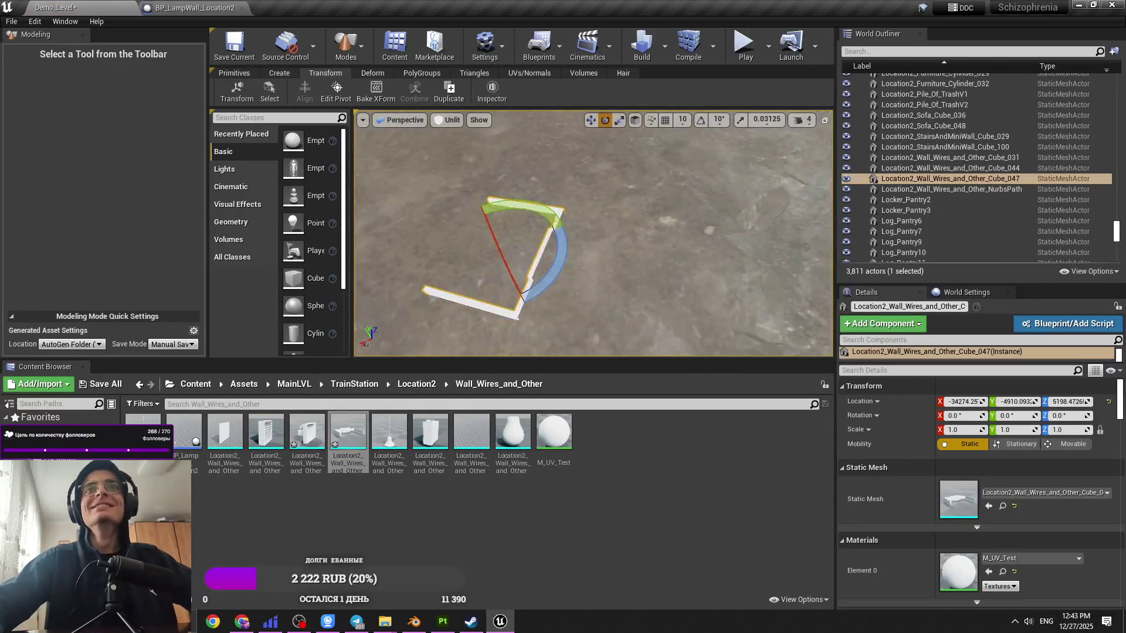
{"action": "left_click", "coordinate": [975, 433]}
{"action": "type", "text": "0.5"}
{"action": "key", "text": "Return"}
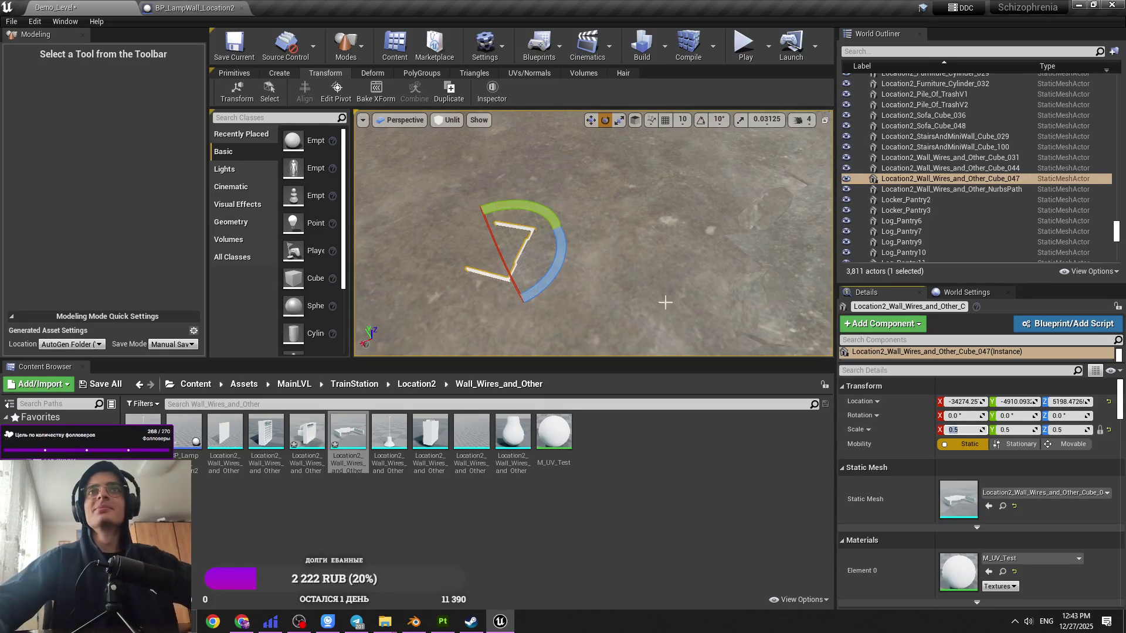
{"action": "left_click", "coordinate": [336, 92]}
{"action": "left_click", "coordinate": [234, 92]}
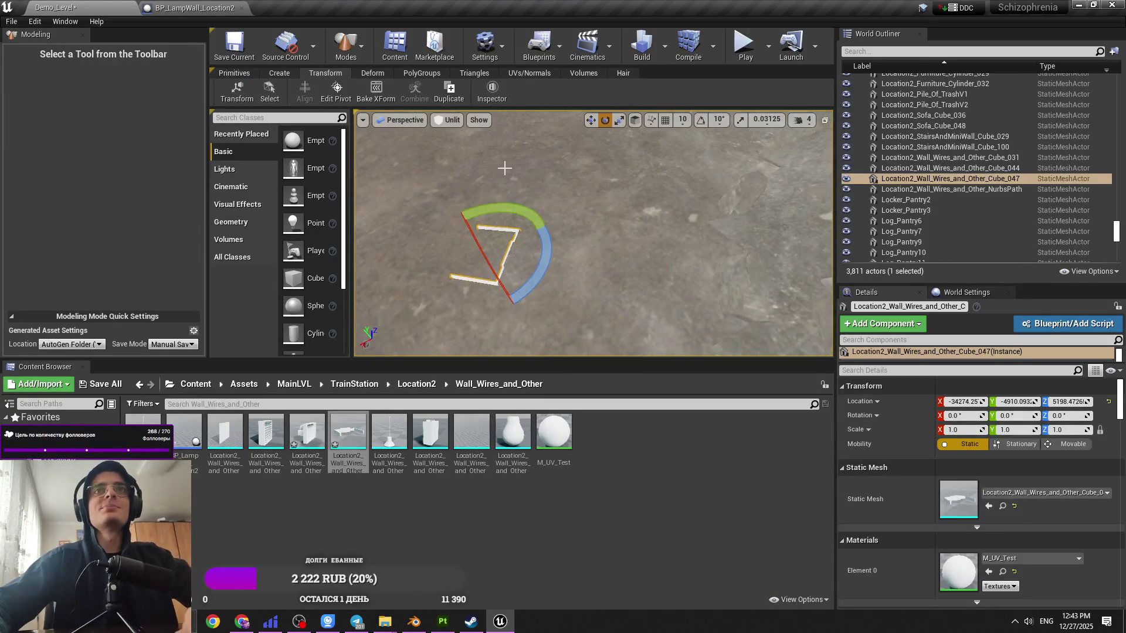
{"action": "key", "text": "Delete"}
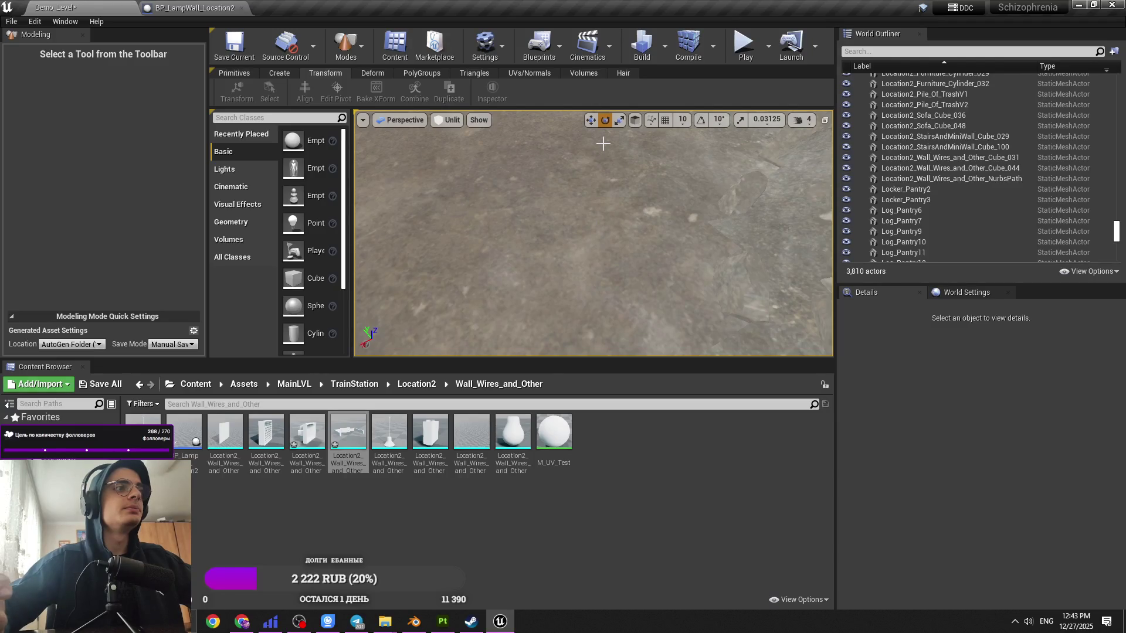
Step: Look up toward the ceiling and switch to the BP_LampWall_Location2 Blueprint editor
{"action": "mouse_move", "coordinate": [603, 143]}
{"action": "right_mouse_down"}
{"action": "mouse_move", "coordinate": [584, 120]}
{"action": "mouse_move", "coordinate": [625, 107]}
{"action": "right_mouse_up"}
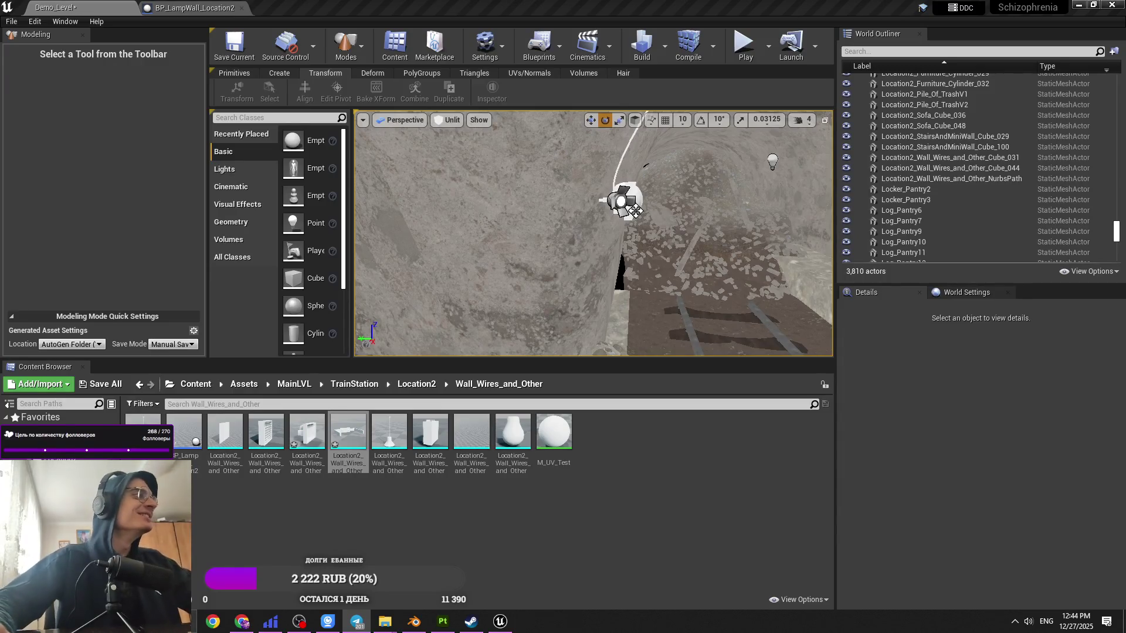
{"action": "mouse_move", "coordinate": [520, 204]}
{"action": "right_mouse_down"}
{"action": "mouse_move", "coordinate": [563, 205]}
{"action": "mouse_move", "coordinate": [504, 211]}
{"action": "mouse_move", "coordinate": [498, 194]}
{"action": "right_mouse_up"}
{"action": "key", "text": "ctrl+Tab"}
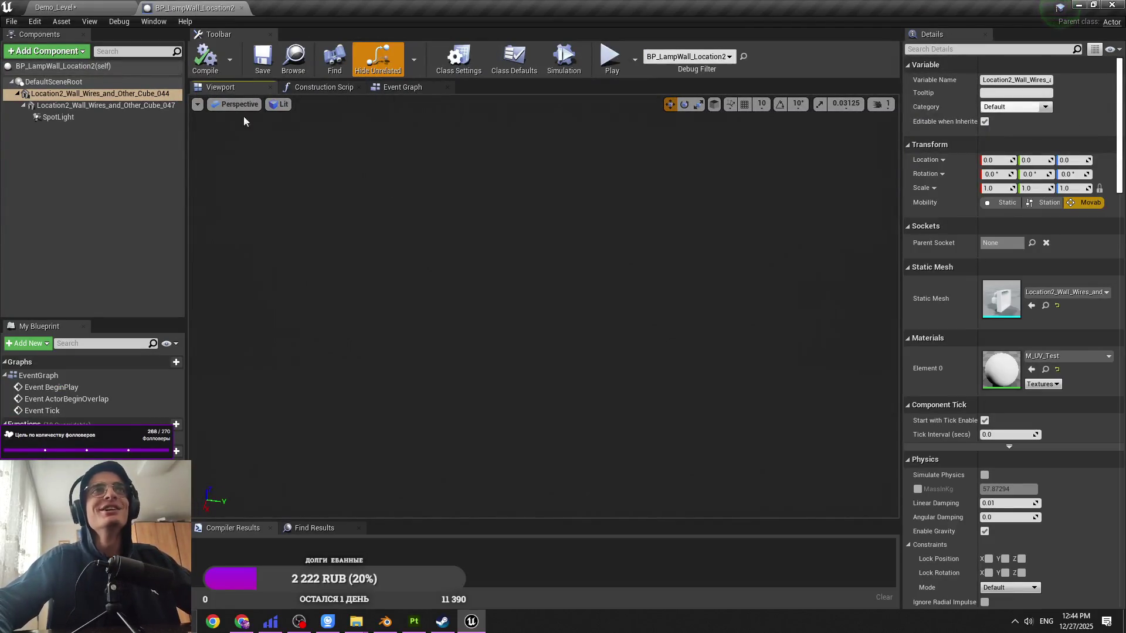
Step: Move Cube_047 in the Components hierarchy so it becomes a sibling of Cube_044
{"action": "left_click", "coordinate": [56, 82]}
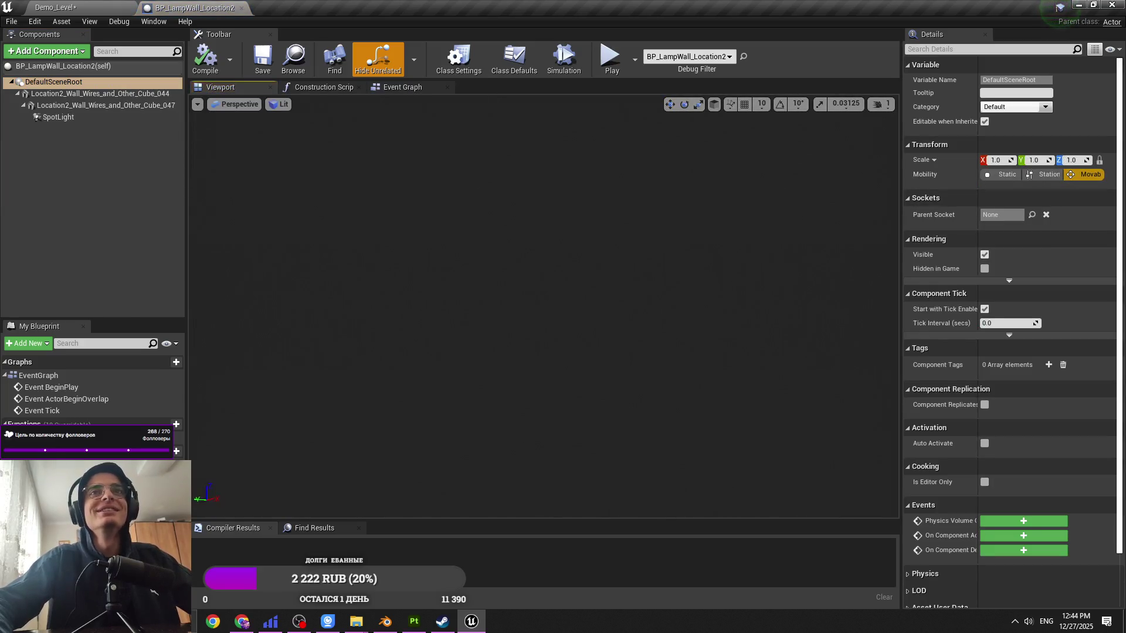
{"action": "left_click", "coordinate": [99, 105]}
{"action": "right_click_drag", "start_coordinate": [512, 304], "coordinate": [512, 303]}
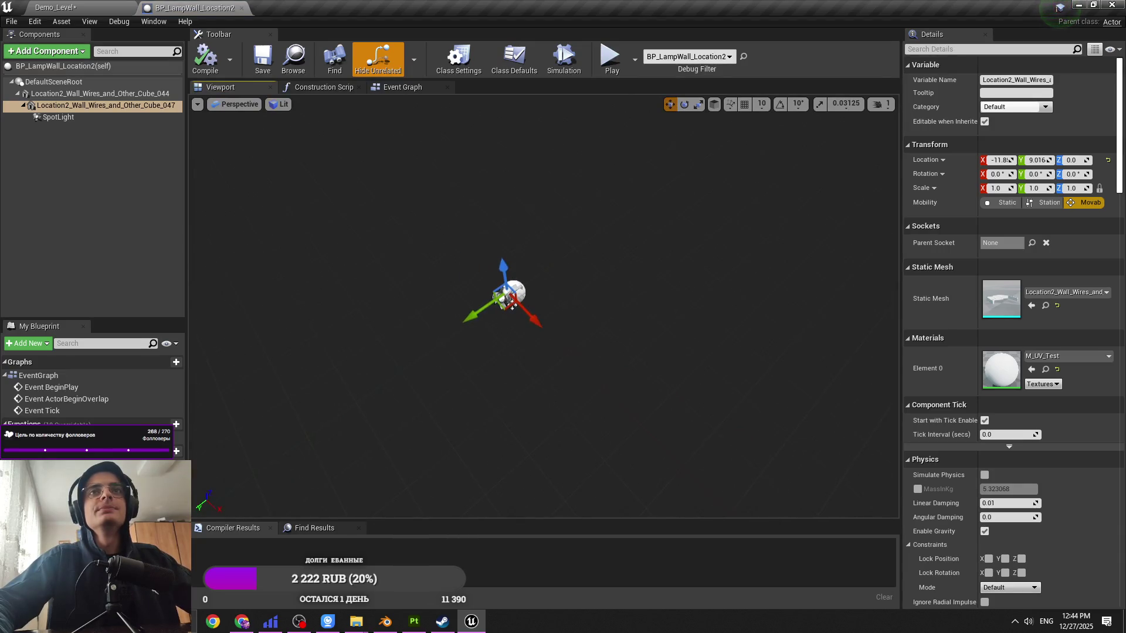
{"action": "middle_click_drag", "start_coordinate": [512, 304], "coordinate": [547, 266]}
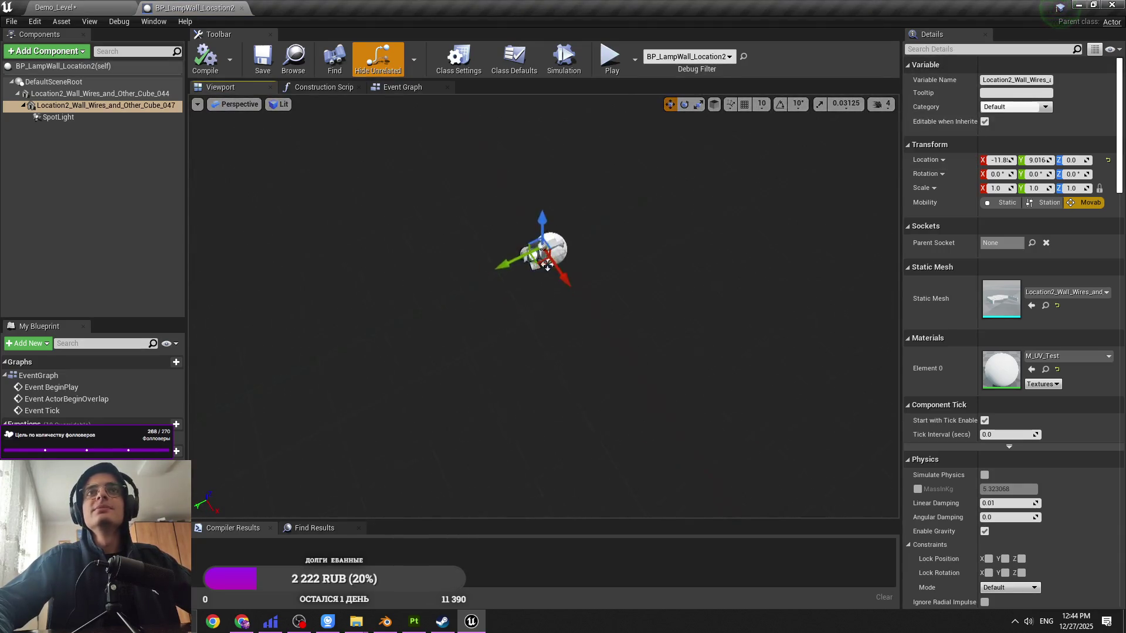
{"action": "scroll", "coordinate": [547, 265], "scroll_direction": "up", "scroll_amount": 5}
{"action": "right_click_drag", "start_coordinate": [598, 266], "coordinate": [598, 267]}
{"action": "left_click", "coordinate": [598, 267]}
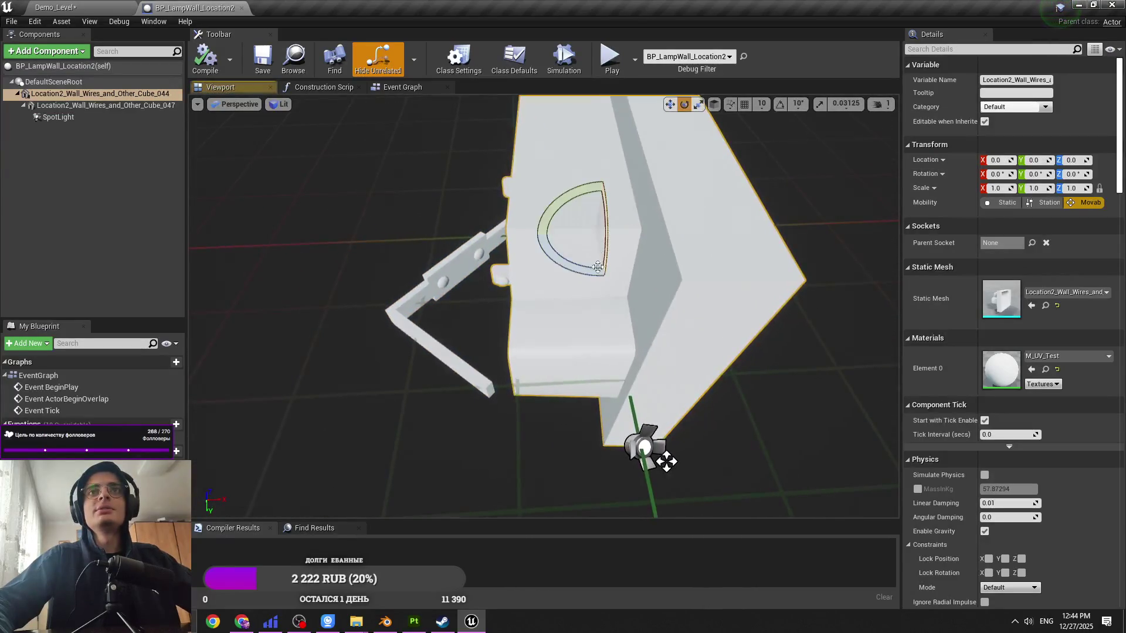
{"action": "left_click_drag", "start_coordinate": [597, 267], "coordinate": [675, 241]}
{"action": "key", "text": "ctrl+z"}
{"action": "left_click_drag", "start_coordinate": [65, 106], "coordinate": [59, 94]}
{"action": "double_click", "coordinate": [59, 94]}
Step: Rotate the Cube_044 wall box to about 39° yaw and -24.7° pitch
{"action": "mouse_move", "coordinate": [567, 208]}
{"action": "left_mouse_down"}
{"action": "mouse_move", "coordinate": [551, 196]}
{"action": "mouse_move", "coordinate": [575, 248]}
{"action": "mouse_move", "coordinate": [741, 297]}
{"action": "mouse_move", "coordinate": [744, 284]}
{"action": "mouse_move", "coordinate": [740, 292]}
{"action": "left_mouse_up"}
{"action": "key", "text": "w"}
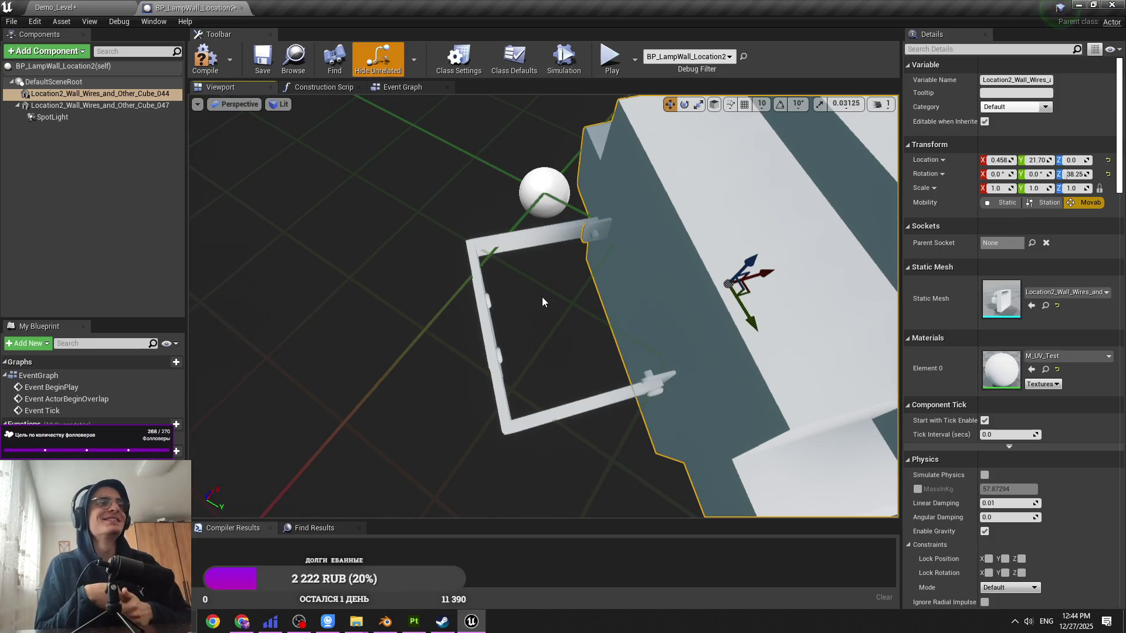
{"action": "mouse_move", "coordinate": [572, 210]}
{"action": "right_mouse_down"}
{"action": "mouse_move", "coordinate": [516, 158]}
{"action": "mouse_move", "coordinate": [573, 208]}
{"action": "mouse_move", "coordinate": [560, 293]}
{"action": "right_mouse_up"}
{"action": "key", "text": "e"}
{"action": "left_click_drag", "start_coordinate": [560, 293], "coordinate": [560, 296]}
{"action": "key", "text": "w"}
{"action": "key", "text": "e"}
{"action": "mouse_move", "coordinate": [530, 260]}
{"action": "left_mouse_down"}
{"action": "mouse_move", "coordinate": [560, 257]}
{"action": "mouse_move", "coordinate": [539, 261]}
{"action": "mouse_move", "coordinate": [543, 277]}
{"action": "left_mouse_up"}
{"action": "key", "text": "w"}
{"action": "left_click", "coordinate": [56, 7]}
Step: Drag a new wall-wires piece into the level, frame it, and start Edit Pivot
{"action": "right_click_drag", "start_coordinate": [592, 234], "coordinate": [578, 249]}
{"action": "left_click_drag", "start_coordinate": [307, 434], "coordinate": [645, 275]}
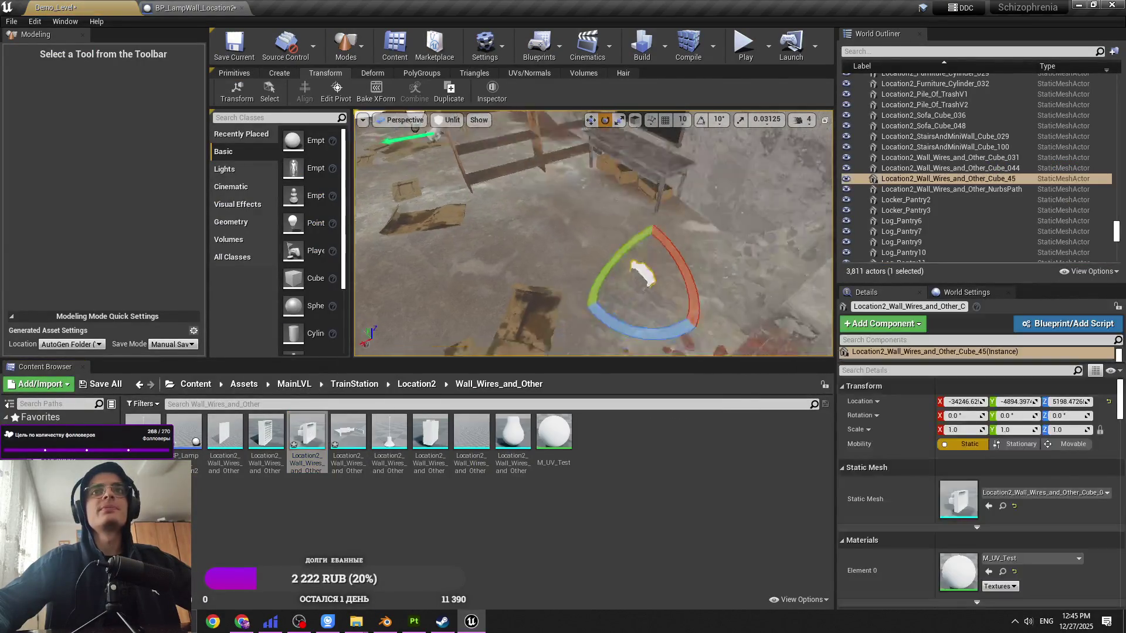
{"action": "key", "text": "f"}
{"action": "left_click", "coordinate": [336, 92]}
Step: Lower camera speed to 1 and nudge the pivot along the wall piece
{"action": "mouse_move", "coordinate": [577, 249]}
{"action": "right_mouse_down"}
{"action": "mouse_move", "coordinate": [557, 249]}
{"action": "mouse_move", "coordinate": [586, 234]}
{"action": "mouse_move", "coordinate": [577, 237]}
{"action": "right_mouse_up"}
{"action": "left_click", "coordinate": [799, 119]}
{"action": "left_click", "coordinate": [803, 150]}
{"action": "mouse_move", "coordinate": [651, 256]}
{"action": "right_mouse_down"}
{"action": "mouse_move", "coordinate": [616, 261]}
{"action": "mouse_move", "coordinate": [630, 261]}
{"action": "right_mouse_up"}
{"action": "right_click_drag", "start_coordinate": [674, 229], "coordinate": [676, 227]}
{"action": "right_click_drag", "start_coordinate": [581, 232], "coordinate": [579, 230]}
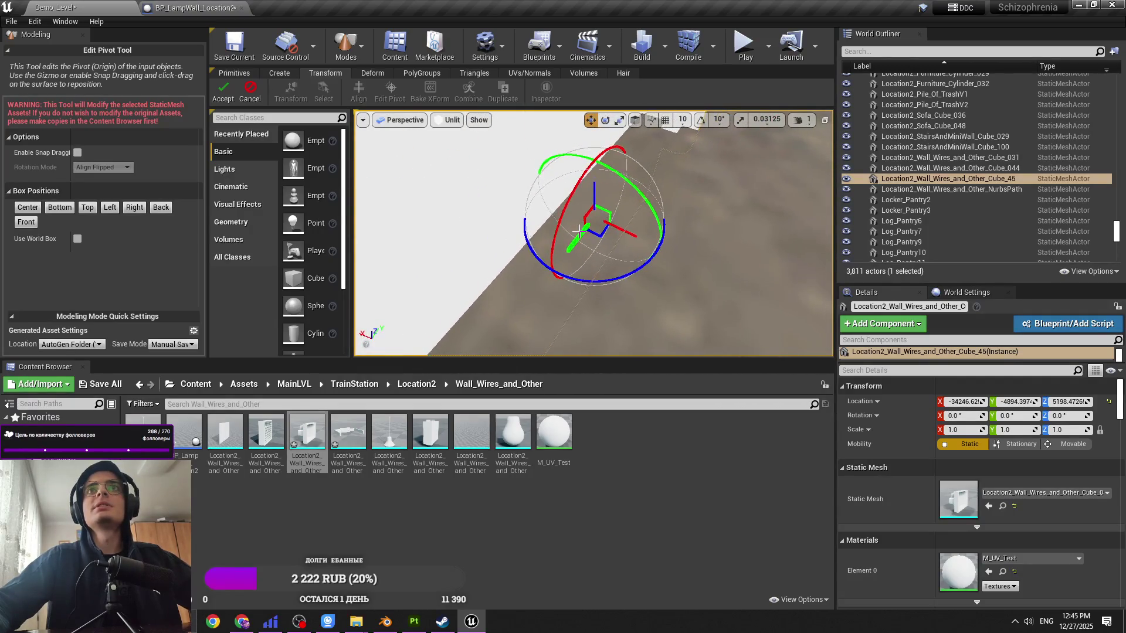
{"action": "right_click_drag", "start_coordinate": [674, 138], "coordinate": [633, 183]}
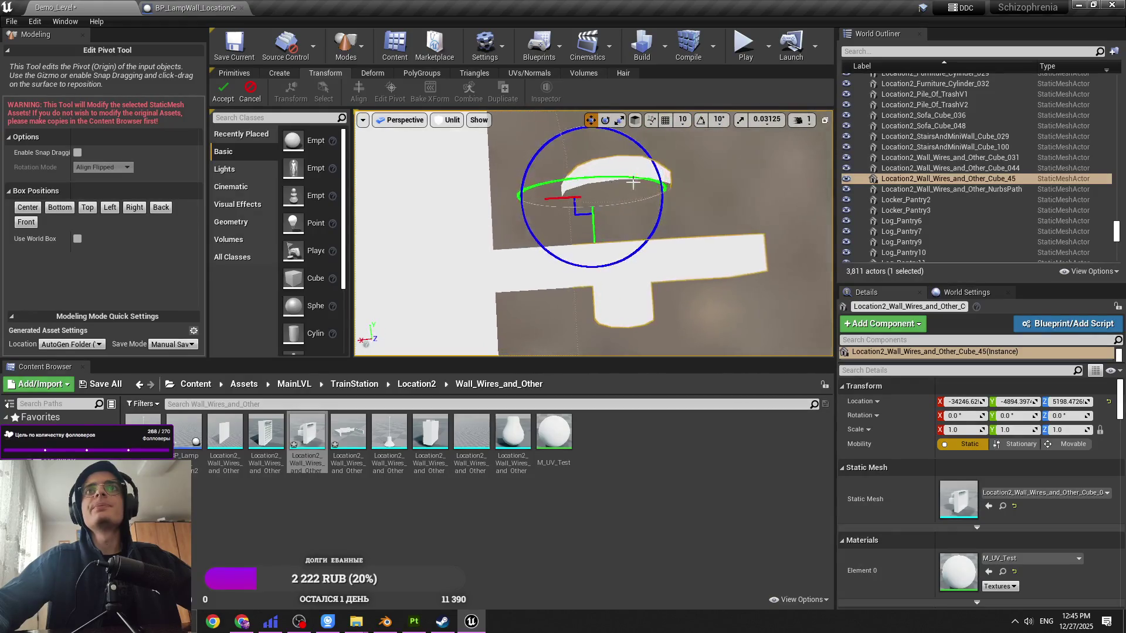
{"action": "left_click_drag", "start_coordinate": [600, 292], "coordinate": [601, 298]}
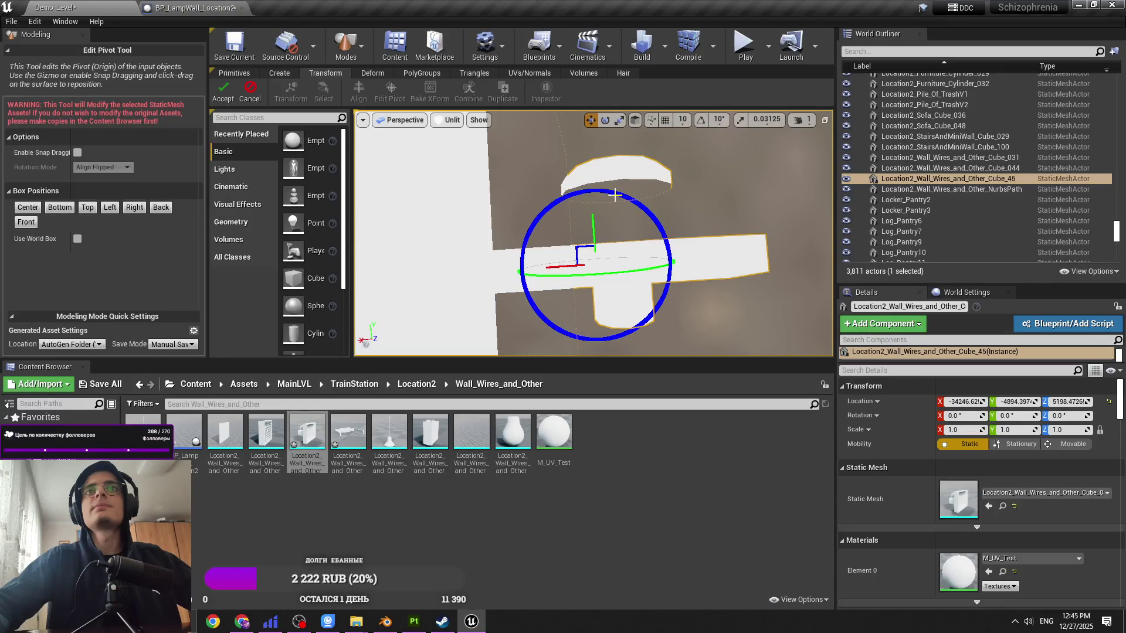
Step: Accept the pivot and slide the Cube_044 wall box beside the bracket in the lamp Blueprint
{"action": "left_click", "coordinate": [223, 91]}
{"action": "left_click", "coordinate": [194, 8]}
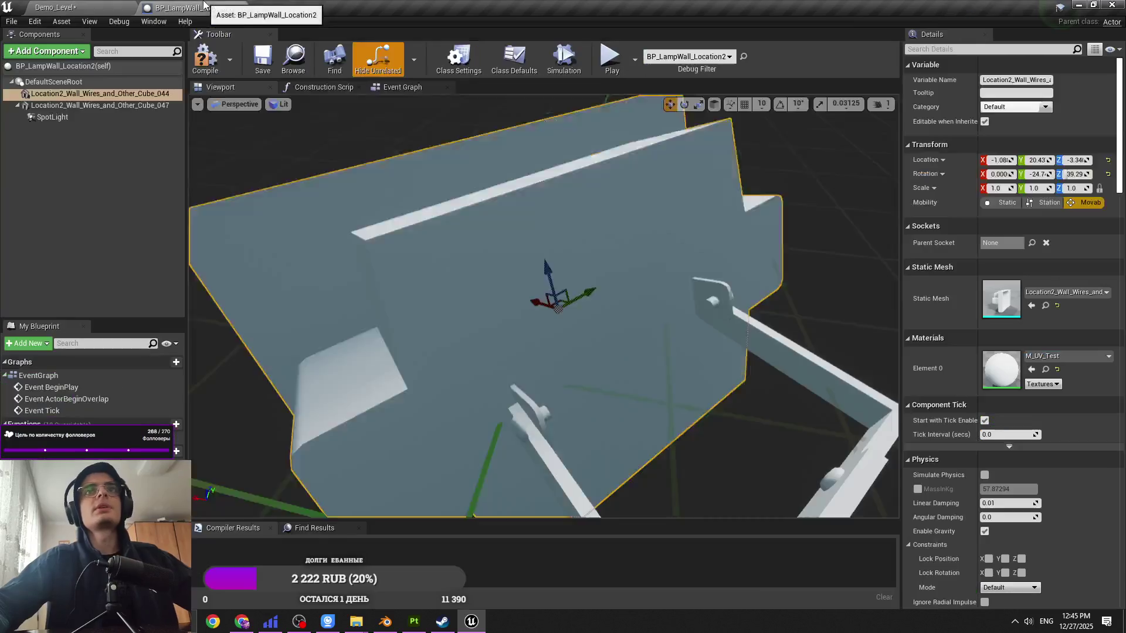
{"action": "right_click_drag", "start_coordinate": [611, 239], "coordinate": [611, 238]}
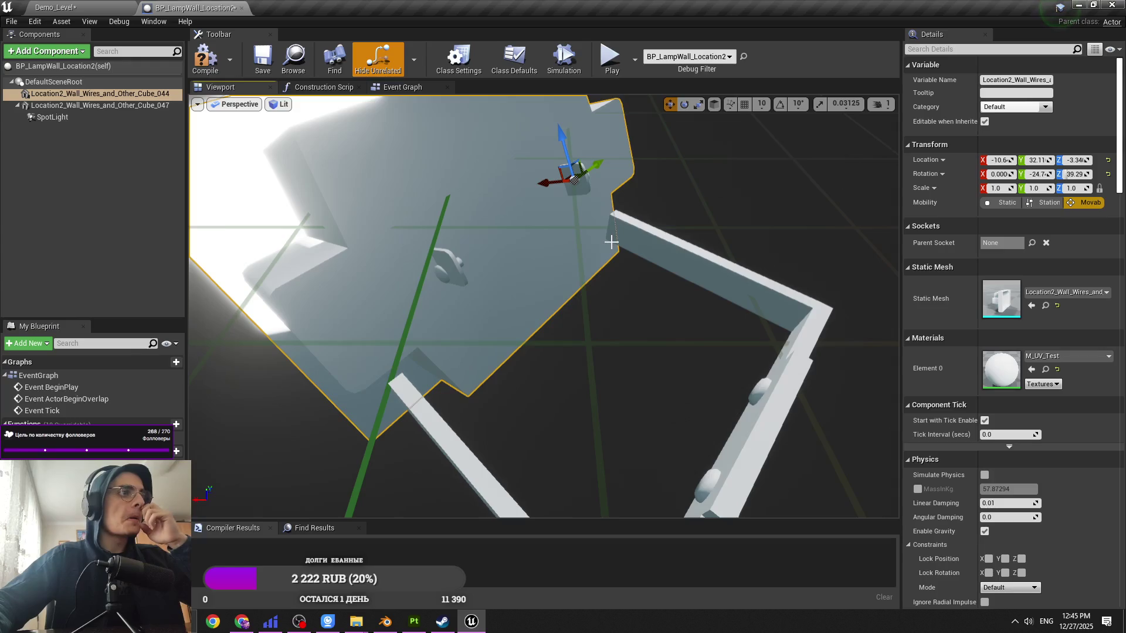
{"action": "right_click_drag", "start_coordinate": [611, 239], "coordinate": [668, 208]}
{"action": "mouse_move", "coordinate": [696, 206]}
{"action": "left_mouse_down"}
{"action": "mouse_move", "coordinate": [704, 199]}
{"action": "mouse_move", "coordinate": [681, 246]}
{"action": "left_mouse_up"}
{"action": "mouse_move", "coordinate": [644, 210]}
{"action": "left_mouse_down"}
{"action": "mouse_move", "coordinate": [677, 322]}
{"action": "mouse_move", "coordinate": [695, 296]}
{"action": "mouse_move", "coordinate": [683, 272]}
{"action": "mouse_move", "coordinate": [694, 277]}
{"action": "mouse_move", "coordinate": [686, 284]}
{"action": "mouse_move", "coordinate": [721, 270]}
{"action": "mouse_move", "coordinate": [749, 231]}
{"action": "mouse_move", "coordinate": [780, 244]}
{"action": "mouse_move", "coordinate": [770, 248]}
{"action": "left_mouse_up"}
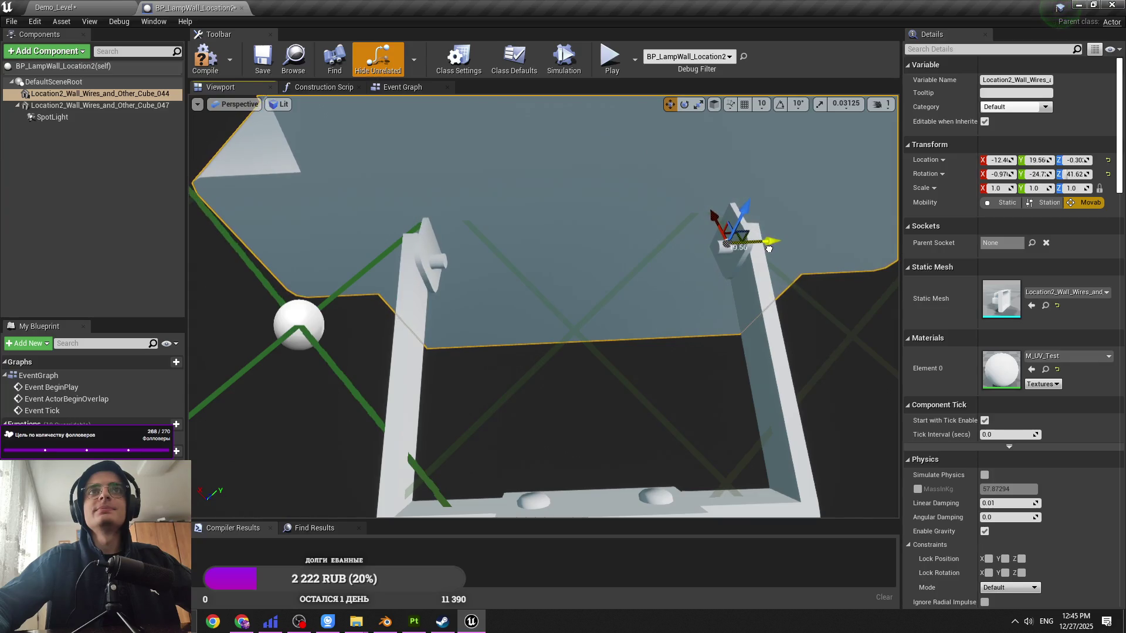
Step: Frame the wall component, then delete test piece Cube_45 from Demo_Level
{"action": "key", "text": "f"}
{"action": "mouse_move", "coordinate": [545, 305]}
{"action": "left_mouse_down", "text": "alt"}
{"action": "mouse_move", "coordinate": [634, 270]}
{"action": "mouse_move", "coordinate": [574, 234]}
{"action": "mouse_move", "coordinate": [528, 240]}
{"action": "mouse_move", "coordinate": [539, 243]}
{"action": "mouse_move", "coordinate": [530, 249]}
{"action": "mouse_move", "coordinate": [642, 213]}
{"action": "mouse_move", "coordinate": [760, 150]}
{"action": "left_mouse_up", "text": "alt"}
{"action": "scroll", "coordinate": [545, 305], "scroll_direction": "down", "scroll_amount": 5}
{"action": "left_click", "coordinate": [56, 7]}
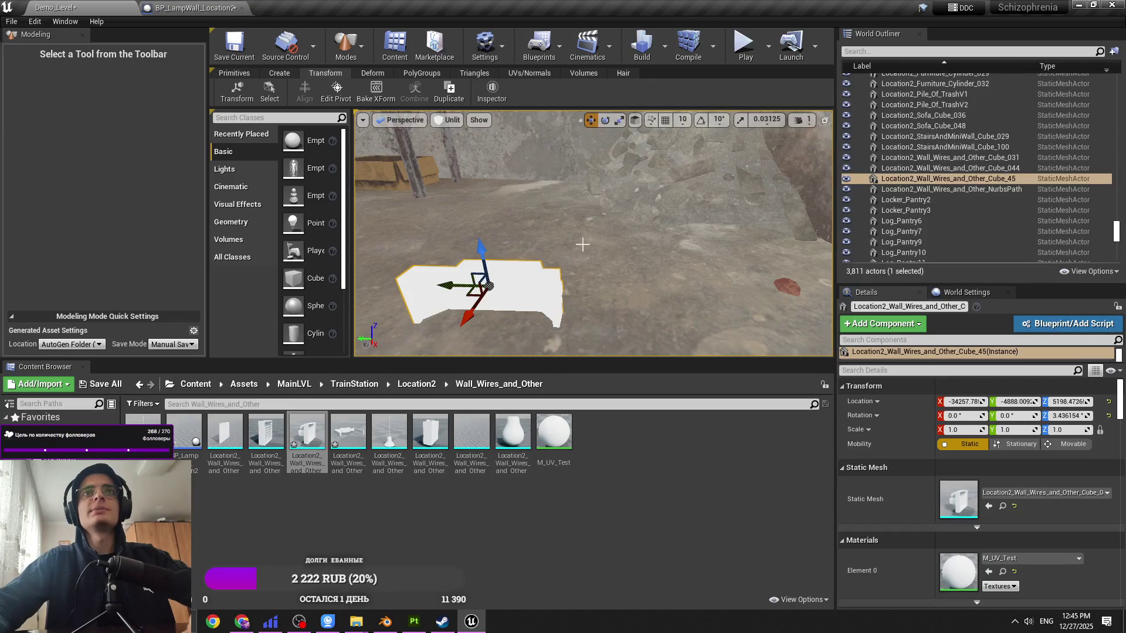
{"action": "key", "text": "Delete"}
Step: Raise camera speed to 3 and switch the viewport from Unlit to Lit rendering
{"action": "left_click", "coordinate": [800, 120]}
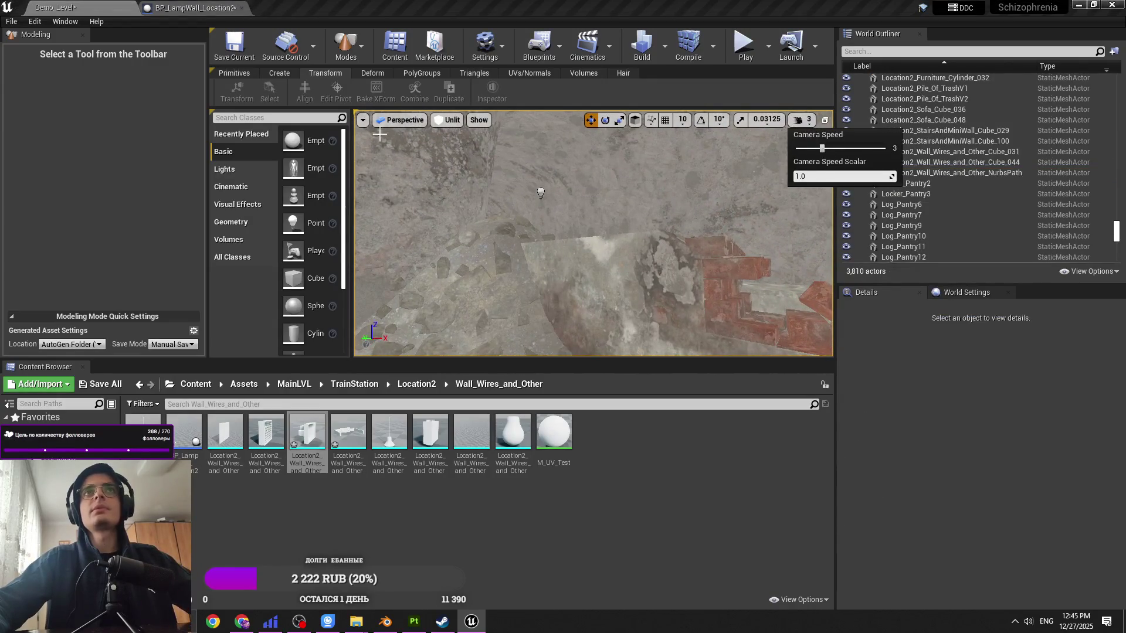
{"action": "left_click", "coordinate": [447, 120]}
{"action": "left_click", "coordinate": [451, 146]}
{"action": "mouse_move", "coordinate": [594, 233]}
{"action": "right_mouse_down"}
{"action": "mouse_move", "coordinate": [616, 246]}
{"action": "mouse_move", "coordinate": [574, 211]}
{"action": "mouse_move", "coordinate": [594, 233]}
{"action": "mouse_move", "coordinate": [557, 264]}
{"action": "mouse_move", "coordinate": [566, 270]}
{"action": "right_mouse_up"}
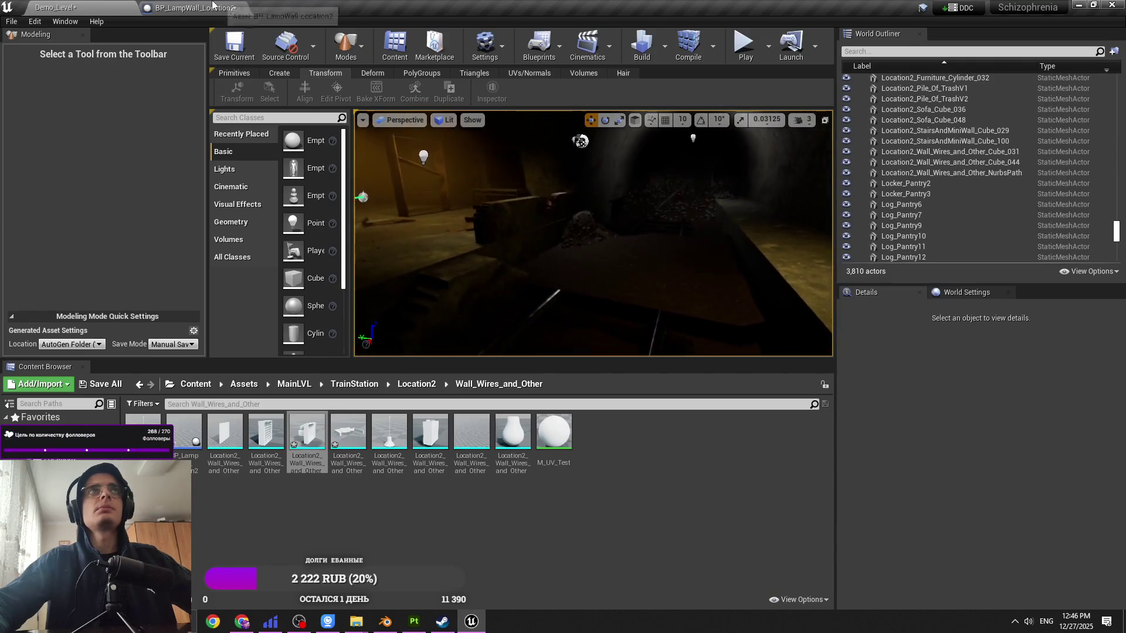
{"action": "left_click", "coordinate": [213, 6]}
{"action": "left_click", "coordinate": [53, 117]}
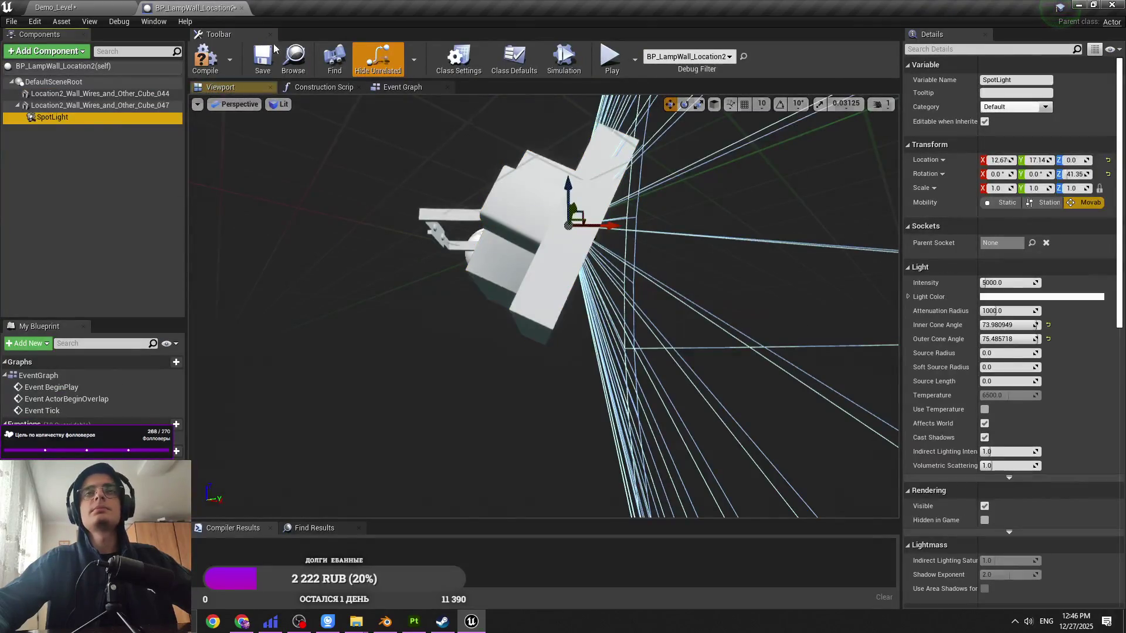
{"action": "key", "text": "f"}
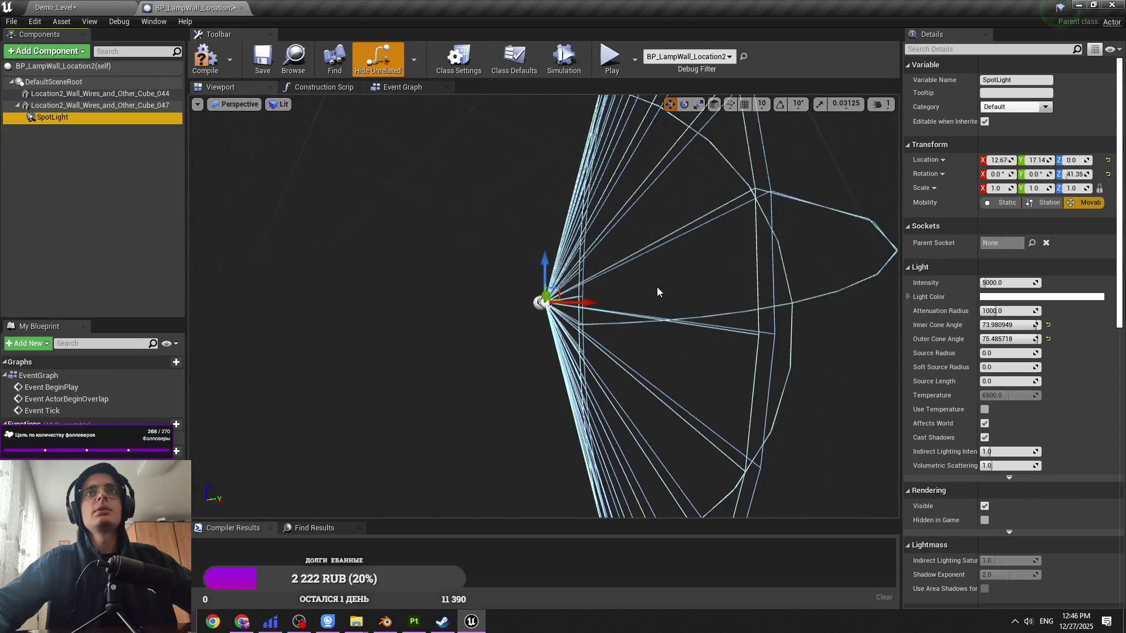
{"action": "left_click", "coordinate": [55, 7]}
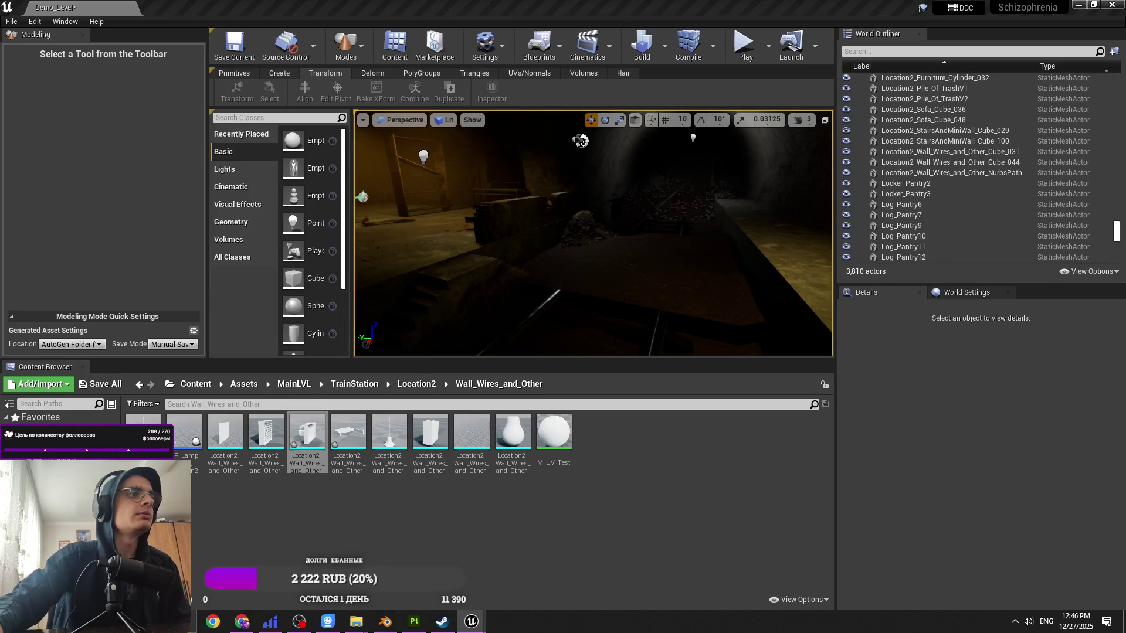
Step: Undo the outer cone angle change, fly from the lit wall down the tunnel, then bring Hiddify forward
{"action": "key", "text": "ctrl+z"}
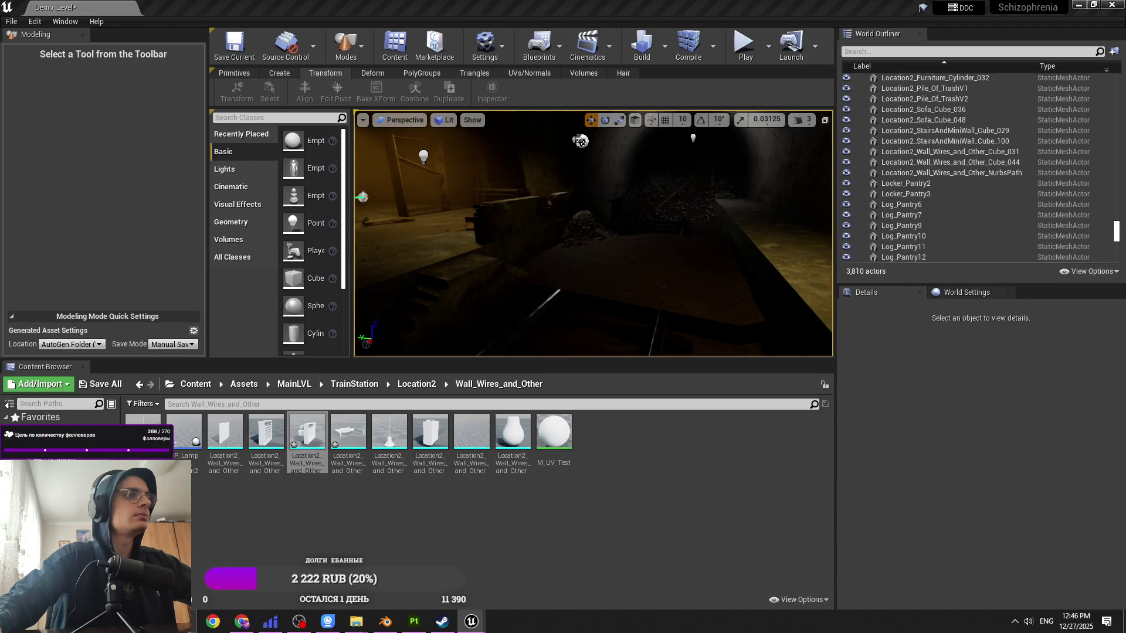
{"action": "right_click_drag", "start_coordinate": [592, 234], "coordinate": [528, 235]}
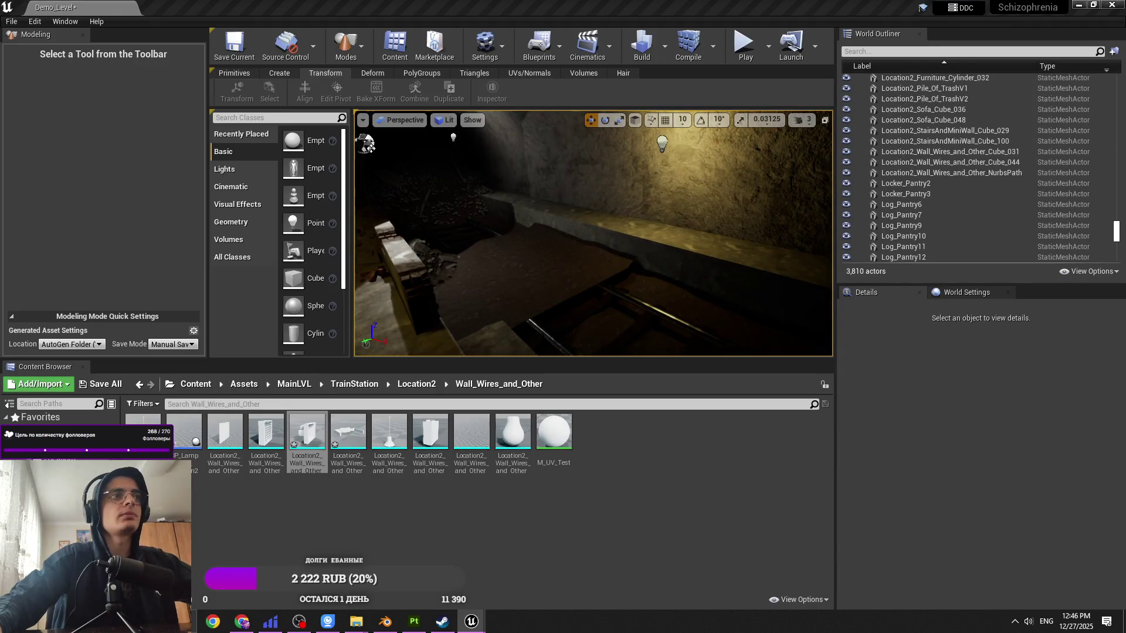
{"action": "mouse_move", "coordinate": [581, 328]}
{"action": "right_mouse_down"}
{"action": "mouse_move", "coordinate": [624, 319]}
{"action": "mouse_move", "coordinate": [604, 319]}
{"action": "right_mouse_up"}
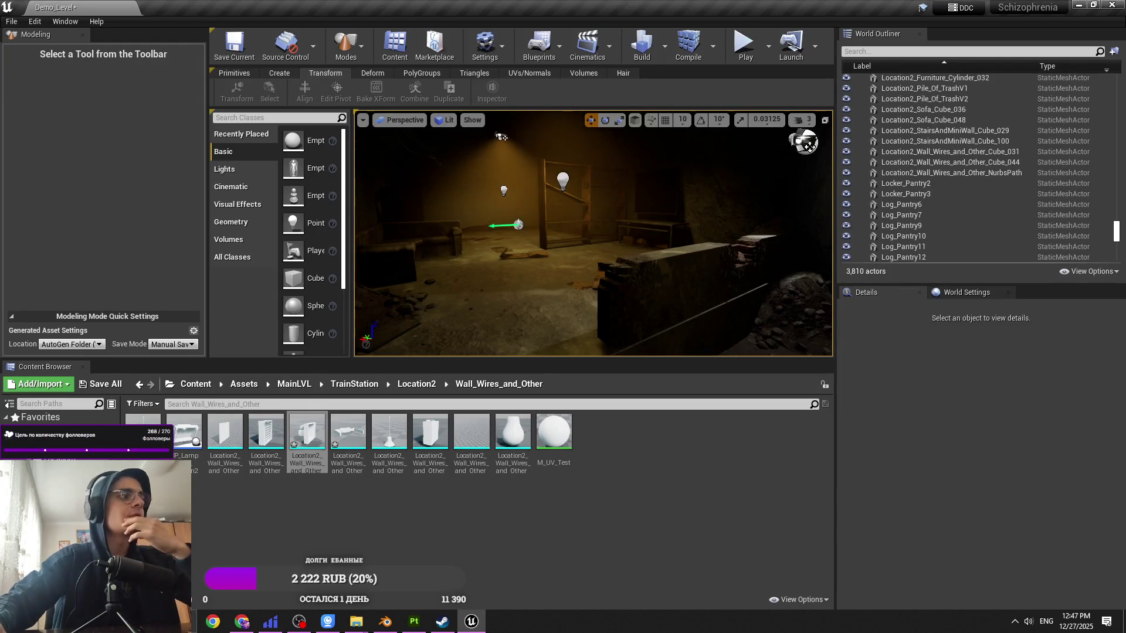
{"action": "left_click", "coordinate": [270, 621]}
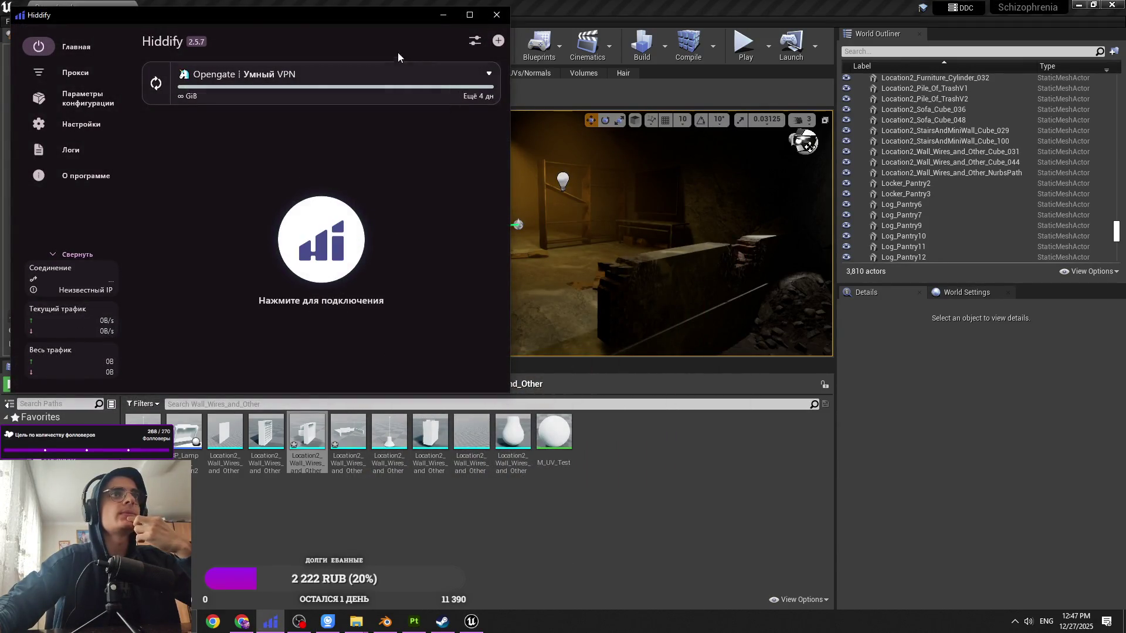
Step: Disconnect the Opengate VPN and minimize the Hiddify window
{"action": "left_click_drag", "start_coordinate": [448, 19], "coordinate": [438, 47]}
{"action": "left_click", "coordinate": [438, 47]}
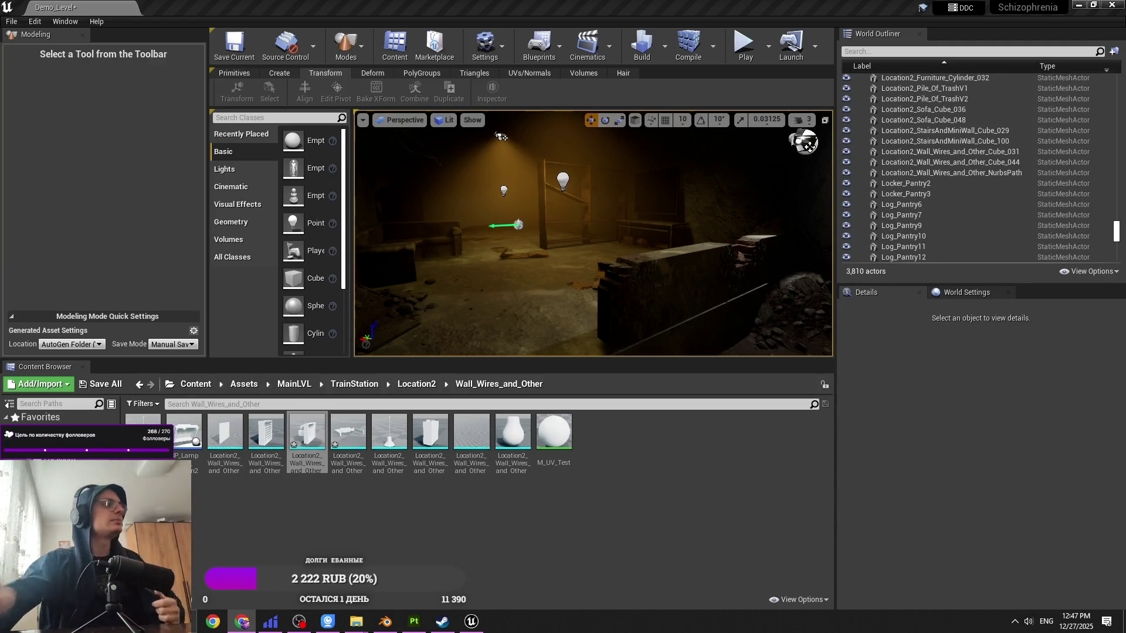
Step: Look toward the room's darker left wall, save Demo_Level, and bring the Twitch browser forward
{"action": "mouse_move", "coordinate": [501, 136]}
{"action": "right_mouse_down"}
{"action": "mouse_move", "coordinate": [827, 125]}
{"action": "mouse_move", "coordinate": [597, 301]}
{"action": "right_mouse_up"}
{"action": "key", "text": "ctrl+s"}
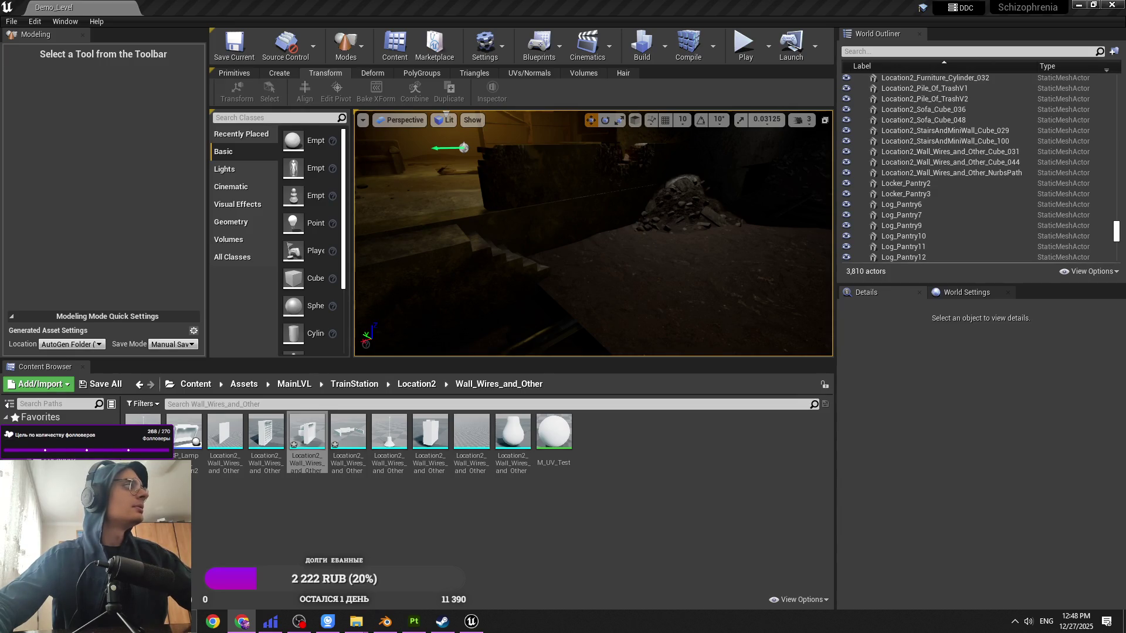
{"action": "left_click", "coordinate": [241, 621]}
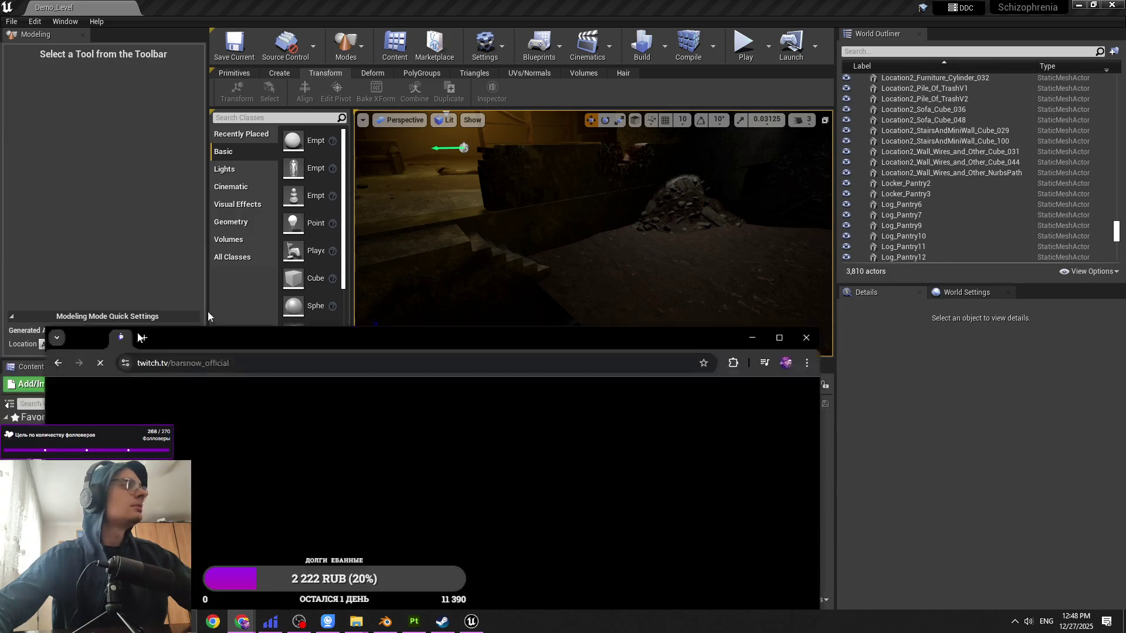
Step: Unpin the Twitch tab and close the small extra browser window
{"action": "right_click", "coordinate": [353, 186]}
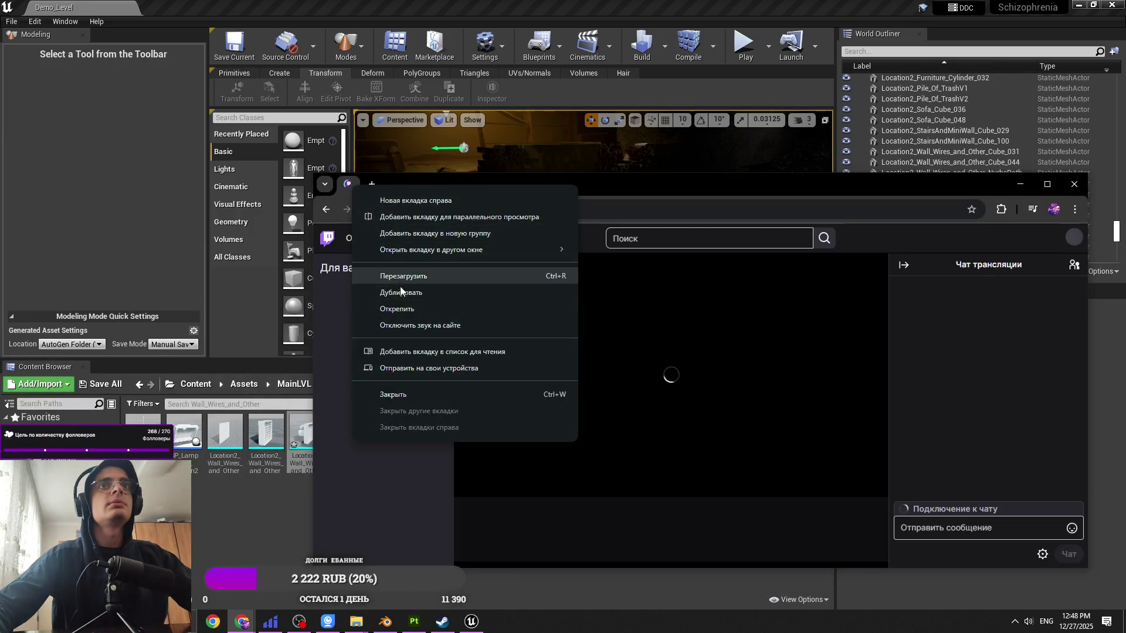
{"action": "left_click", "coordinate": [397, 309]}
{"action": "left_click_drag", "start_coordinate": [532, 194], "coordinate": [475, 181]}
{"action": "left_click", "coordinate": [1015, 171]}
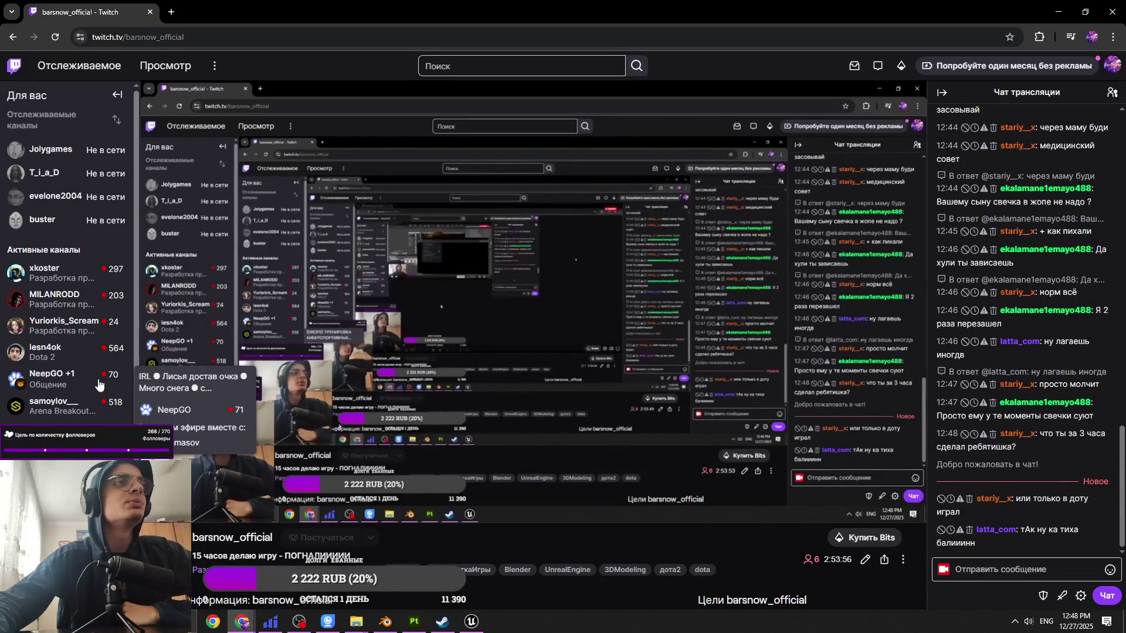
Step: Scroll the channel page and open another live channel from the sidebar
{"action": "scroll", "coordinate": [91, 390], "scroll_direction": "down", "scroll_amount": 1}
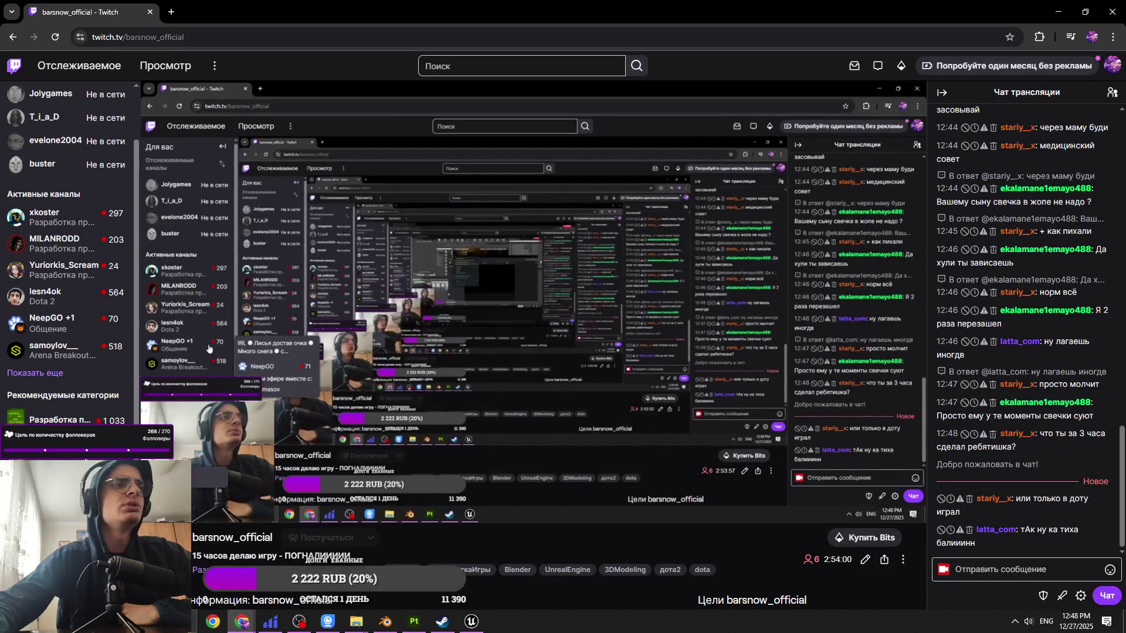
{"action": "scroll", "coordinate": [67, 252], "scroll_direction": "up", "scroll_amount": 1}
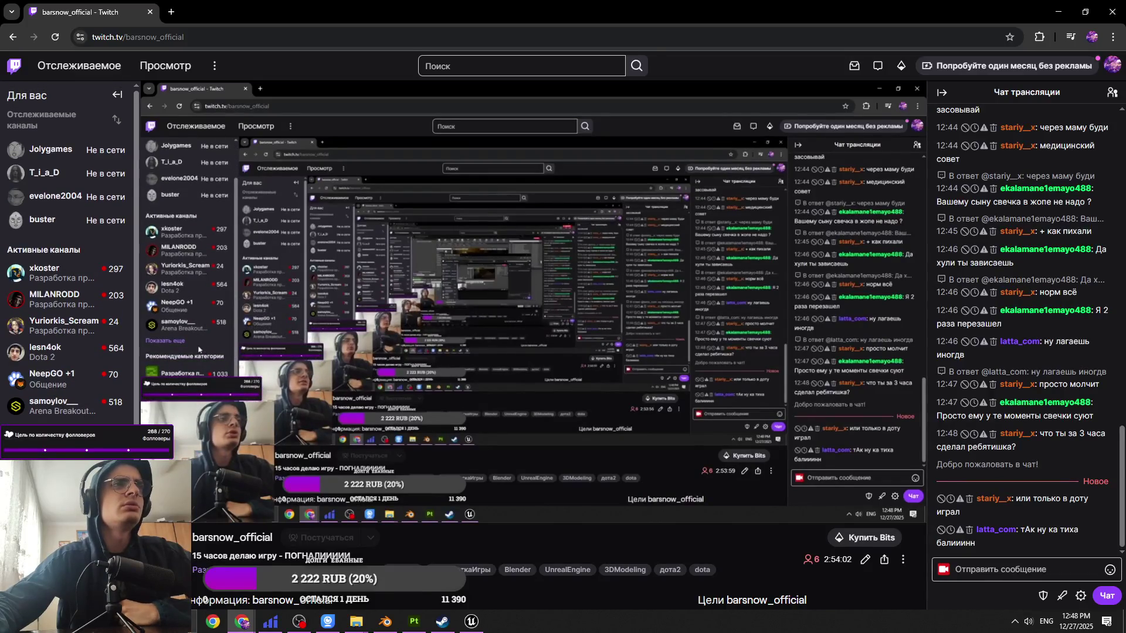
{"action": "left_click", "coordinate": [77, 300]}
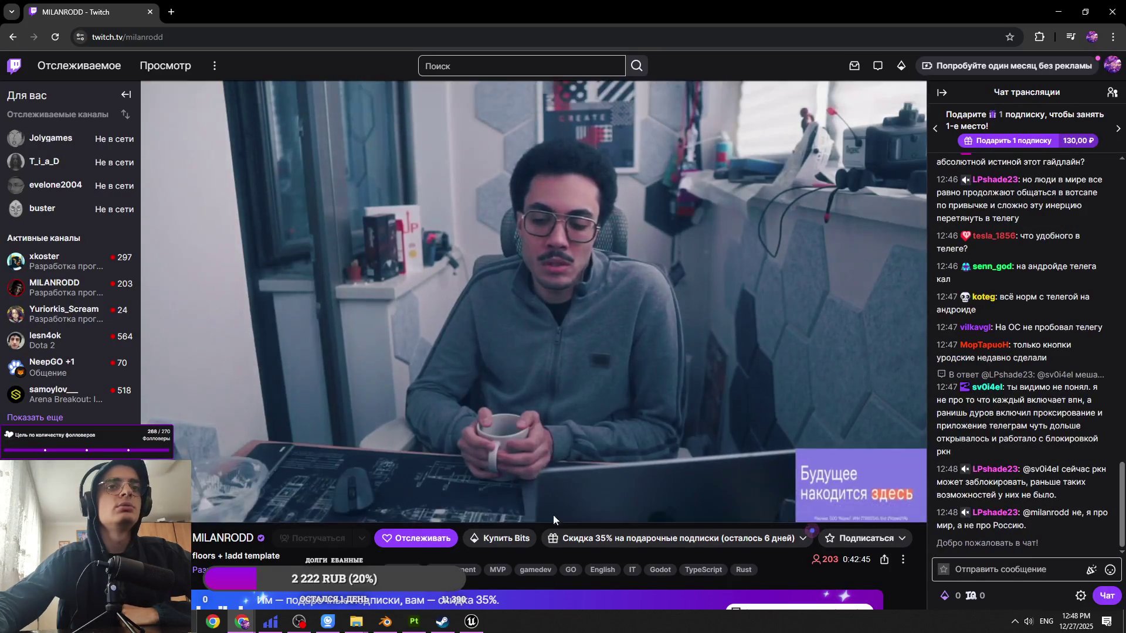
Step: Scroll below the player and follow the Software and Game Development category link
{"action": "scroll", "coordinate": [553, 514], "scroll_direction": "down", "scroll_amount": 3}
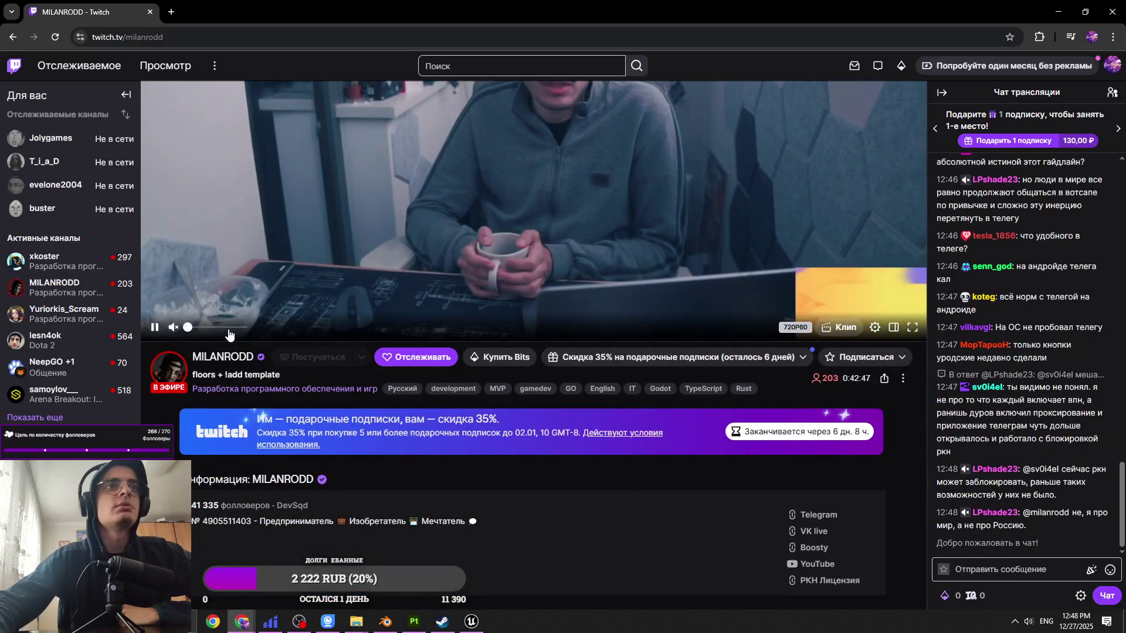
{"action": "left_click", "coordinate": [243, 388]}
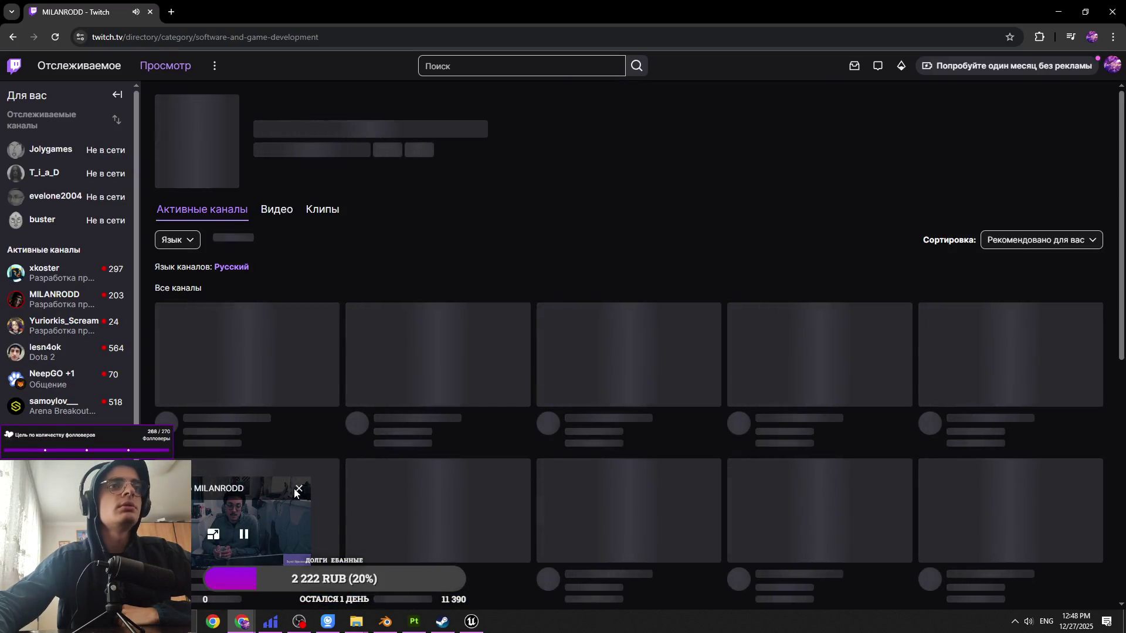
Step: Close the floating player, open the first live stream in a new tab, and lower its volume to 54%
{"action": "left_click", "coordinate": [296, 490]}
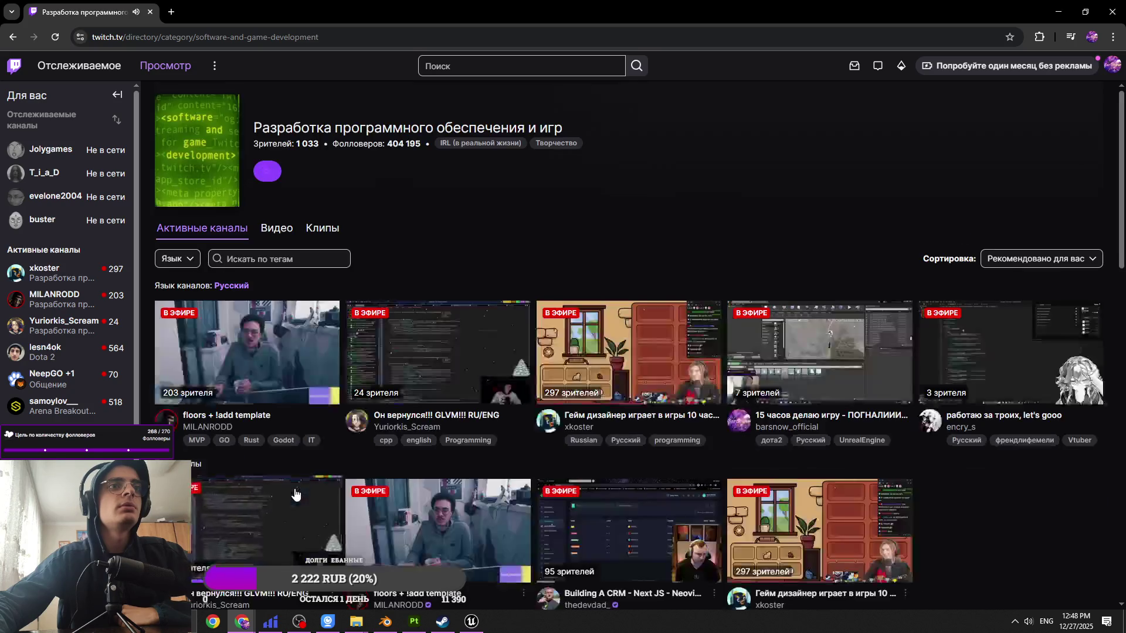
{"action": "middle_click", "coordinate": [286, 384]}
{"action": "left_click", "coordinate": [247, 4]}
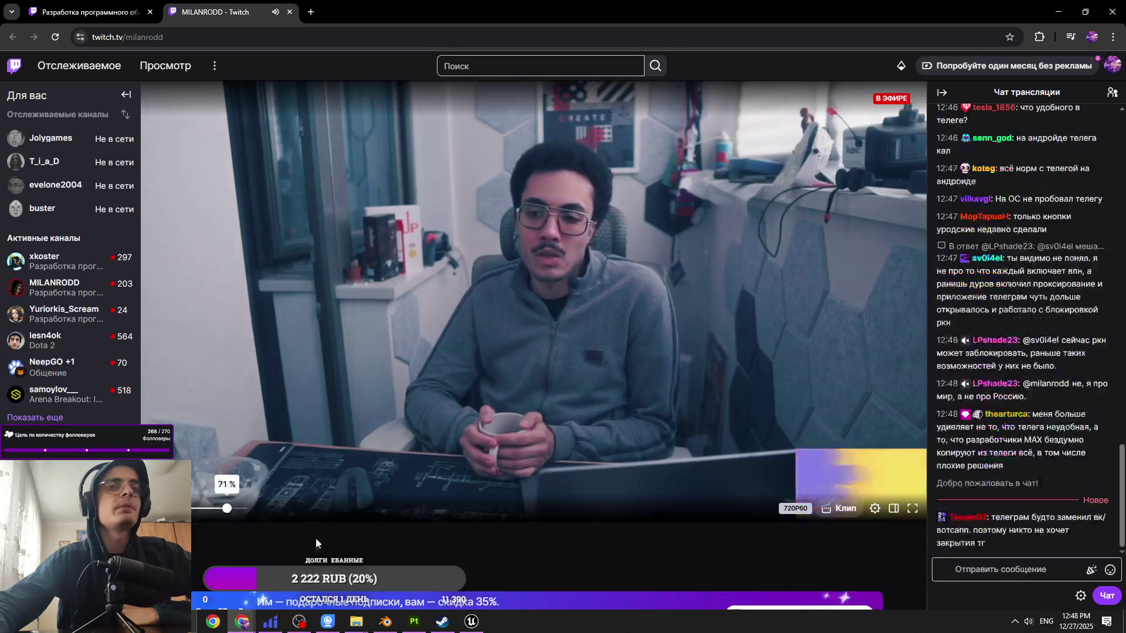
{"action": "scroll", "coordinate": [455, 551], "scroll_direction": "down", "scroll_amount": 2}
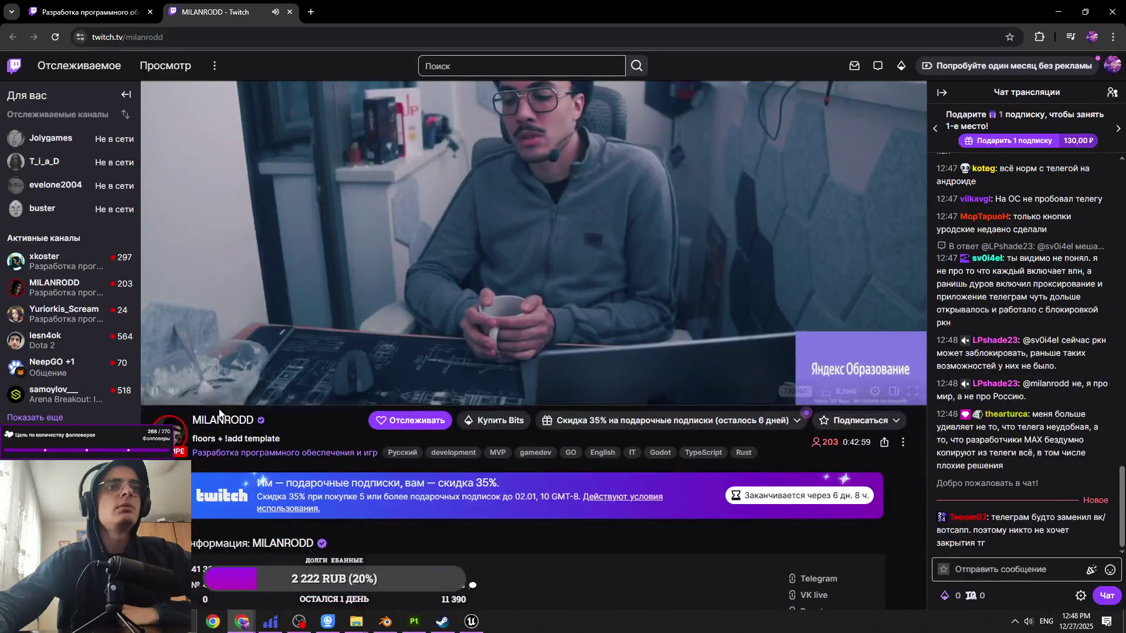
{"action": "left_click_drag", "start_coordinate": [220, 396], "coordinate": [218, 396]}
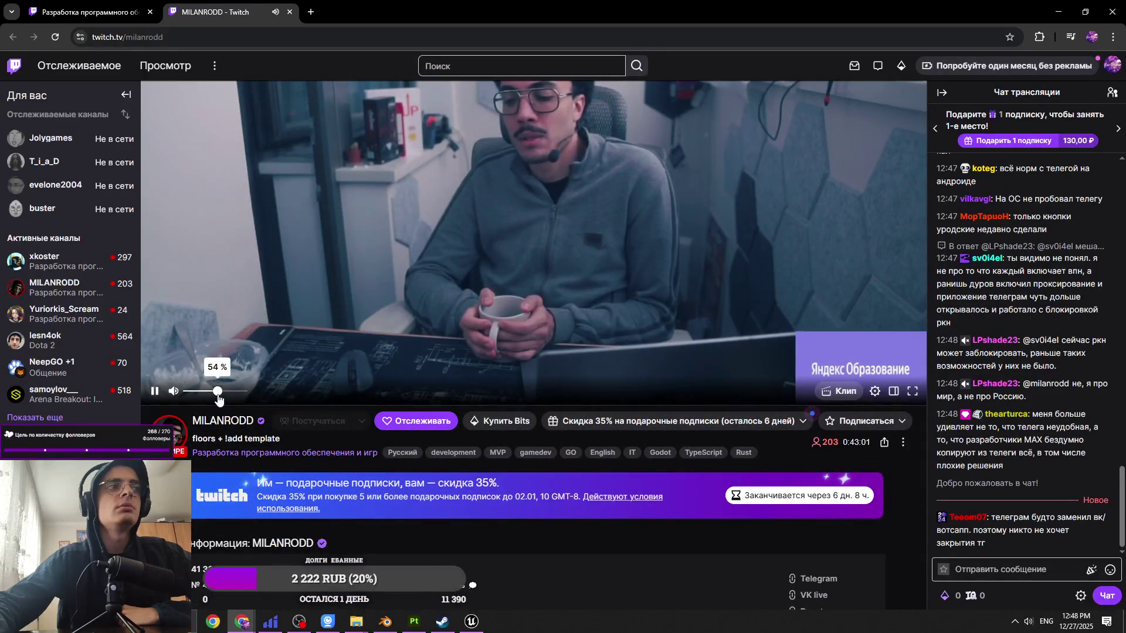
{"action": "scroll", "coordinate": [348, 532], "scroll_direction": "down", "scroll_amount": 1}
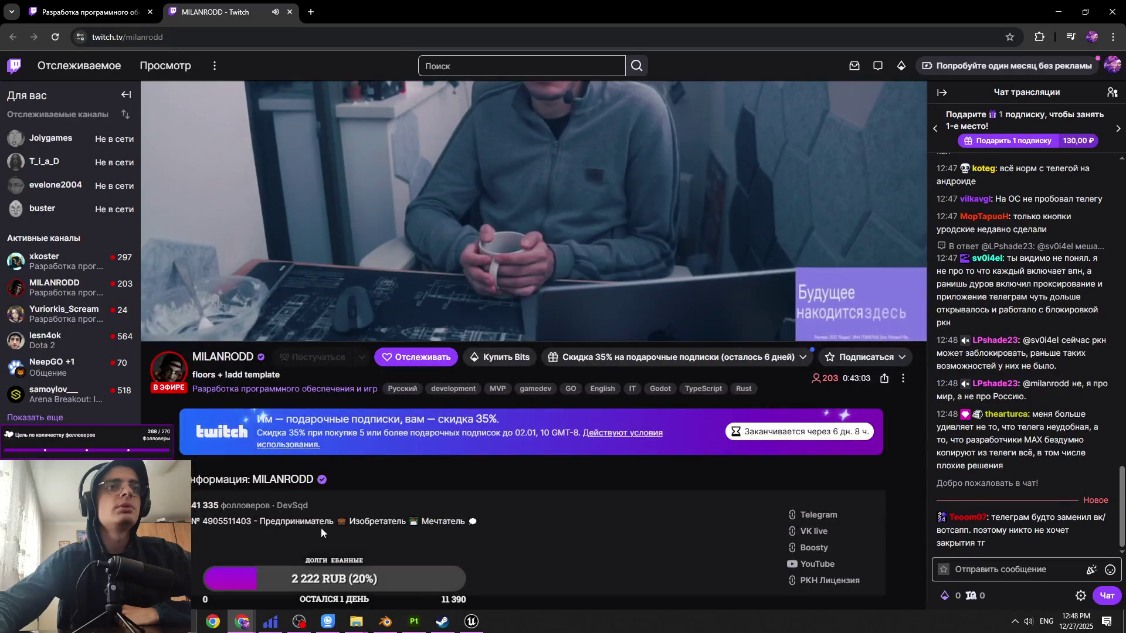
{"action": "scroll", "coordinate": [559, 560], "scroll_direction": "down", "scroll_amount": 1}
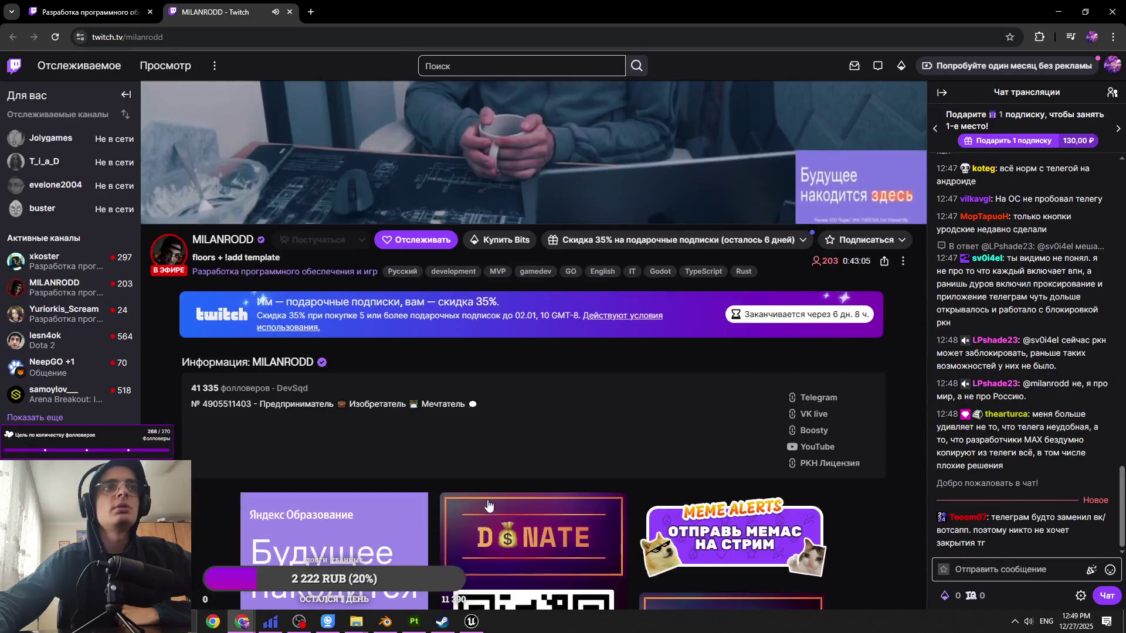
{"action": "scroll", "coordinate": [171, 75], "scroll_direction": "up", "scroll_amount": 4}
Step: Open the streamer's own stream and the first row's last stream in tabs, then close the latter
{"action": "left_click", "coordinate": [115, 18]}
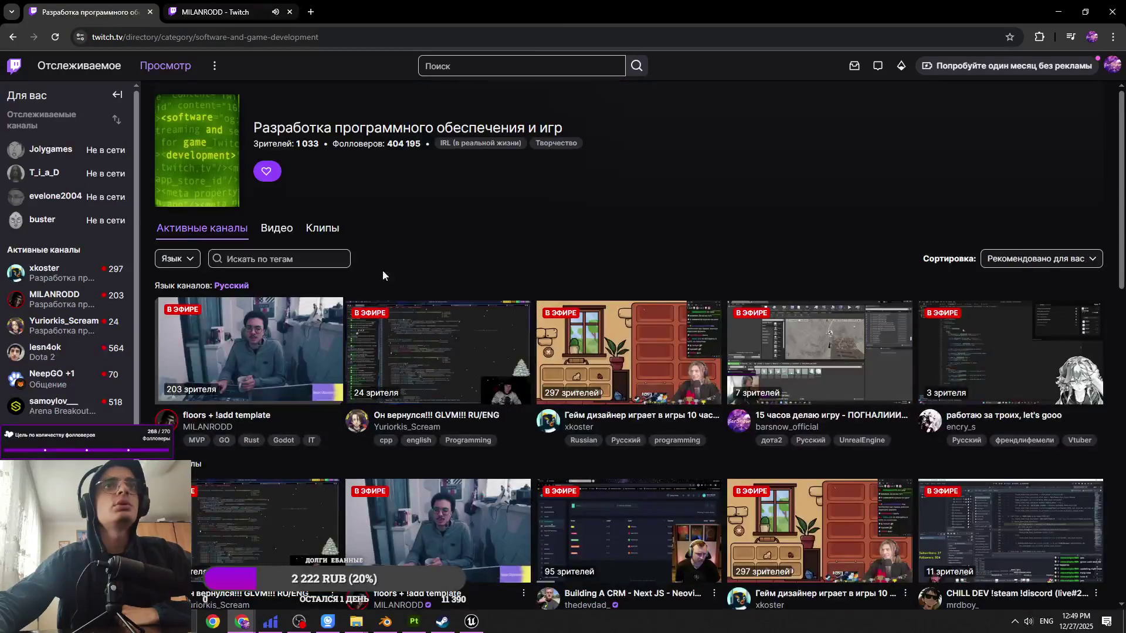
{"action": "middle_click", "coordinate": [796, 350]}
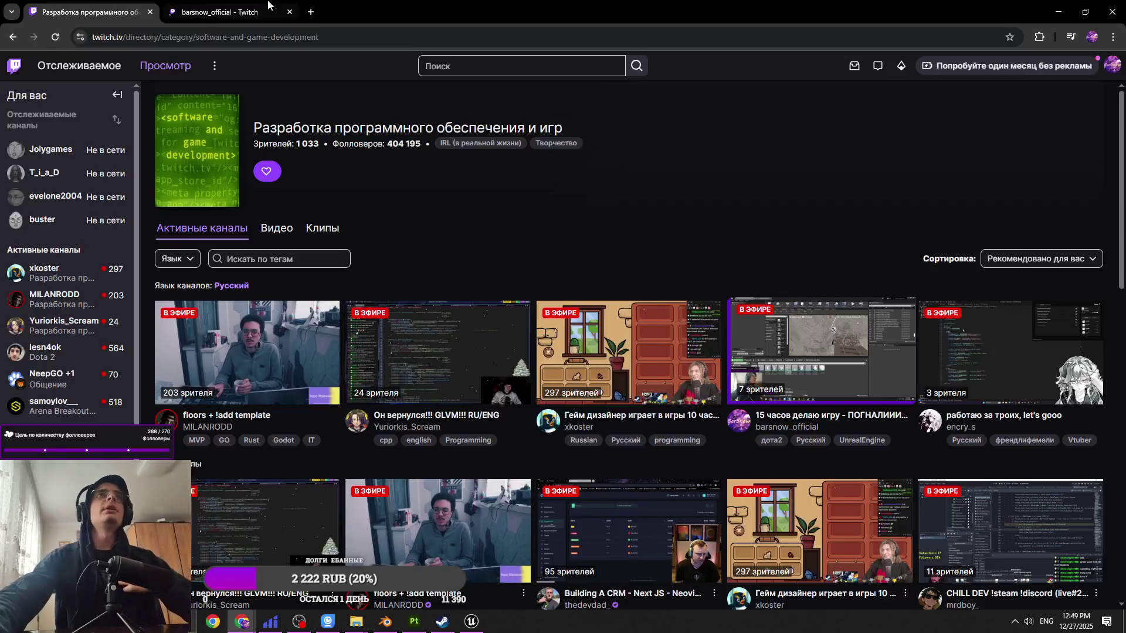
{"action": "left_click", "coordinate": [268, 3]}
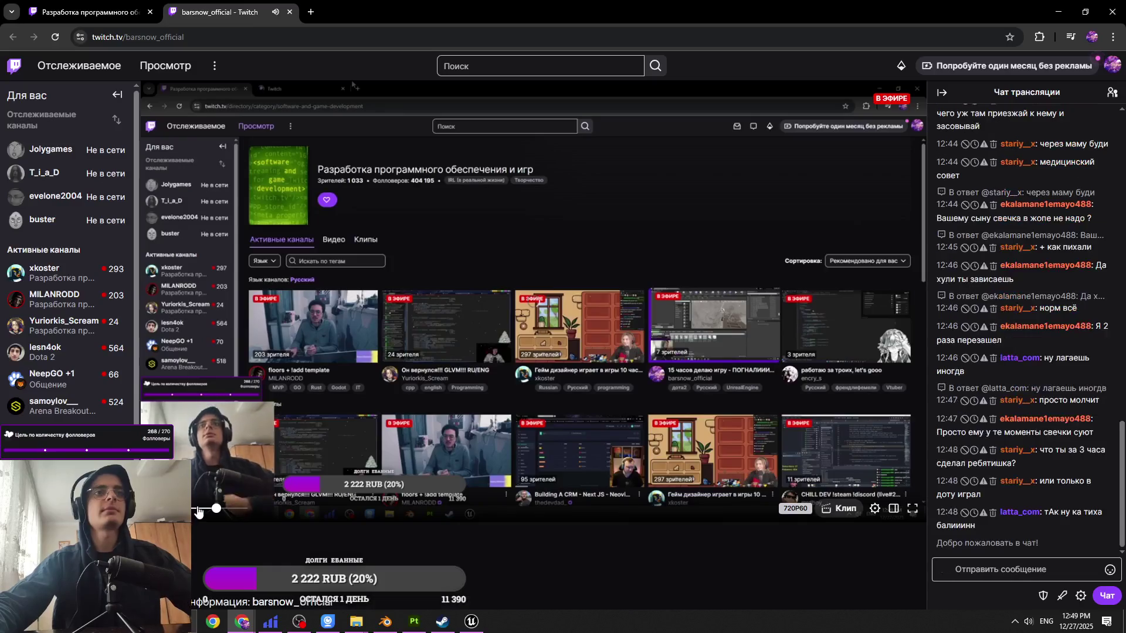
{"action": "key", "text": "ctrl+shift+Tab"}
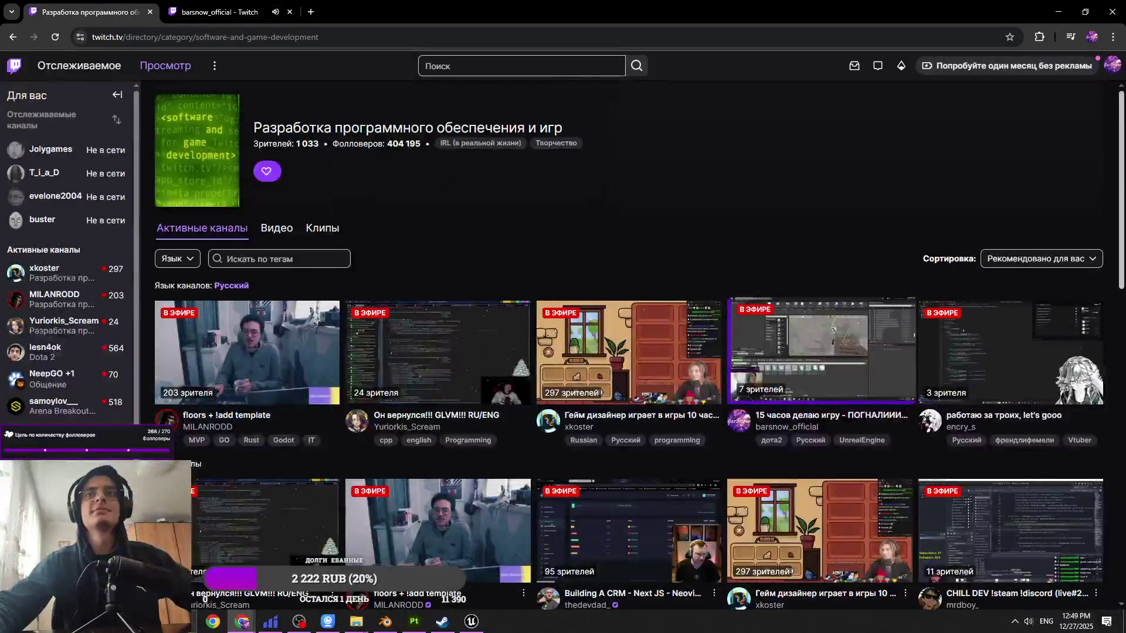
{"action": "middle_click", "coordinate": [990, 315]}
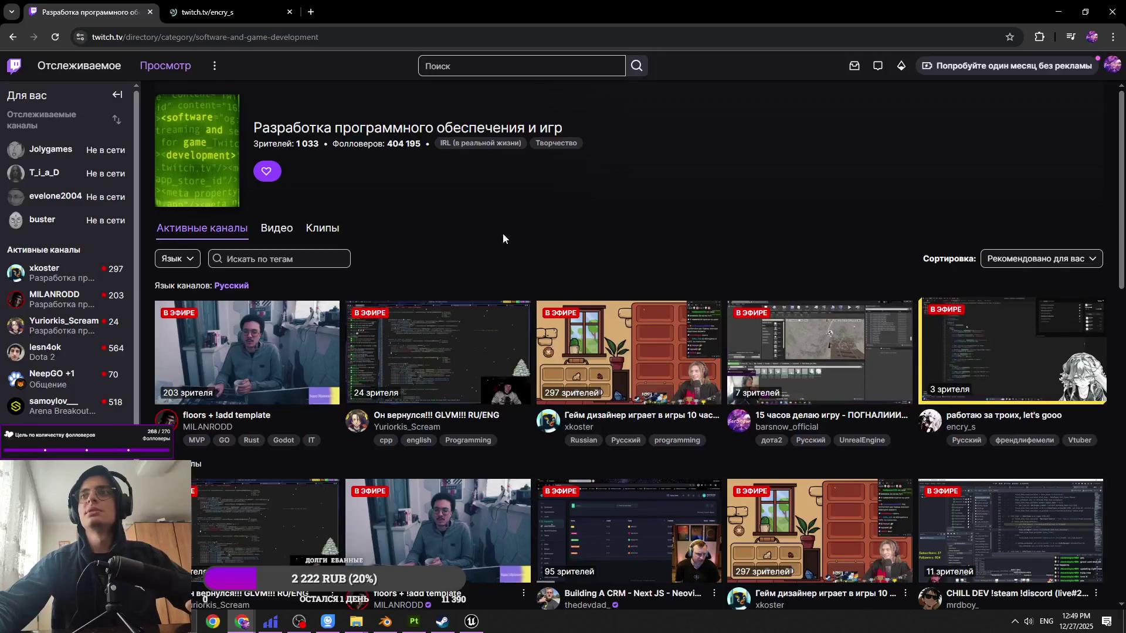
{"action": "key", "text": "ctrl+Tab"}
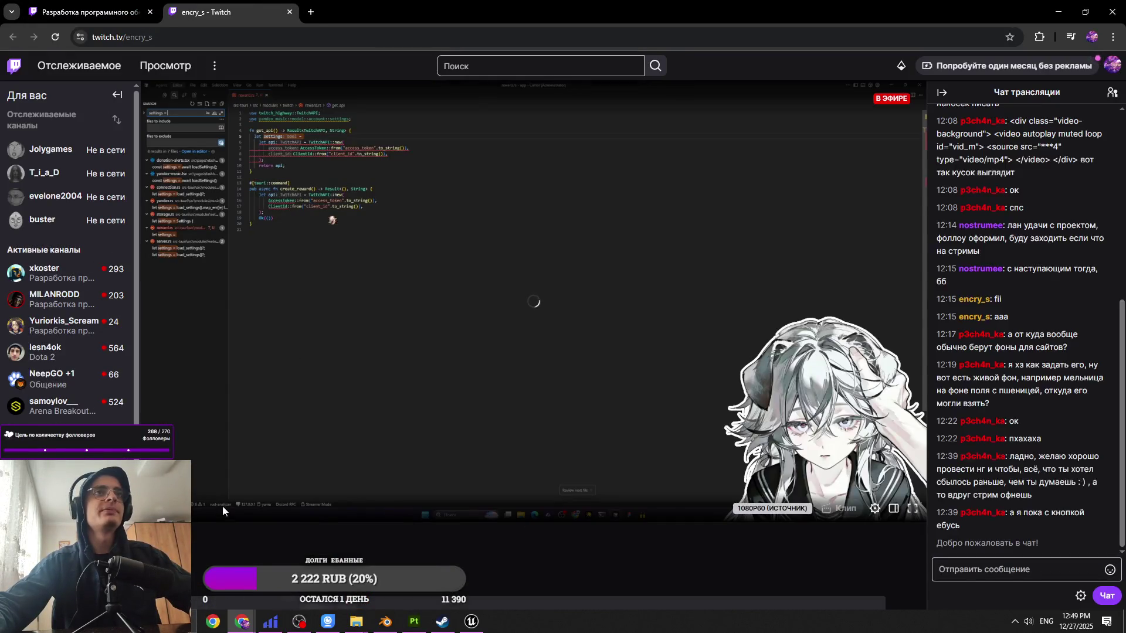
{"action": "key", "text": "ctrl+w"}
Step: Scroll the category grid, open the Blender 3DModeling stream in a background tab, and switch to CLAYMORE_DEV
{"action": "scroll", "coordinate": [638, 310], "scroll_direction": "down", "scroll_amount": 3}
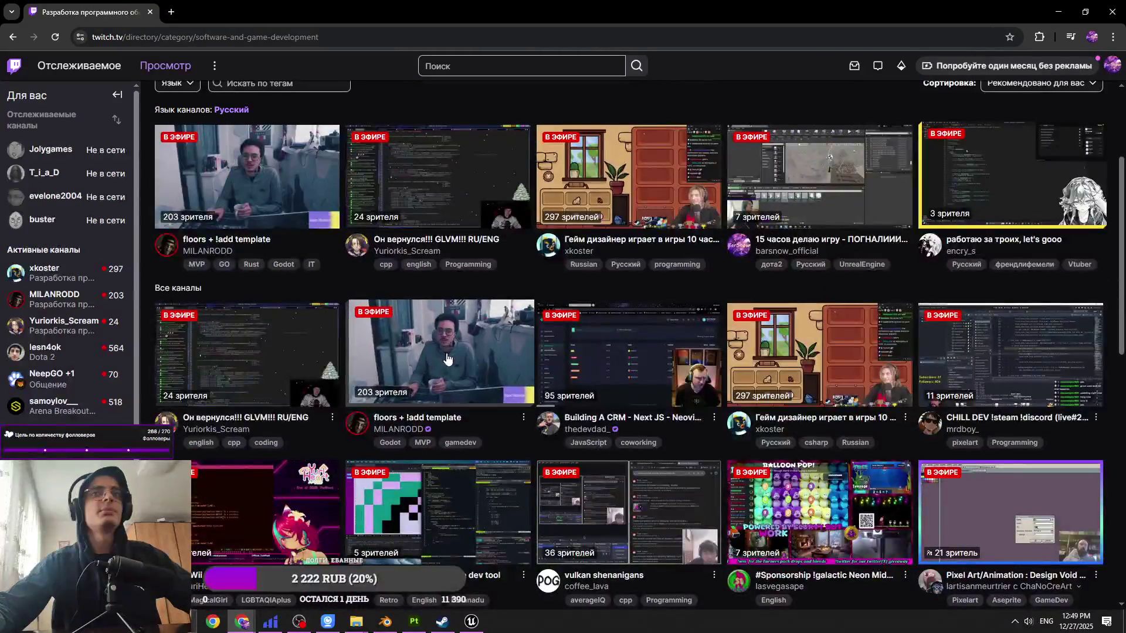
{"action": "scroll", "coordinate": [637, 311], "scroll_direction": "down", "scroll_amount": 4}
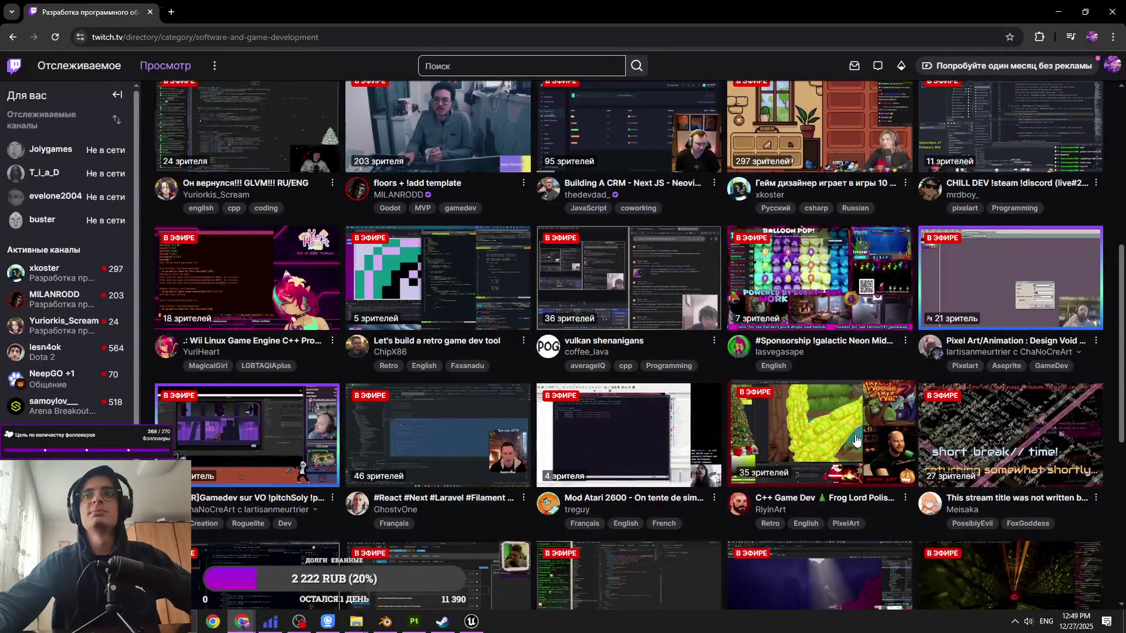
{"action": "scroll", "coordinate": [995, 315], "scroll_direction": "down", "scroll_amount": 4}
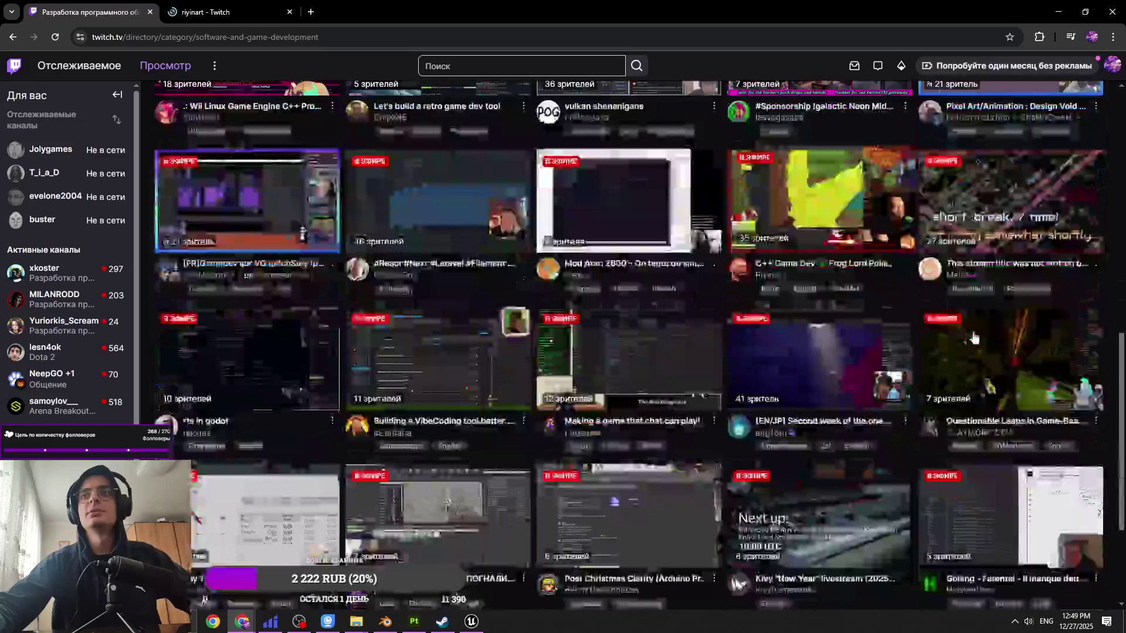
{"action": "middle_click", "coordinate": [1010, 433]}
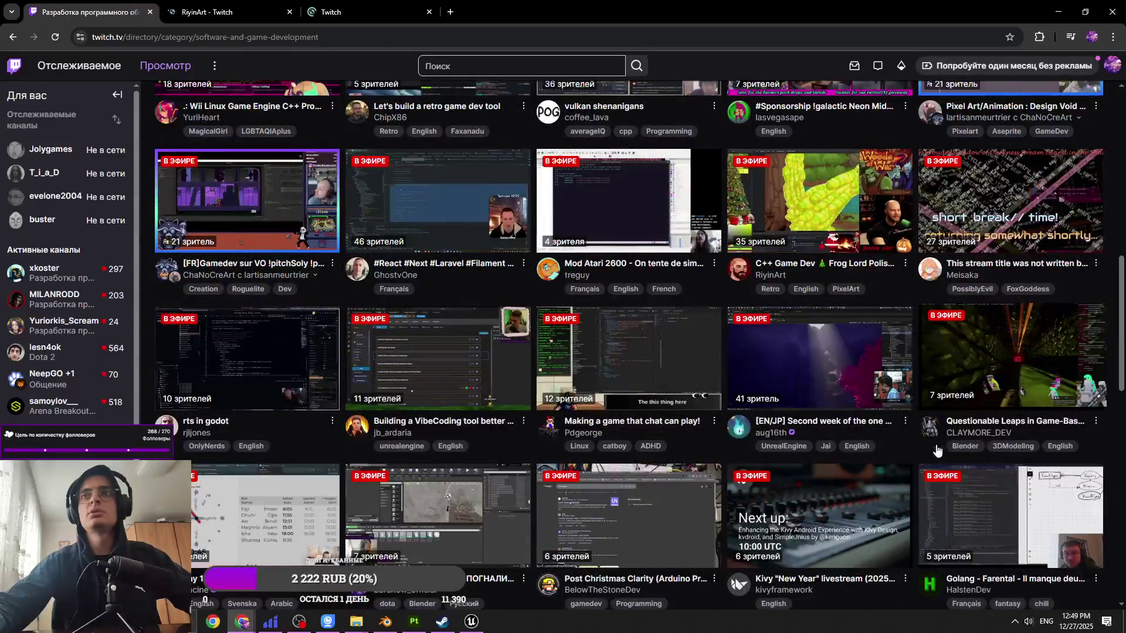
{"action": "scroll", "coordinate": [731, 408], "scroll_direction": "down", "scroll_amount": 2}
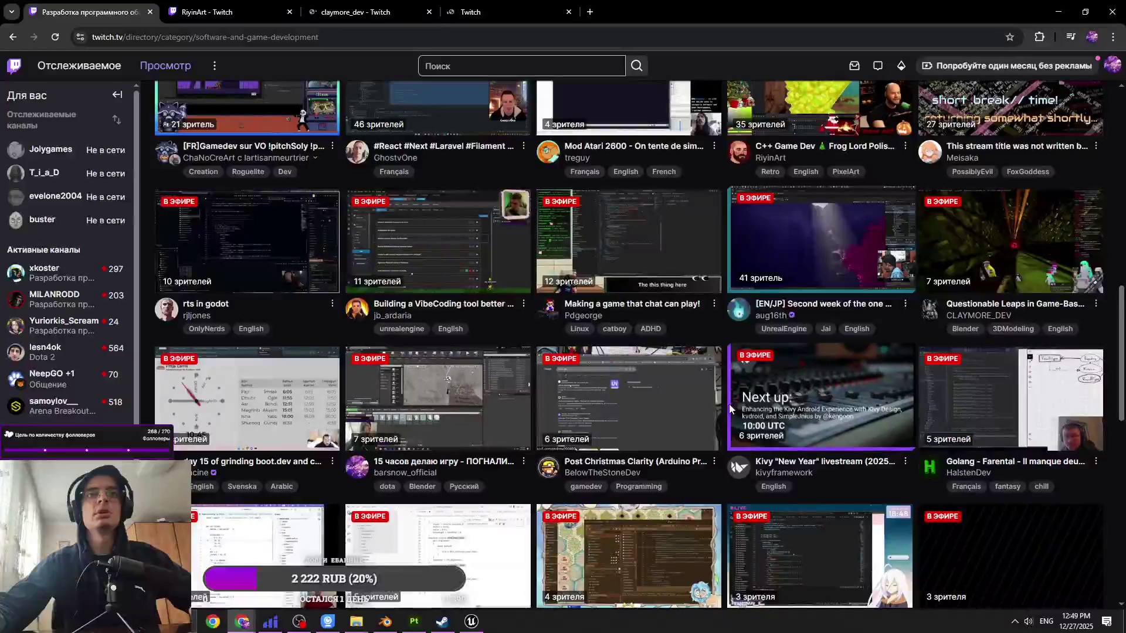
{"action": "scroll", "coordinate": [507, 309], "scroll_direction": "down", "scroll_amount": 3}
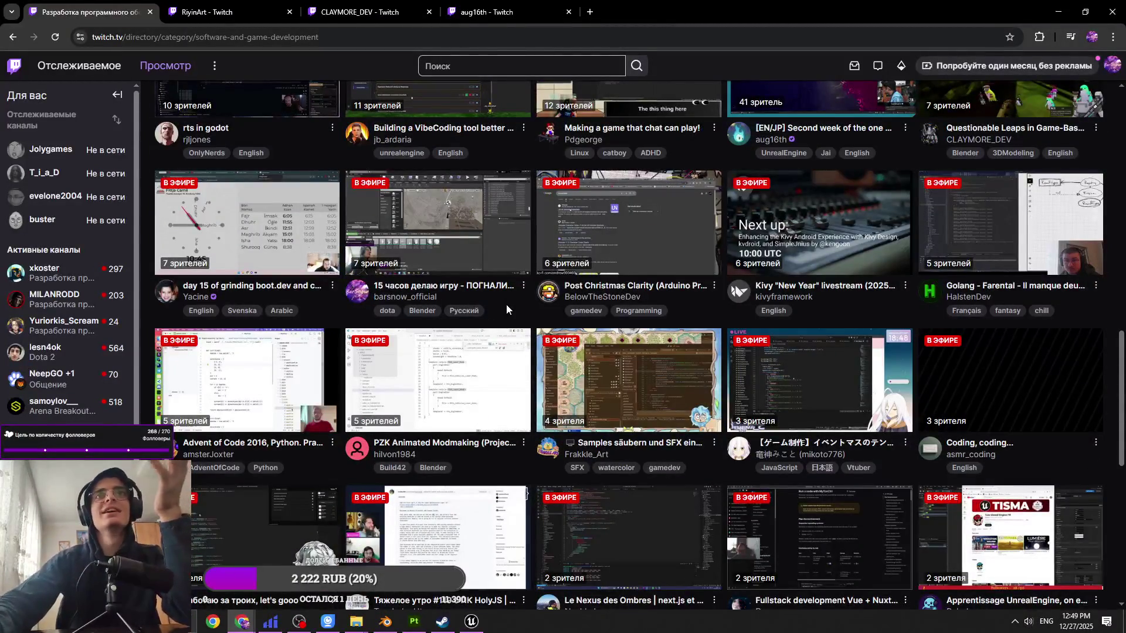
{"action": "scroll", "coordinate": [756, 322], "scroll_direction": "down", "scroll_amount": 3}
{"action": "scroll", "coordinate": [667, 322], "scroll_direction": "down", "scroll_amount": 3}
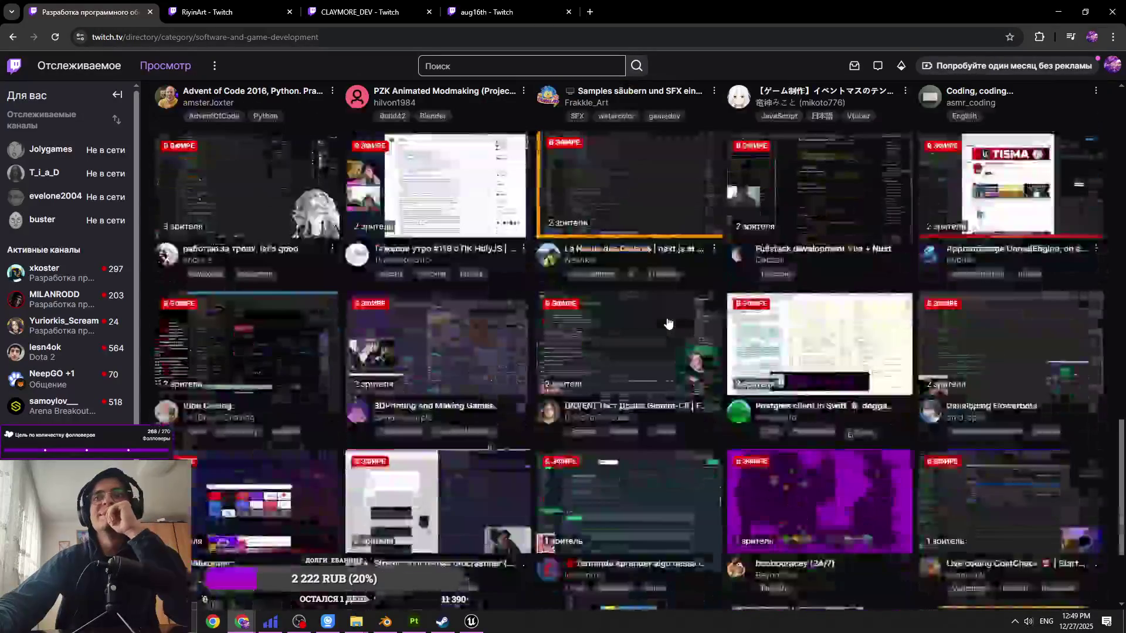
{"action": "scroll", "coordinate": [657, 325], "scroll_direction": "down", "scroll_amount": 3}
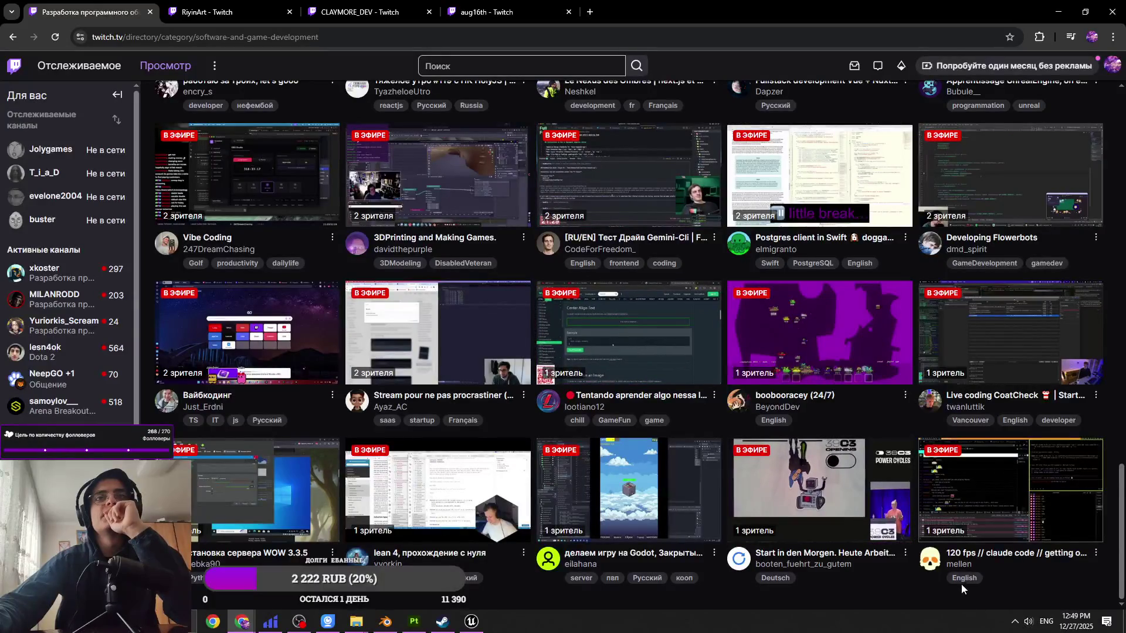
{"action": "scroll", "coordinate": [925, 573], "scroll_direction": "up", "scroll_amount": 20}
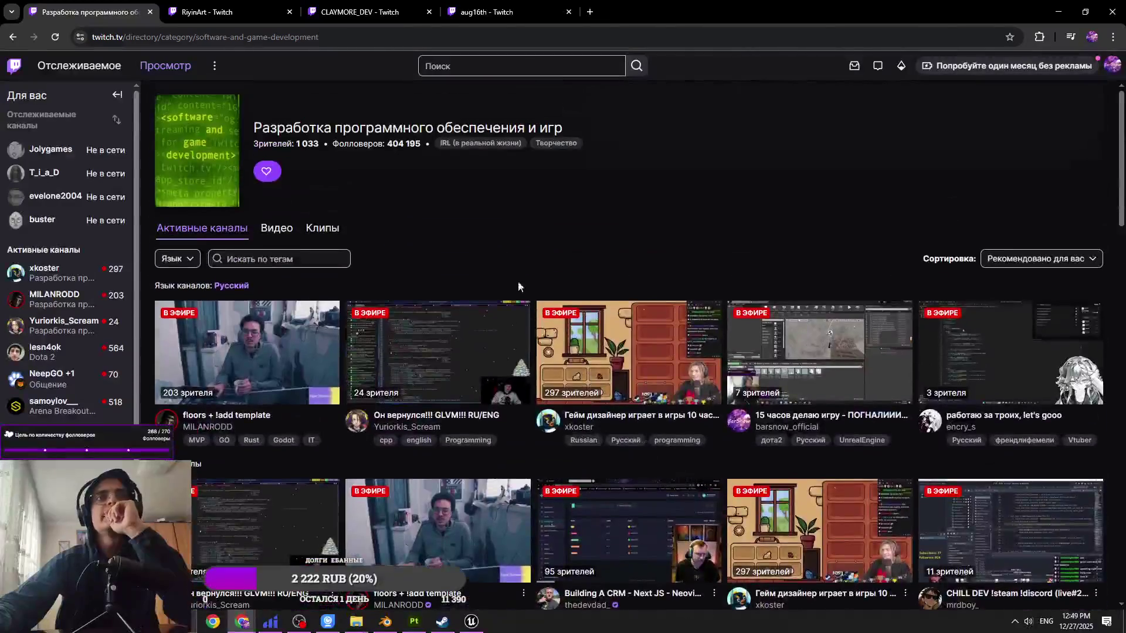
{"action": "left_click", "coordinate": [355, 12]}
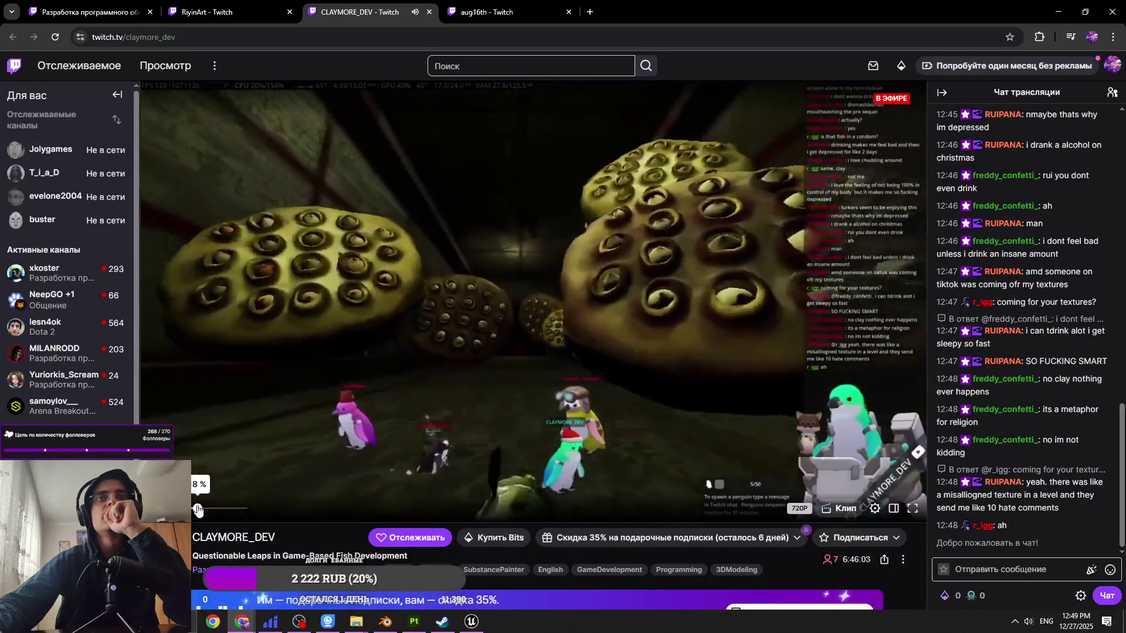
{"action": "scroll", "coordinate": [419, 479], "scroll_direction": "down", "scroll_amount": 4}
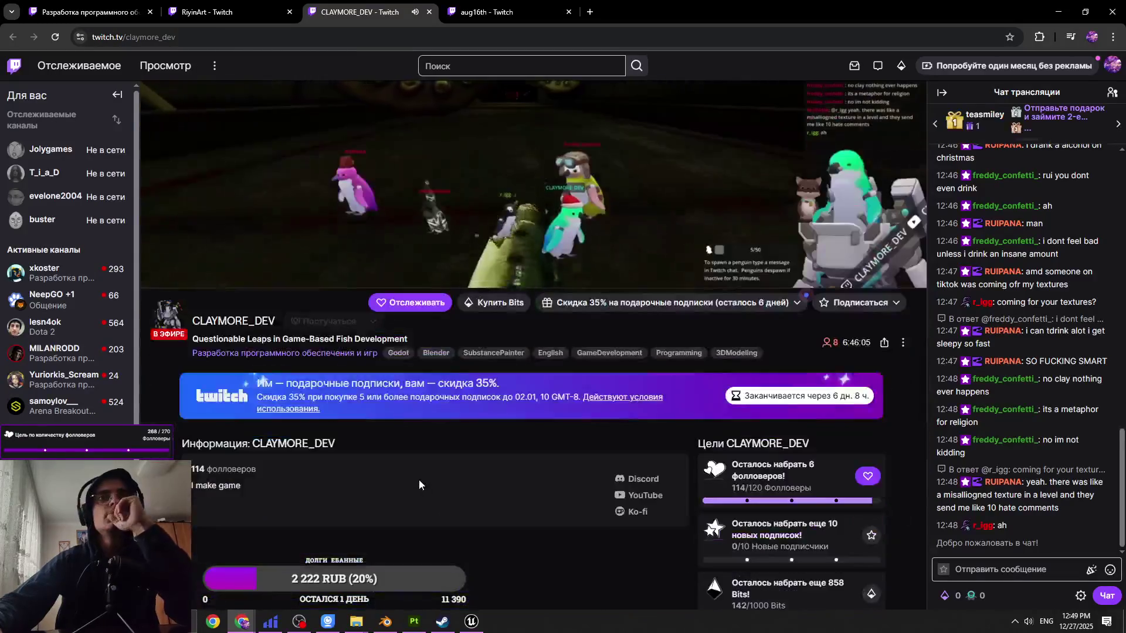
{"action": "scroll", "coordinate": [427, 545], "scroll_direction": "up", "scroll_amount": 3}
{"action": "scroll", "coordinate": [352, 469], "scroll_direction": "down", "scroll_amount": 5}
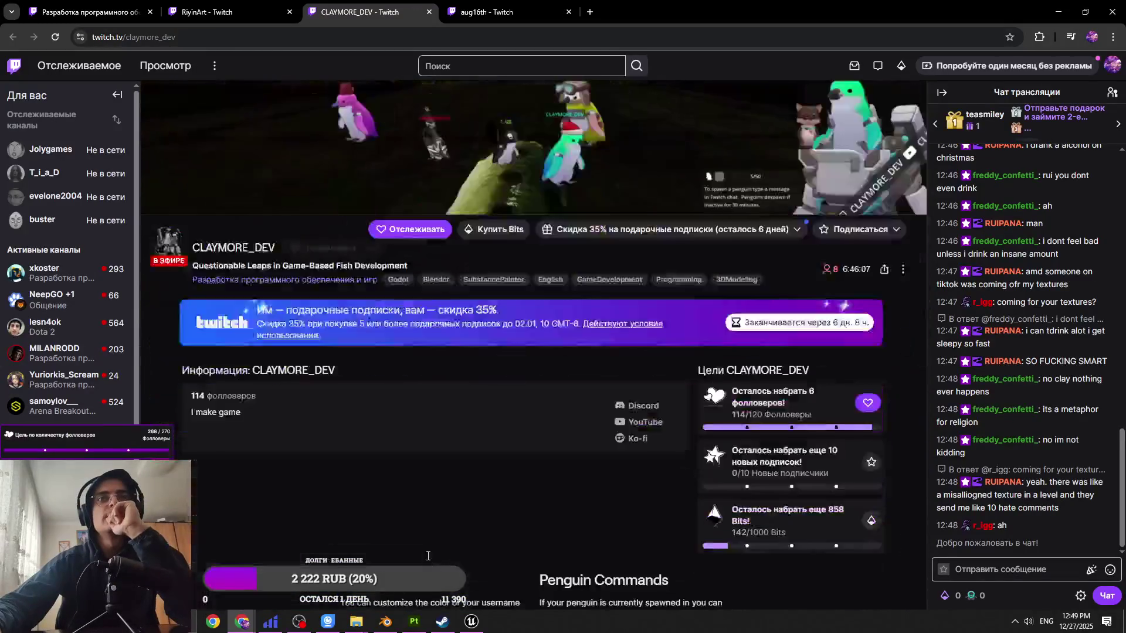
{"action": "scroll", "coordinate": [261, 378], "scroll_direction": "down", "scroll_amount": 1}
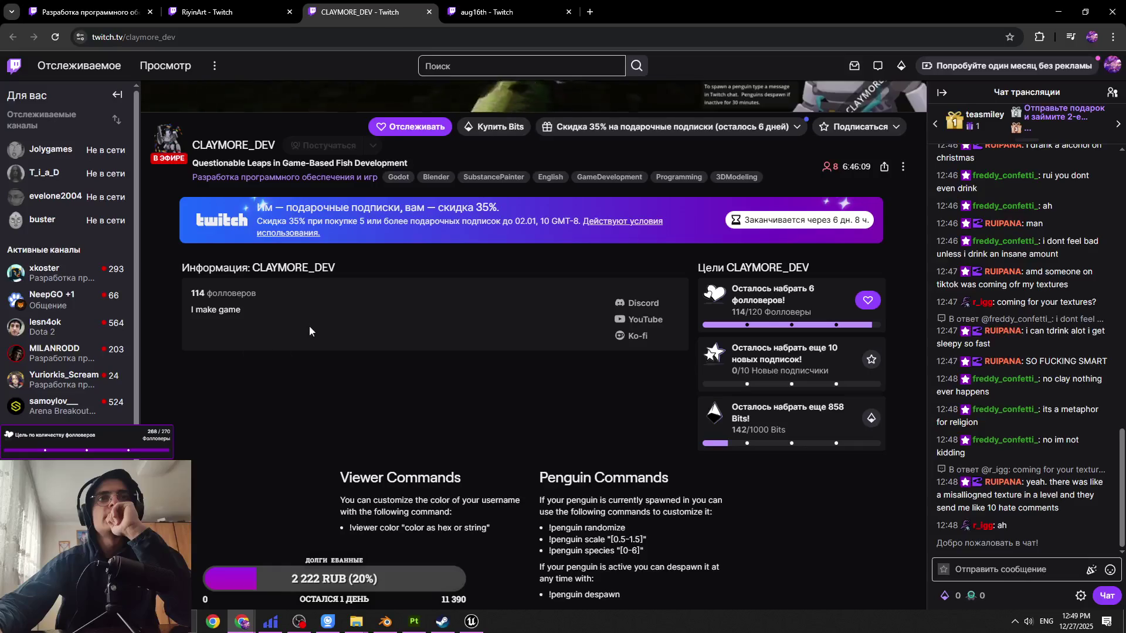
{"action": "scroll", "coordinate": [382, 352], "scroll_direction": "down", "scroll_amount": 4}
{"action": "scroll", "coordinate": [510, 417], "scroll_direction": "up", "scroll_amount": 9}
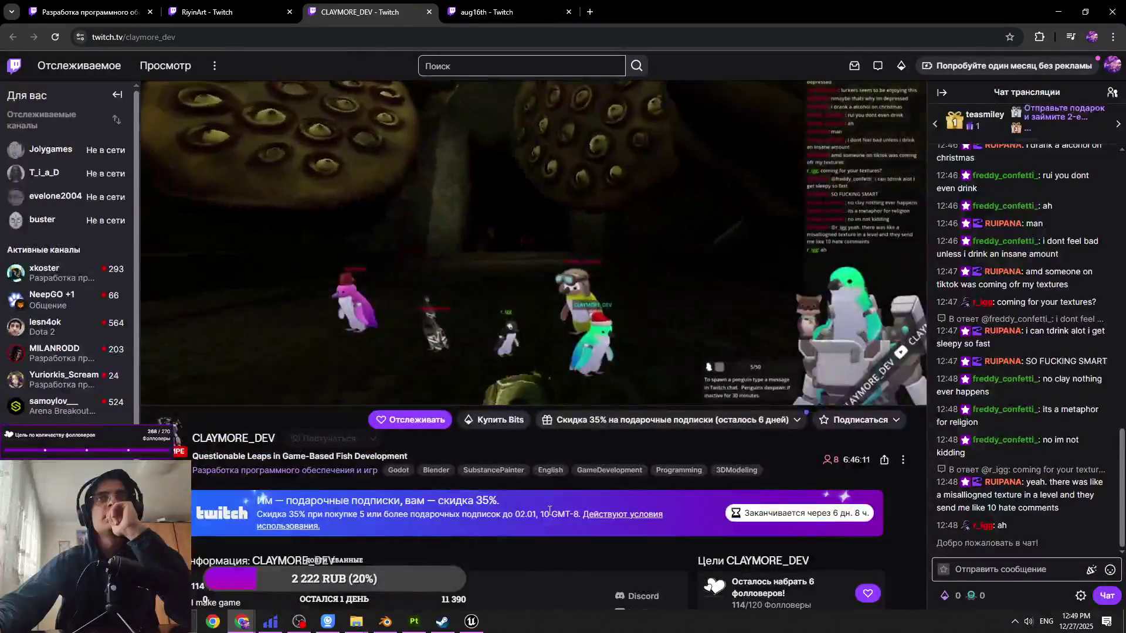
{"action": "scroll", "coordinate": [536, 522], "scroll_direction": "down", "scroll_amount": 2}
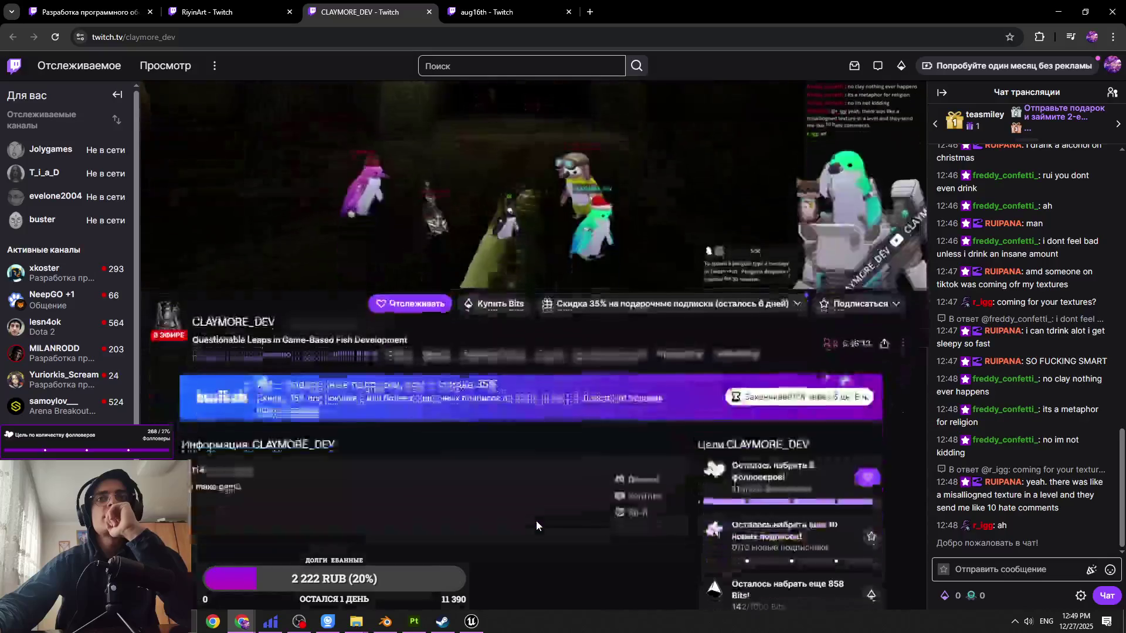
{"action": "scroll", "coordinate": [536, 521], "scroll_direction": "up", "scroll_amount": 4}
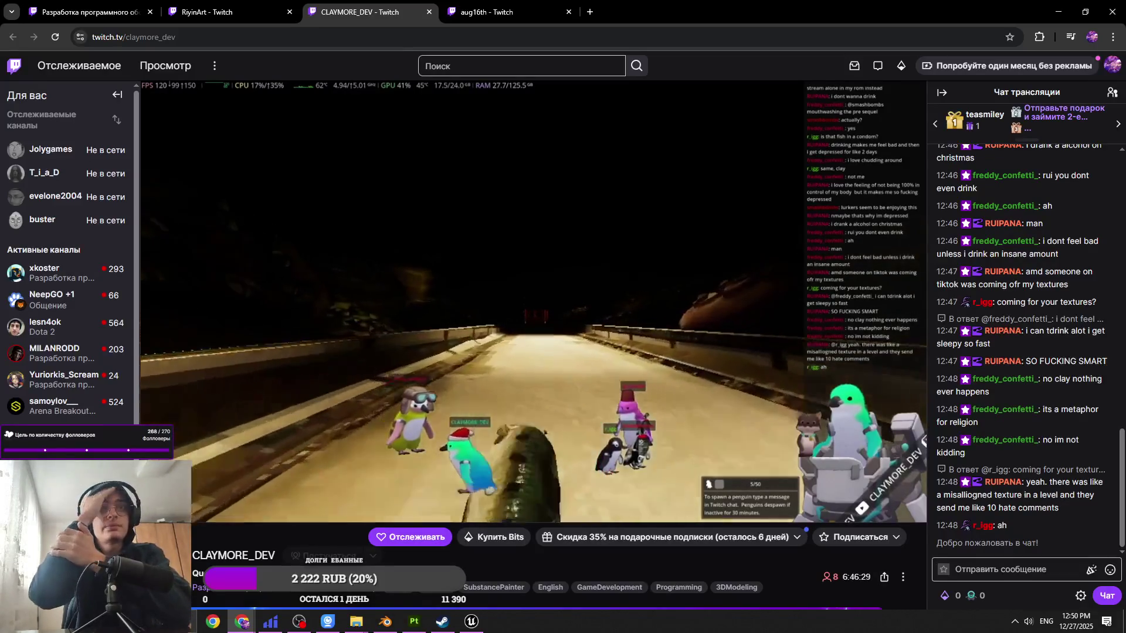
Step: Close the CLAYMORE_DEV stream tab and turn the aug16th stream volume up to 70%
{"action": "key", "text": "ctrl+Tab"}
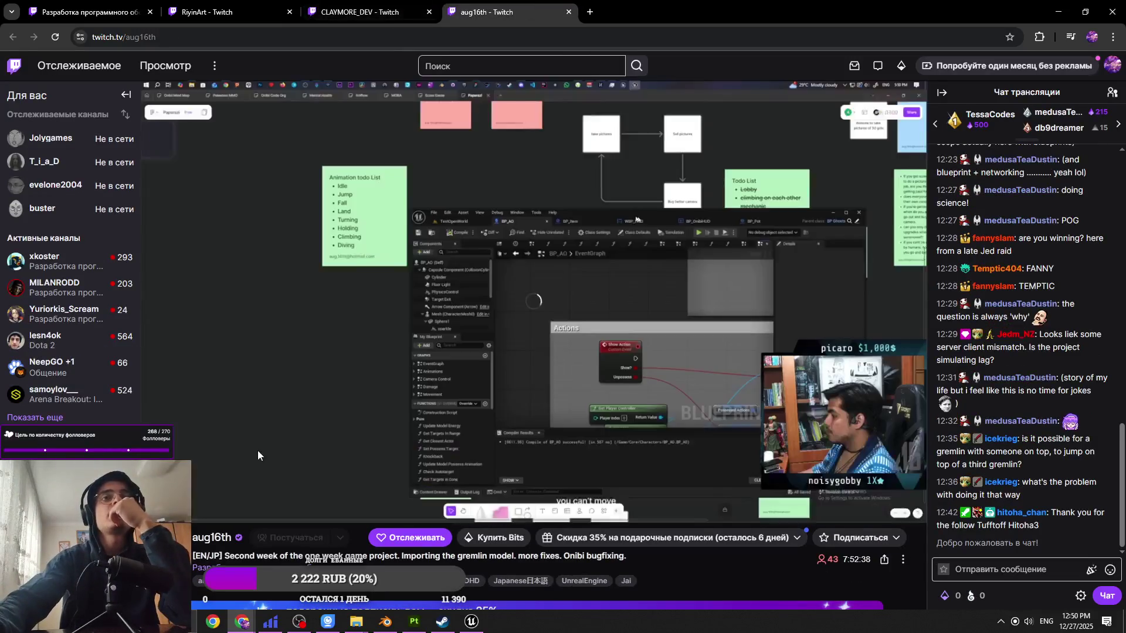
{"action": "key", "text": "ctrl+shift+Tab"}
{"action": "key", "text": "ctrl+w"}
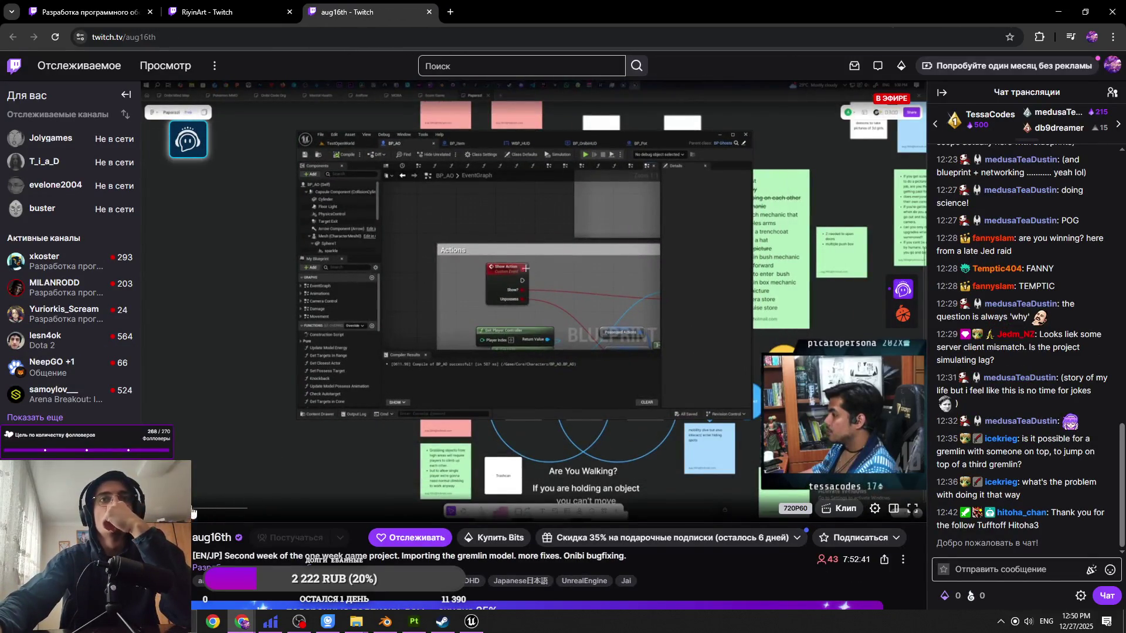
{"action": "left_click_drag", "start_coordinate": [209, 511], "coordinate": [228, 513]}
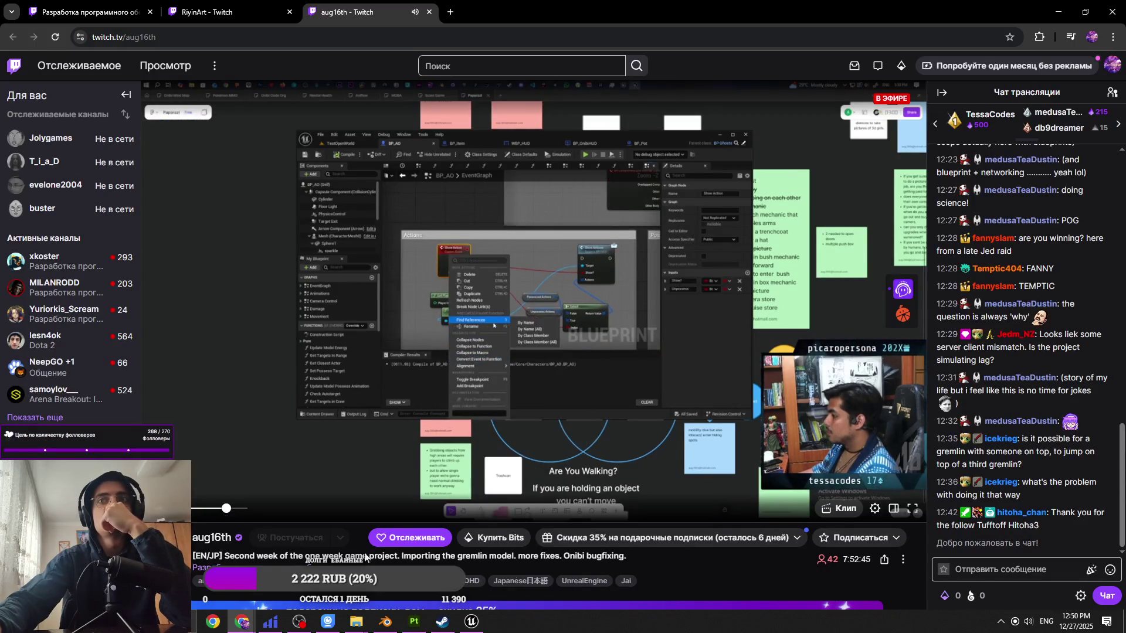
{"action": "scroll", "coordinate": [740, 547], "scroll_direction": "down", "scroll_amount": 3}
{"action": "scroll", "coordinate": [740, 547], "scroll_direction": "down", "scroll_amount": 12}
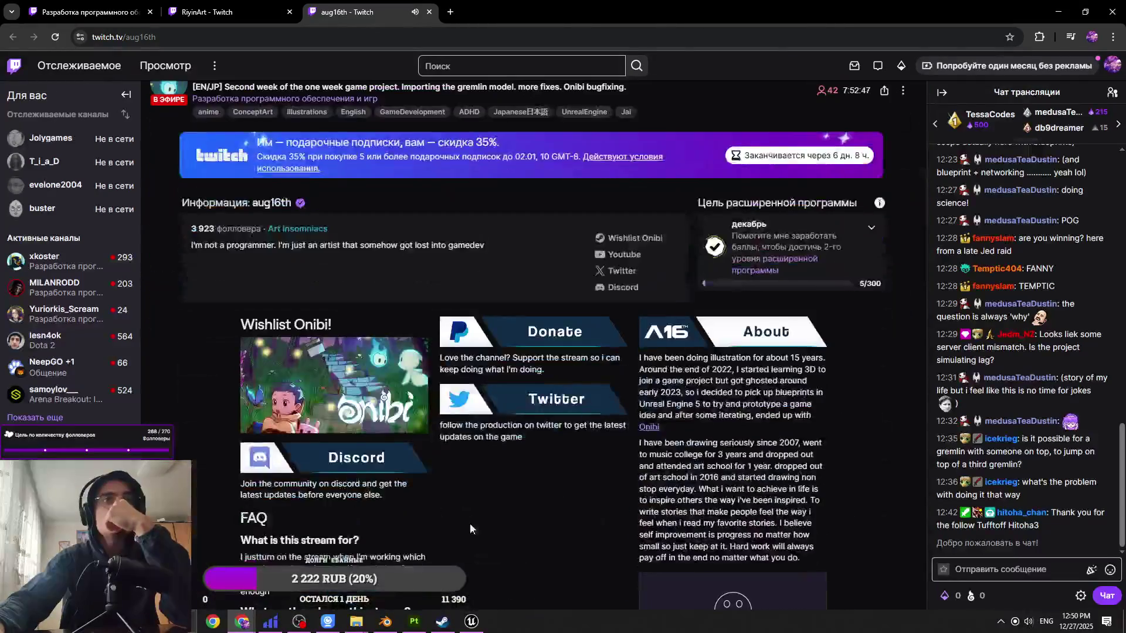
{"action": "scroll", "coordinate": [572, 530], "scroll_direction": "up", "scroll_amount": 15}
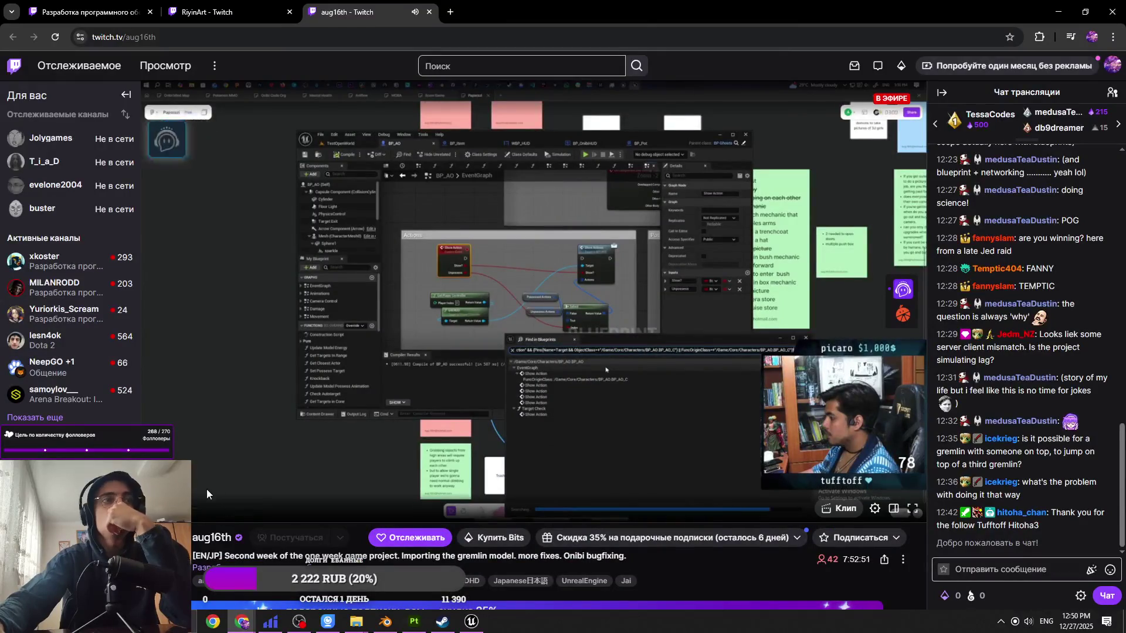
Step: Close aug16th, raise RiyinArt's volume to 64% and close it, then return to Unreal
{"action": "key", "text": "ctrl+shift+Tab"}
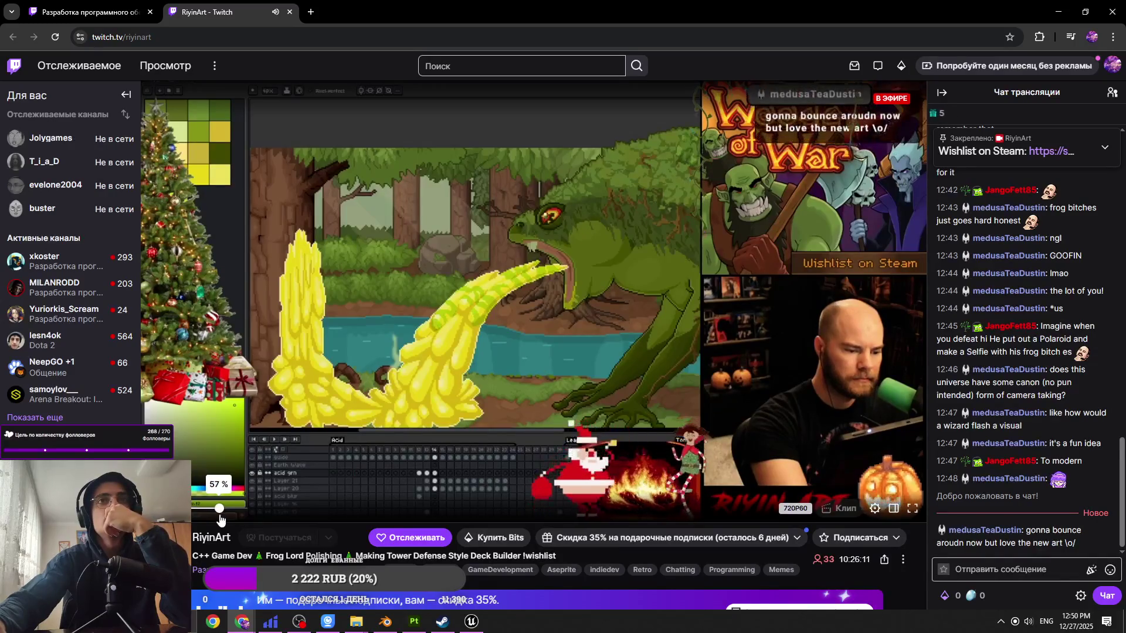
{"action": "left_click_drag", "start_coordinate": [220, 518], "coordinate": [224, 518]}
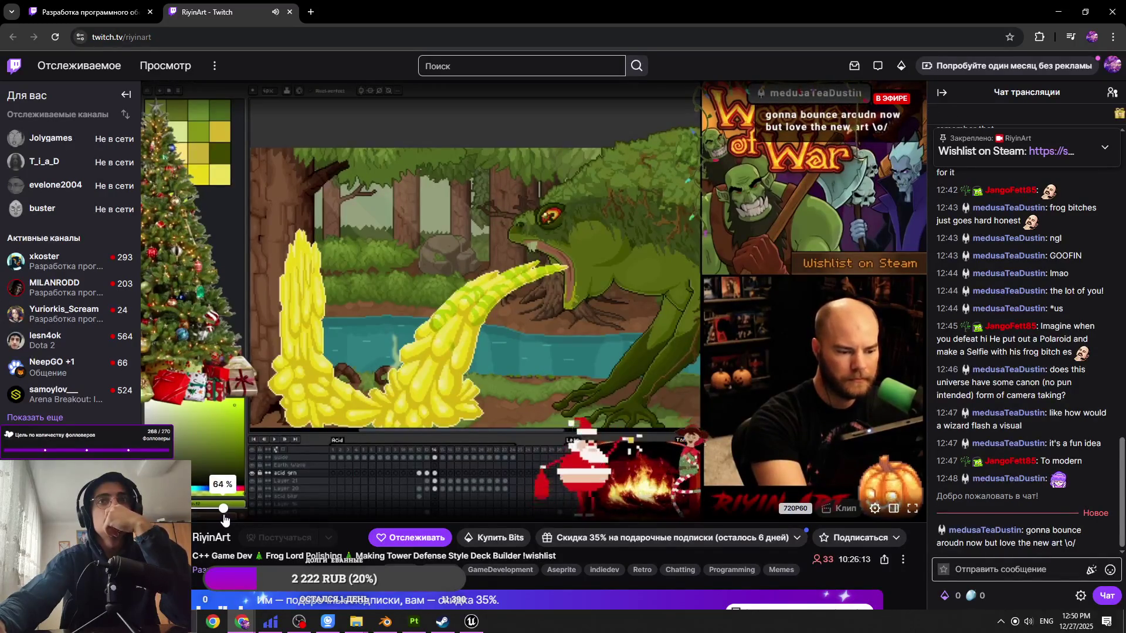
{"action": "key", "text": "ctrl+shift+Tab"}
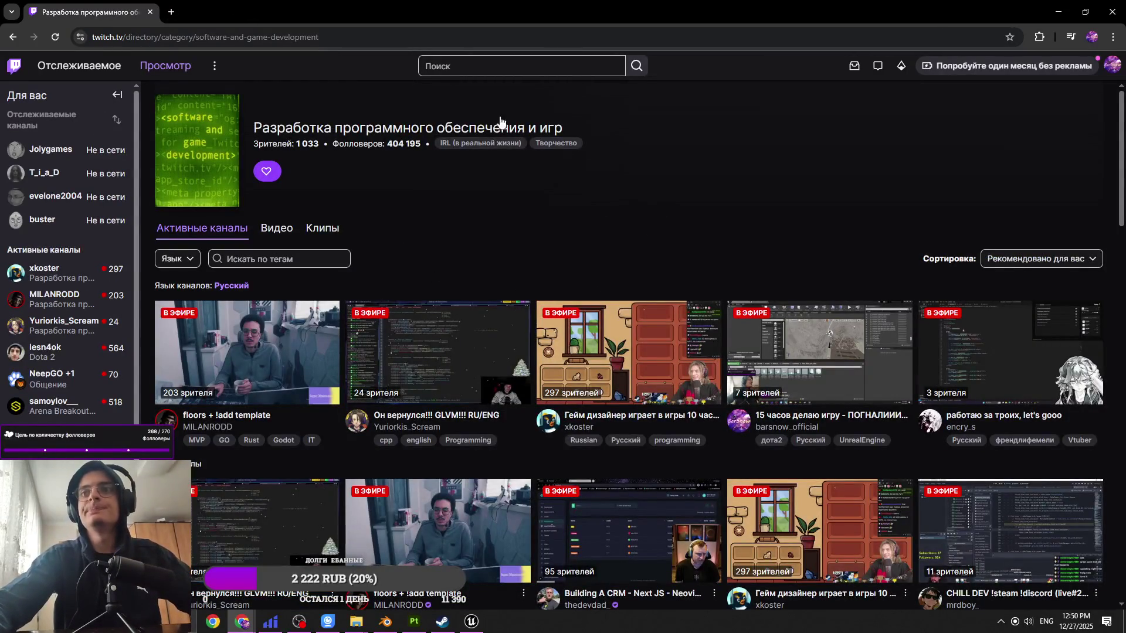
{"action": "key", "text": "alt+Tab"}
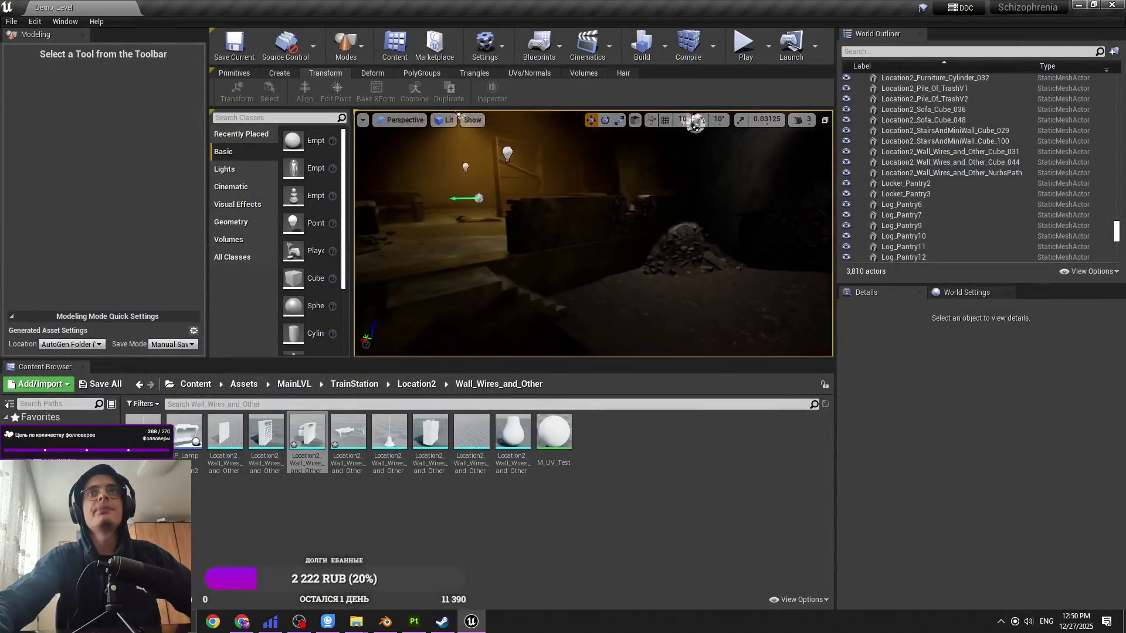
Step: Close Steam, bring up Painter and Blender, then minimize Blender
{"action": "key", "text": "alt+Tab"}
{"action": "left_click", "coordinate": [1115, 9]}
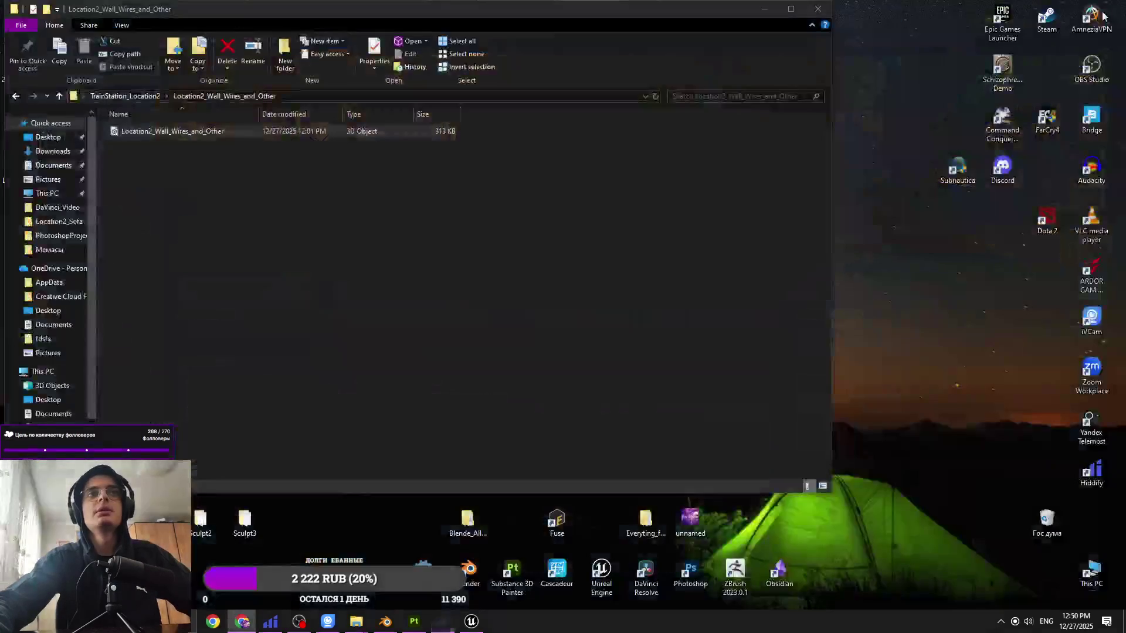
{"action": "left_click", "coordinate": [415, 622]}
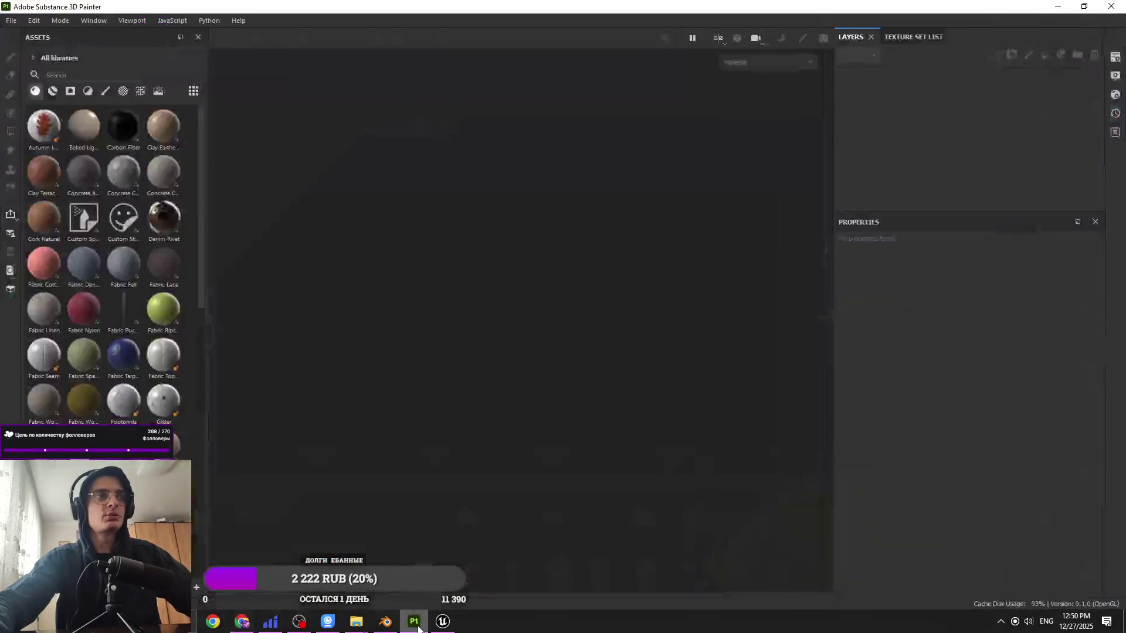
{"action": "left_click", "coordinate": [388, 626]}
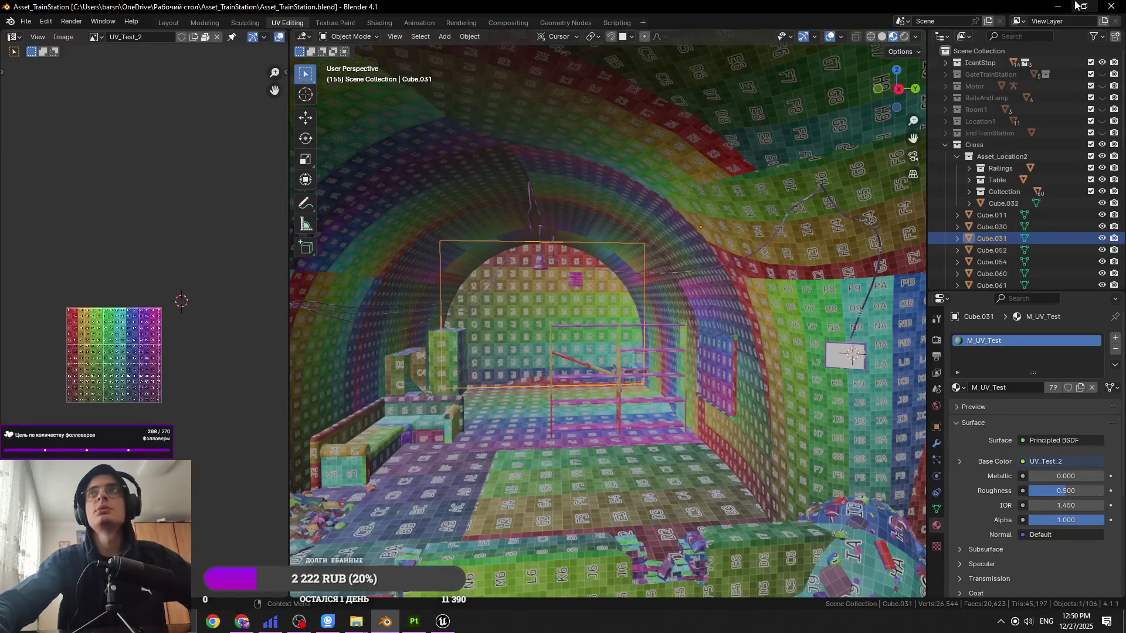
{"action": "left_click", "coordinate": [1057, 6]}
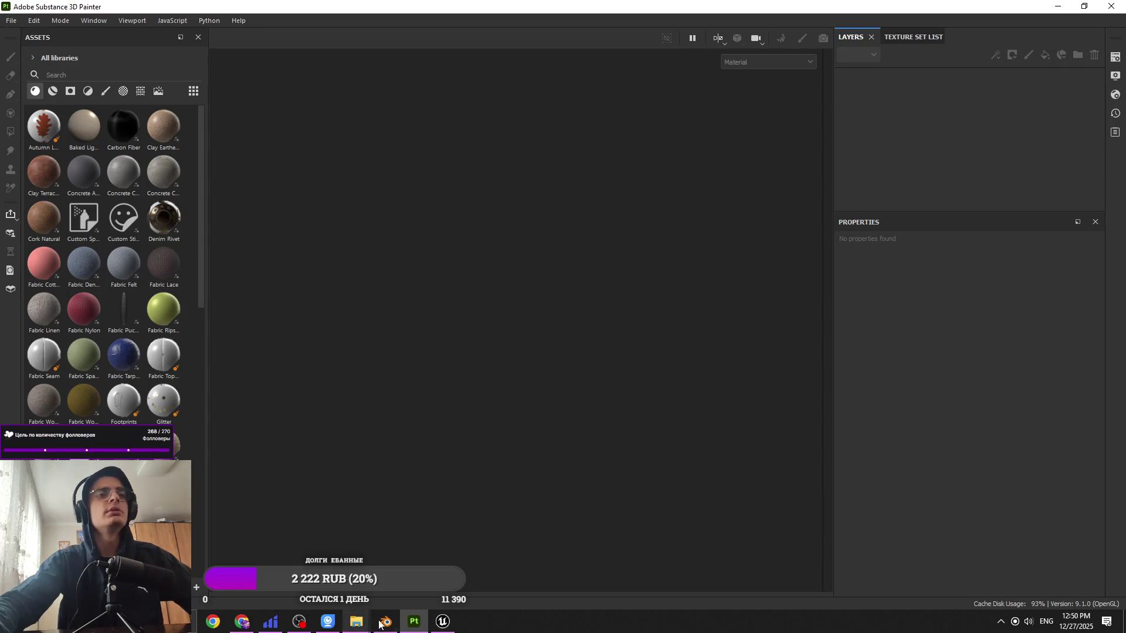
Step: Close the Мемасы folder window and choose to open an existing project in Painter
{"action": "mouse_move", "coordinate": [357, 622]}
{"action": "left_click", "coordinate": [282, 532]}
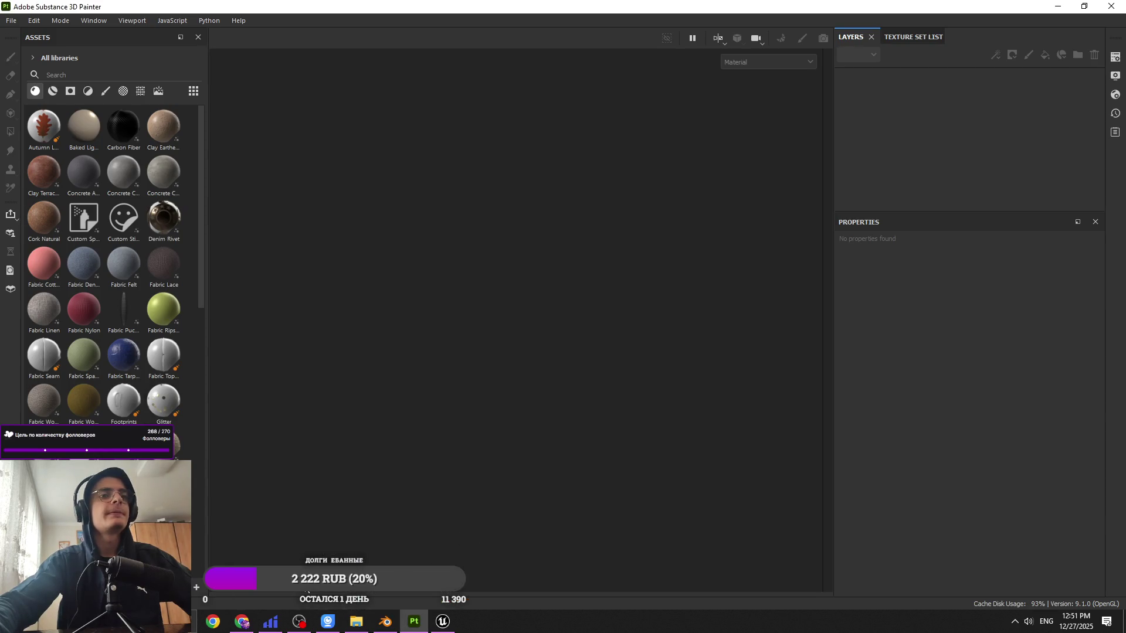
{"action": "left_click", "coordinate": [357, 620]}
{"action": "left_click", "coordinate": [355, 616]}
{"action": "left_click", "coordinate": [11, 21]}
{"action": "left_click", "coordinate": [34, 45]}
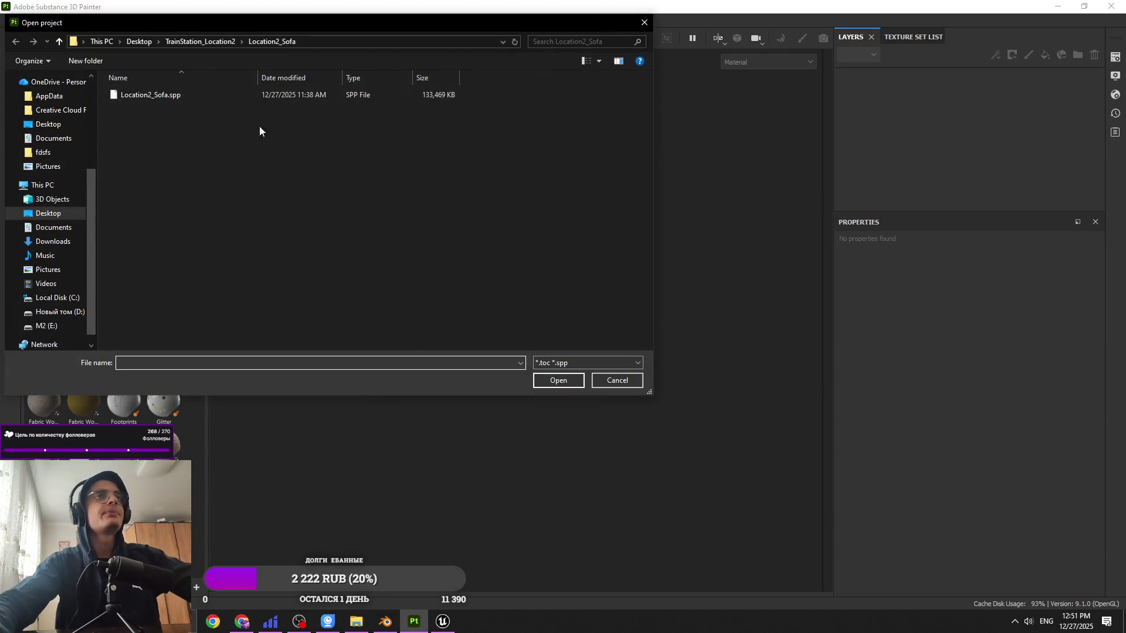
Step: Browse up from TrainStation_Location2, check the Новый том (D:) drive, and return to the Desktop folders
{"action": "left_click", "coordinate": [181, 43]}
{"action": "left_click", "coordinate": [139, 42]}
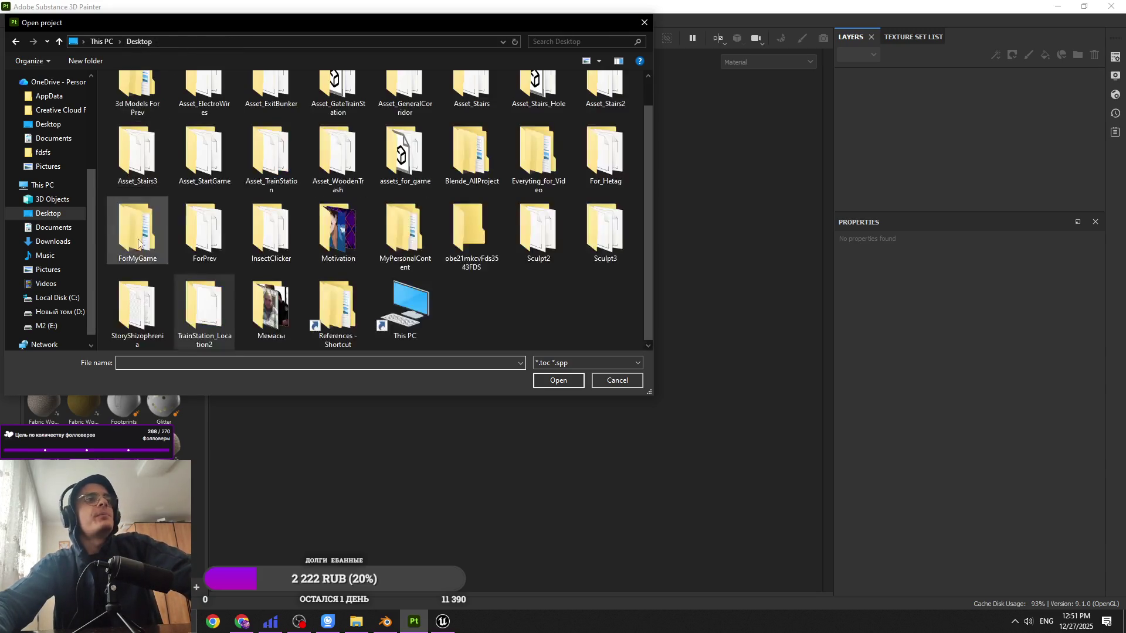
{"action": "scroll", "coordinate": [63, 303], "scroll_direction": "down", "scroll_amount": 1}
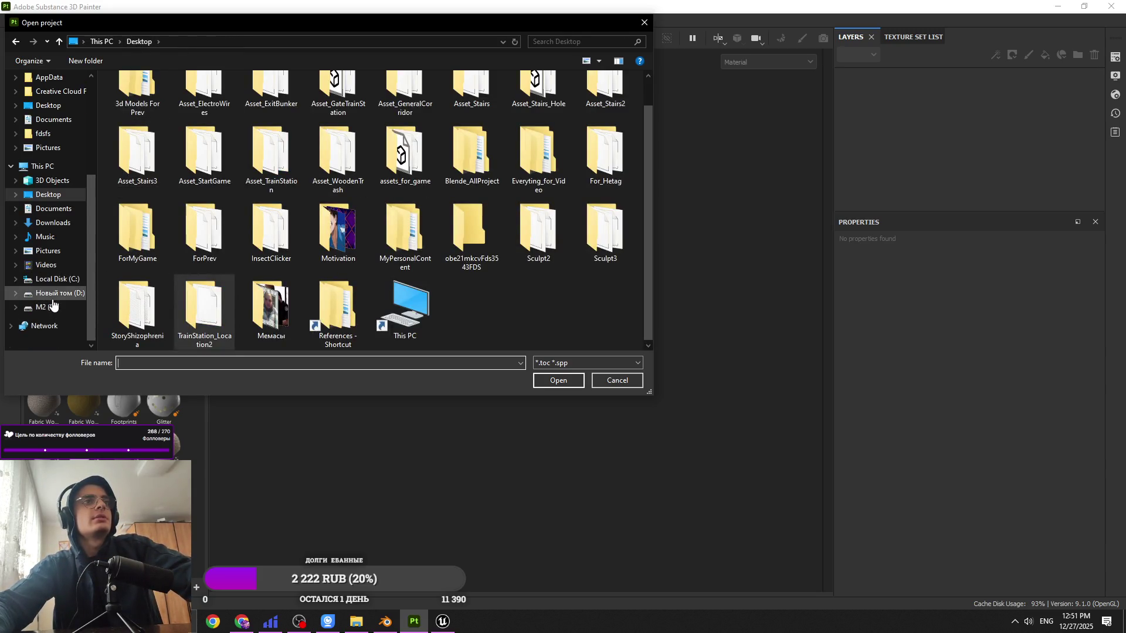
{"action": "left_click", "coordinate": [59, 293]}
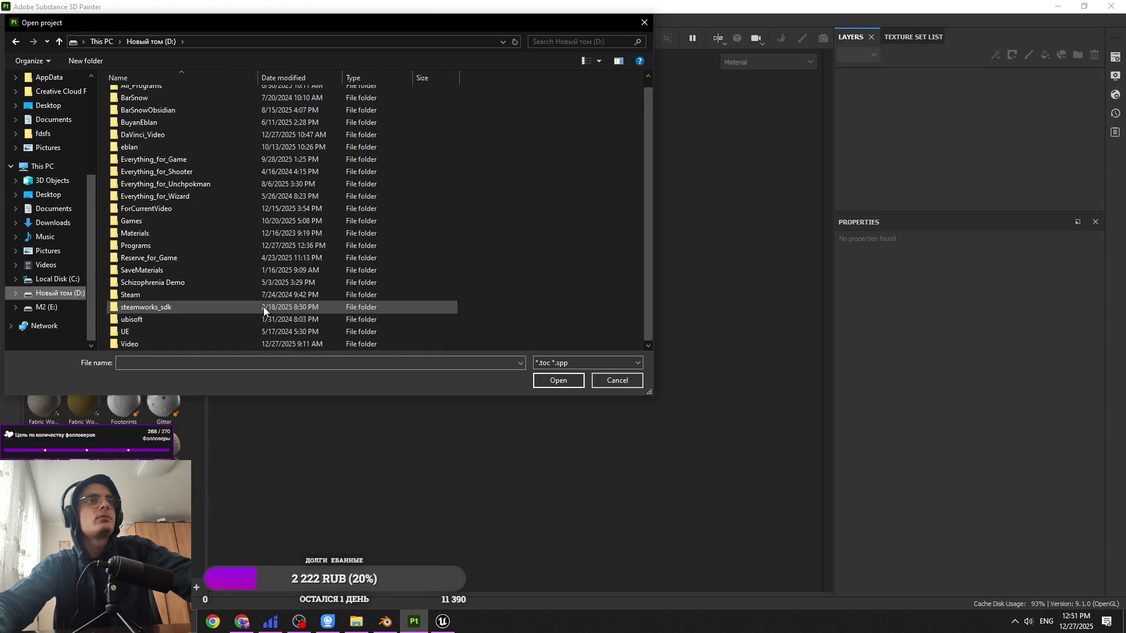
{"action": "scroll", "coordinate": [241, 264], "scroll_direction": "up", "scroll_amount": 1}
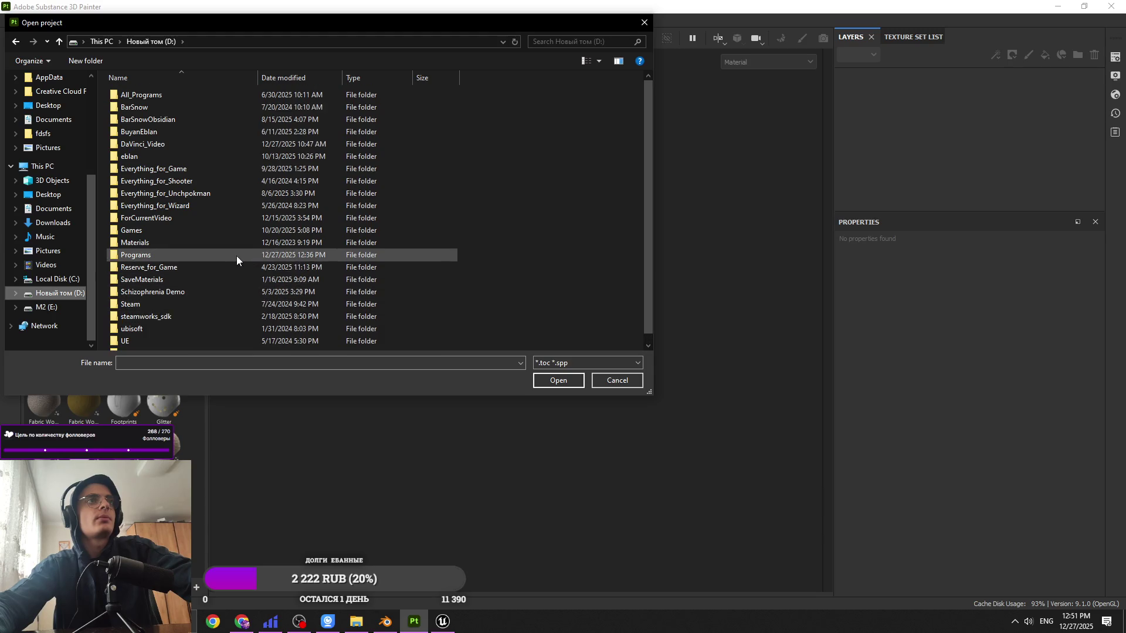
{"action": "scroll", "coordinate": [76, 156], "scroll_direction": "up", "scroll_amount": 3}
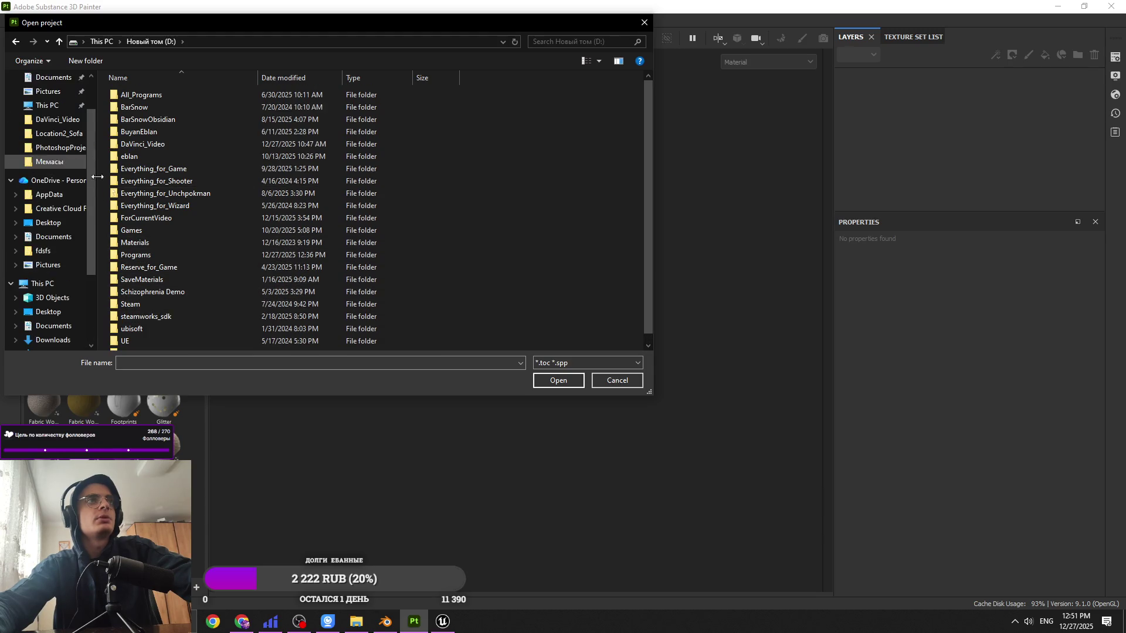
{"action": "scroll", "coordinate": [60, 117], "scroll_direction": "up", "scroll_amount": 2}
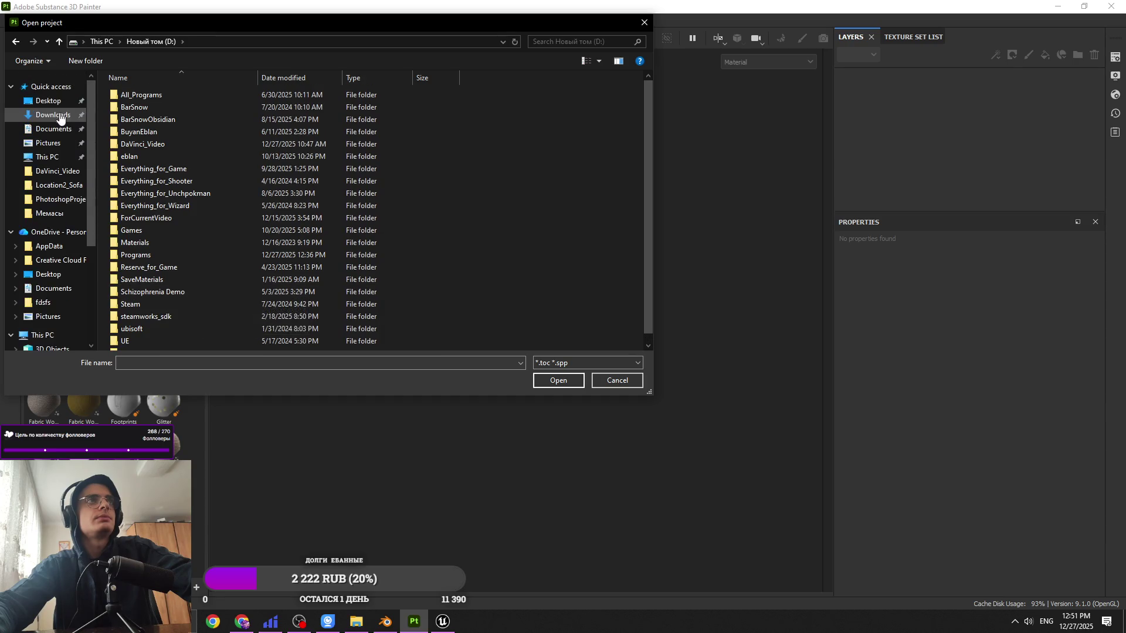
{"action": "left_click", "coordinate": [52, 100]}
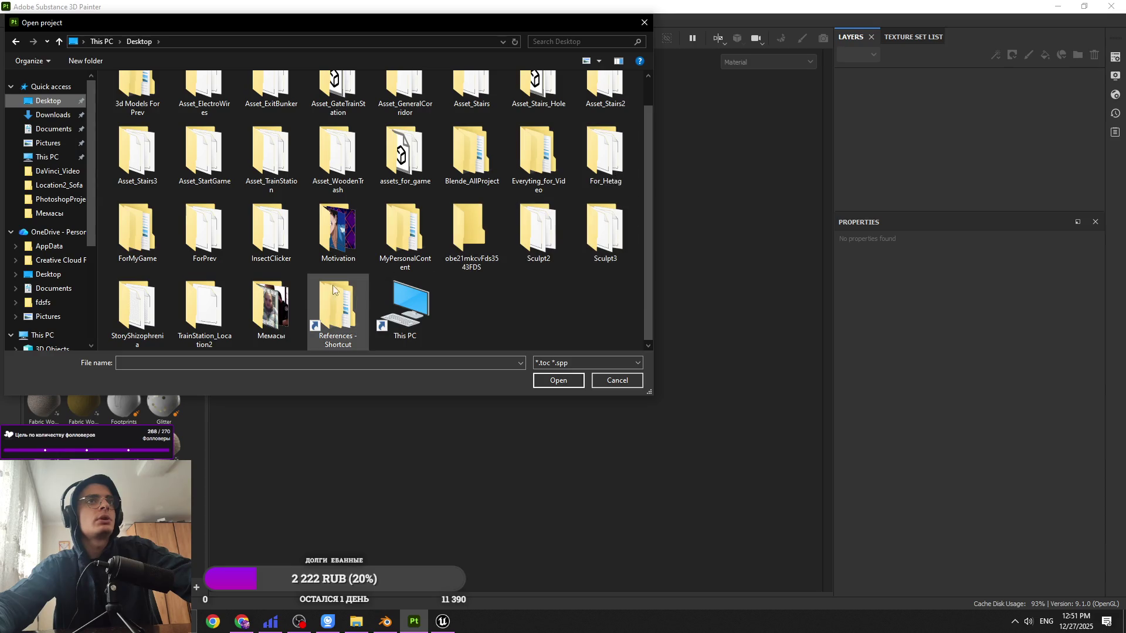
{"action": "scroll", "coordinate": [249, 302], "scroll_direction": "up", "scroll_amount": 1}
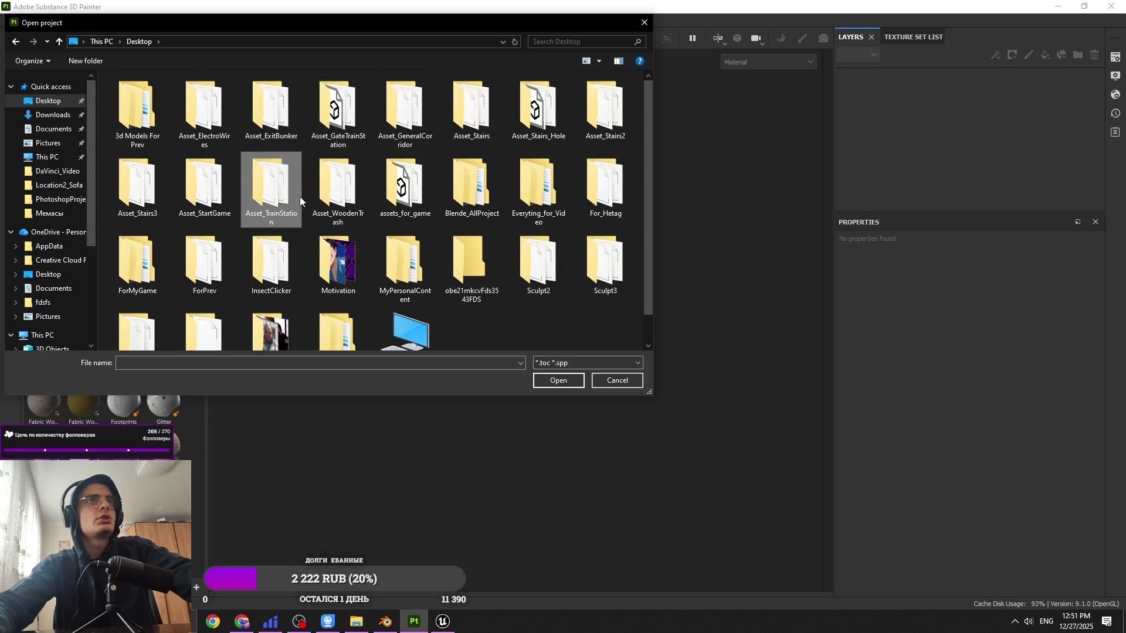
Step: Open Asset_TrainStation, then Asset_TrainStation_Cross1, and load the Asset_TrainStation_Room1 project
{"action": "double_click", "coordinate": [275, 193]}
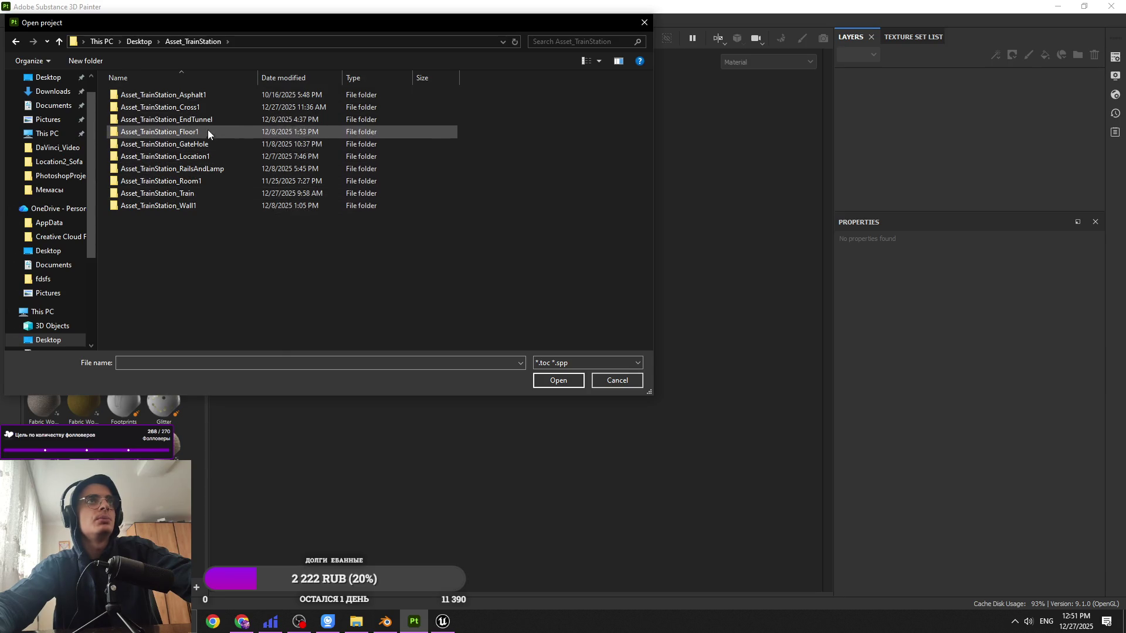
{"action": "double_click", "coordinate": [188, 107]}
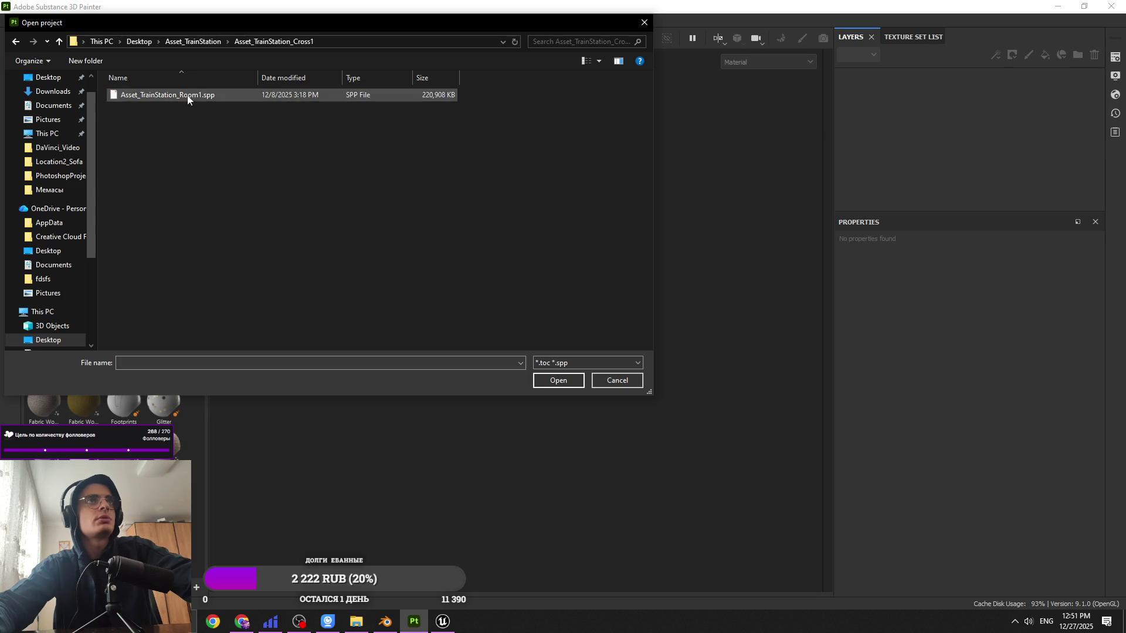
{"action": "double_click", "coordinate": [188, 95]}
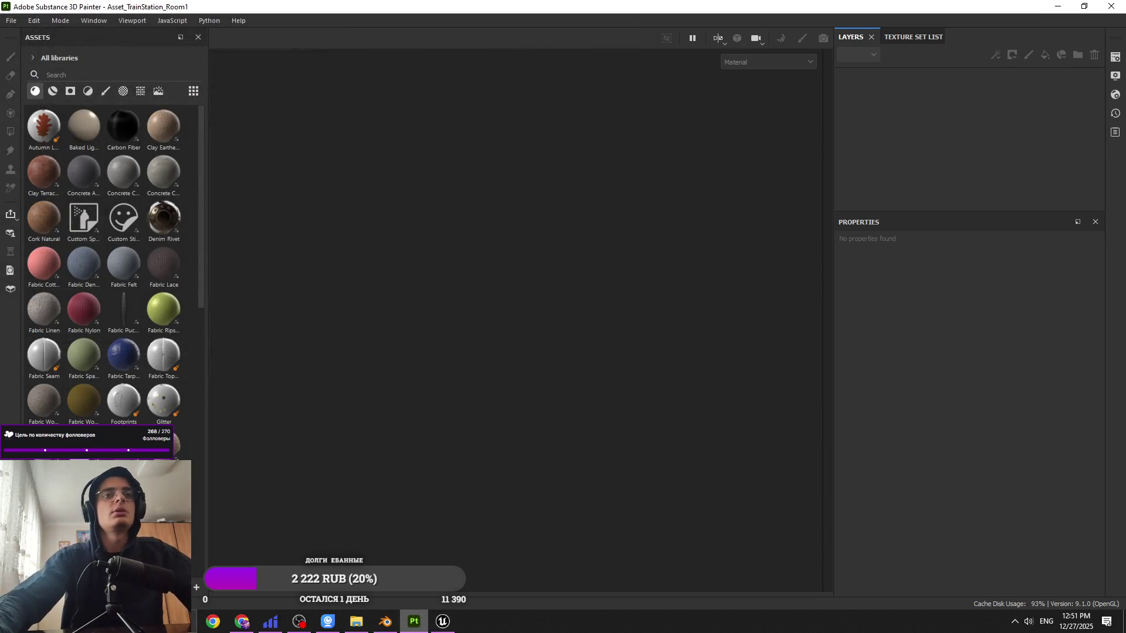
Step: Open the SaveMaterials folder on drive D in File Explorer, checking back on Painter in between
{"action": "left_click", "coordinate": [358, 625]}
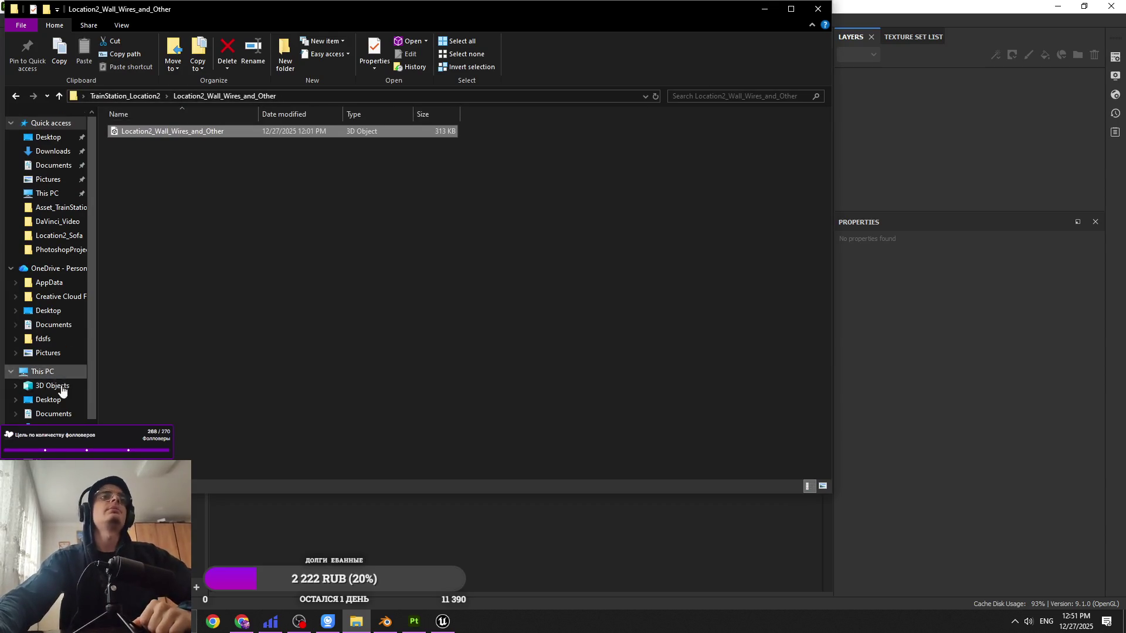
{"action": "scroll", "coordinate": [53, 375], "scroll_direction": "down", "scroll_amount": 2}
{"action": "key", "text": "alt+Up"}
{"action": "key", "text": "alt+Up"}
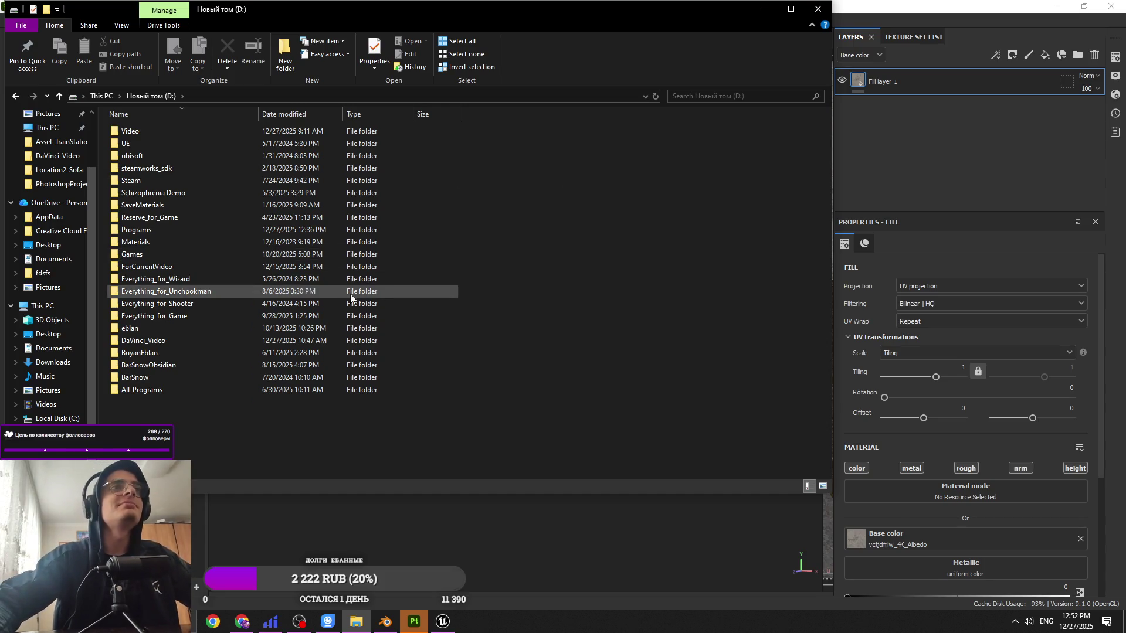
{"action": "left_click", "coordinate": [203, 203]}
{"action": "double_click", "coordinate": [202, 203]}
{"action": "left_click", "coordinate": [896, 164]}
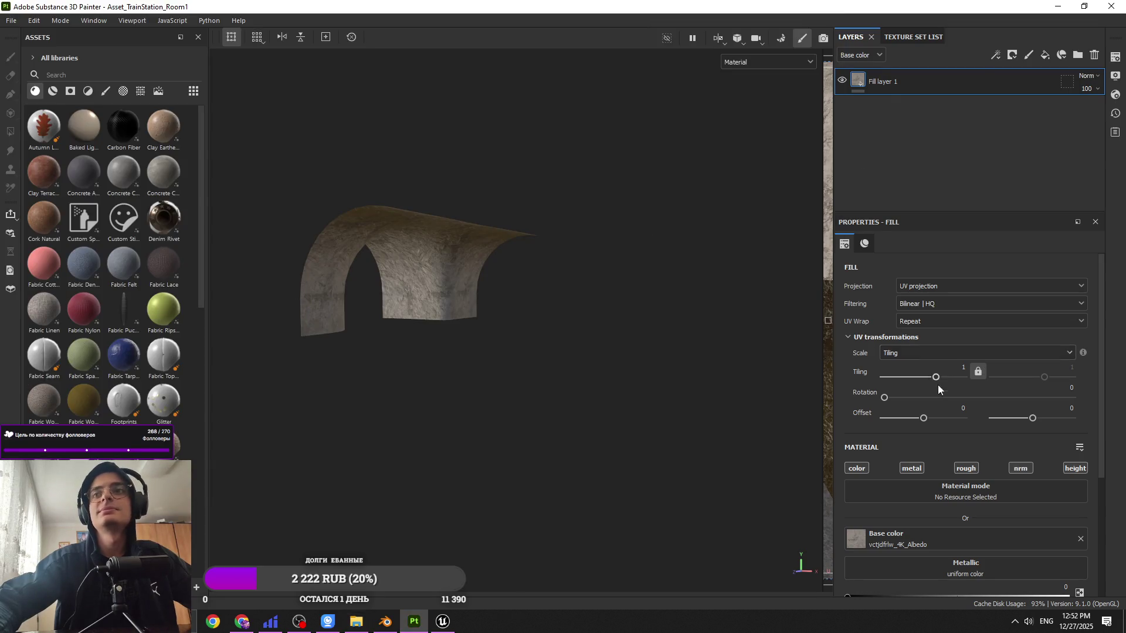
{"action": "scroll", "coordinate": [929, 464], "scroll_direction": "down", "scroll_amount": 3}
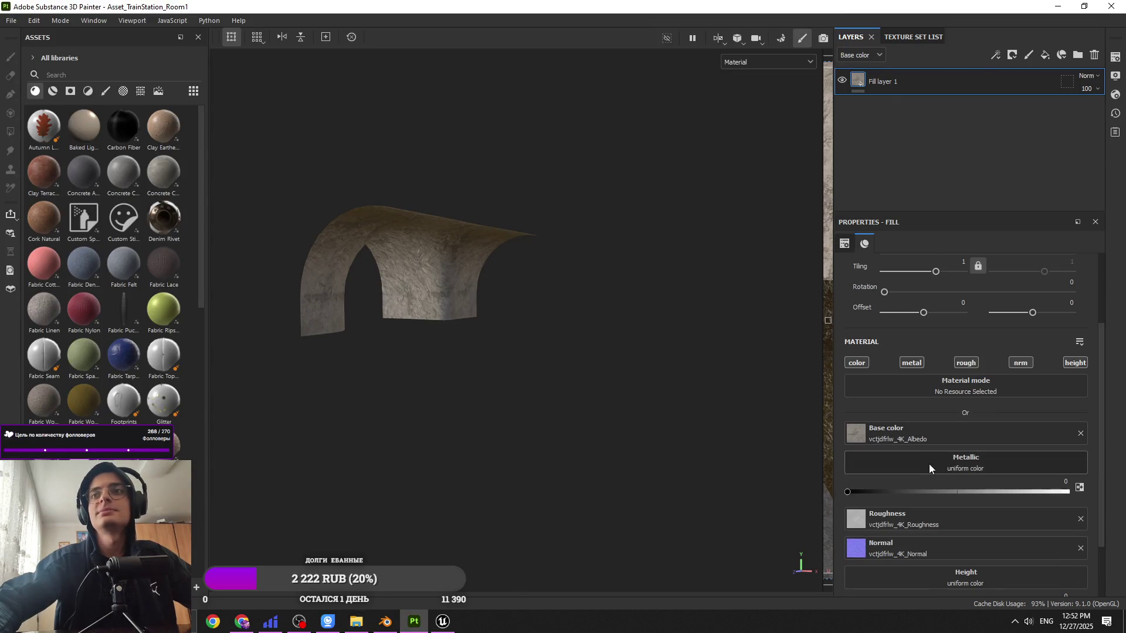
{"action": "left_click", "coordinate": [361, 621]}
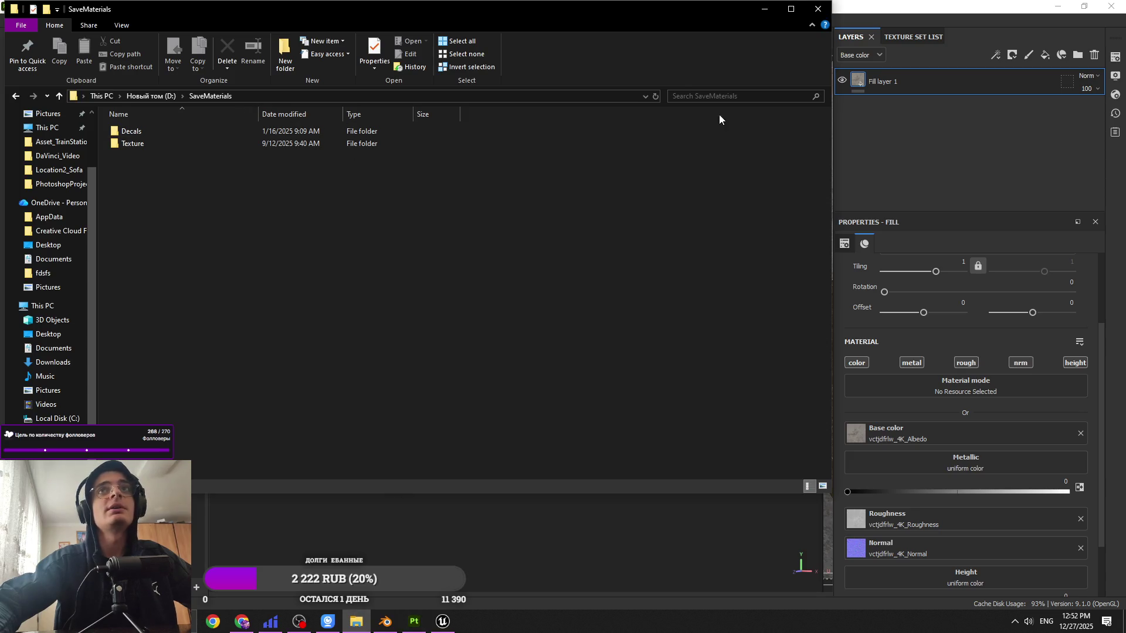
Step: Leave the search and navigate from SaveMaterials to D:\Materials\Downloaded\surface
{"action": "type", "text": "vg"}
{"action": "type", "text": "vc"}
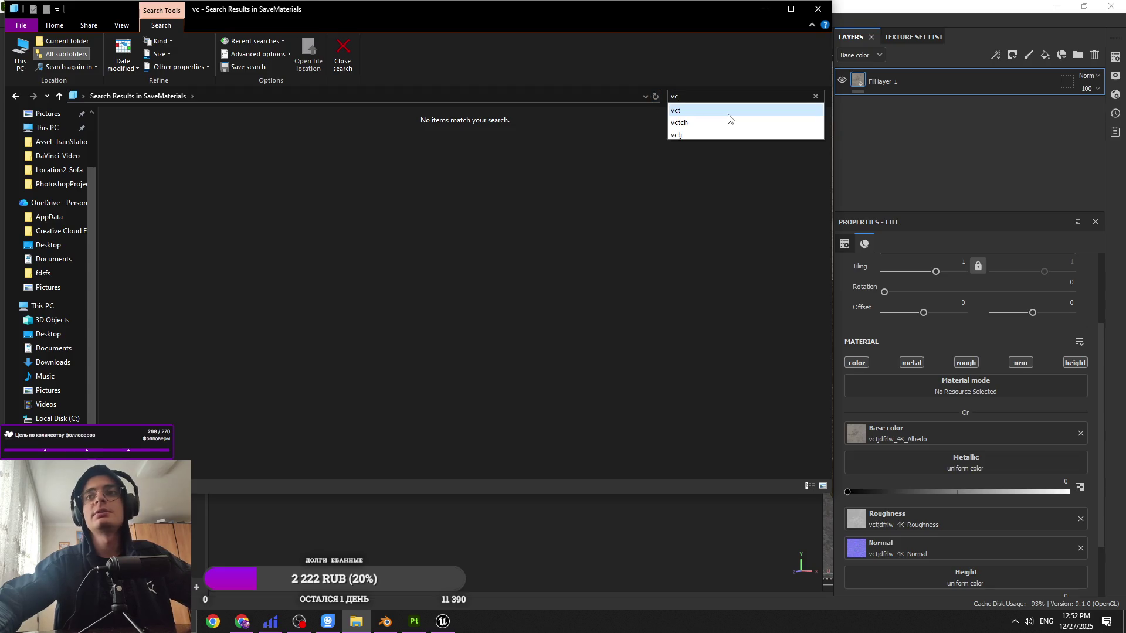
{"action": "type", "text": "jd"}
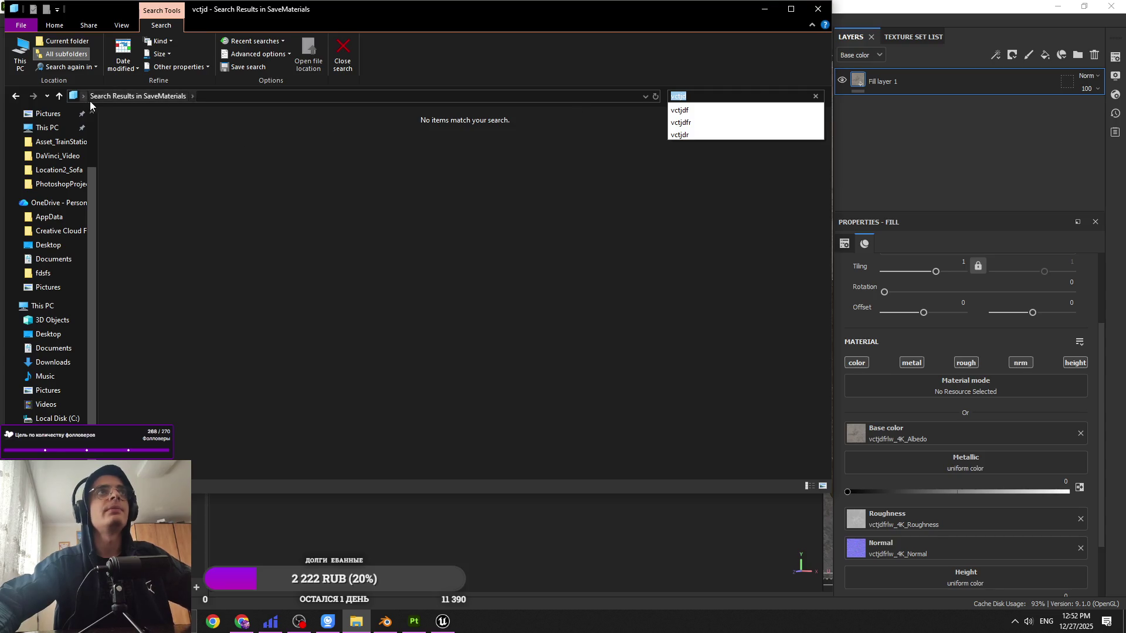
{"action": "left_click", "coordinate": [129, 97]}
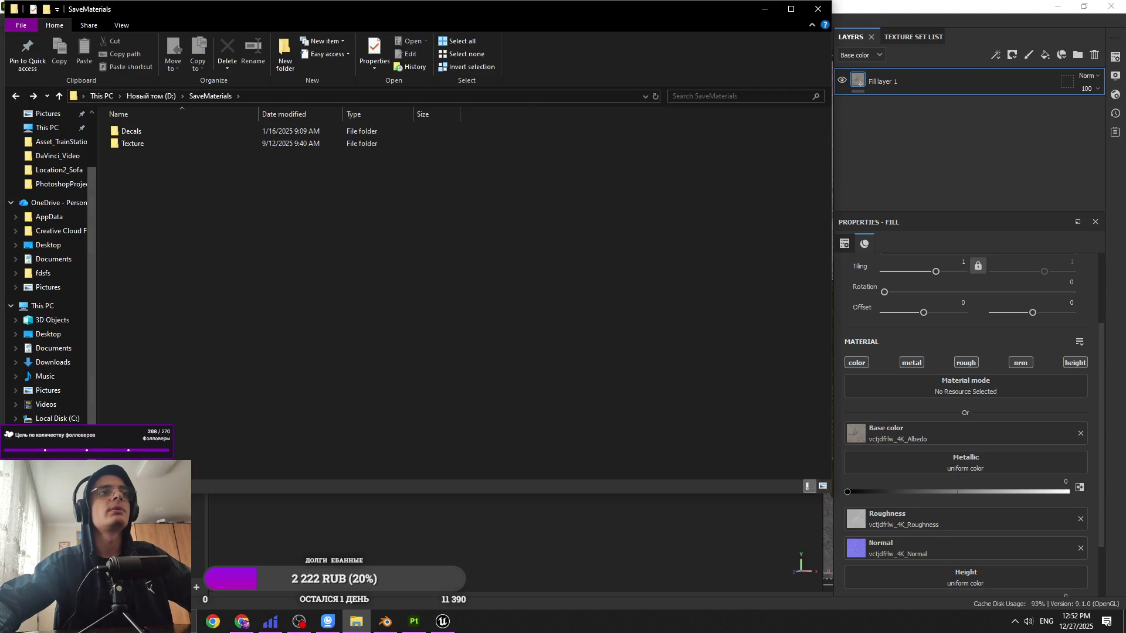
{"action": "key", "text": "alt+Up"}
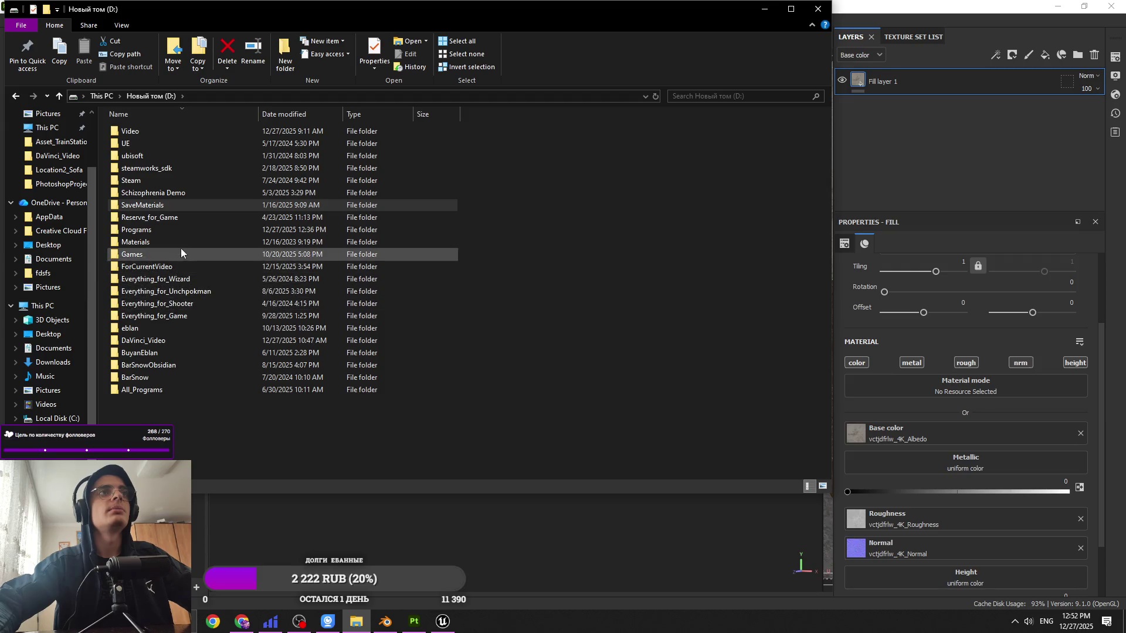
{"action": "double_click", "coordinate": [180, 246]}
{"action": "double_click", "coordinate": [187, 144]}
{"action": "double_click", "coordinate": [180, 182]}
Step: Search 'vctjd', open the concrete_damaged_vctjdfrlw folder, and close Substance Painter
{"action": "left_click", "coordinate": [727, 96]}
{"action": "type", "text": "vctjd"}
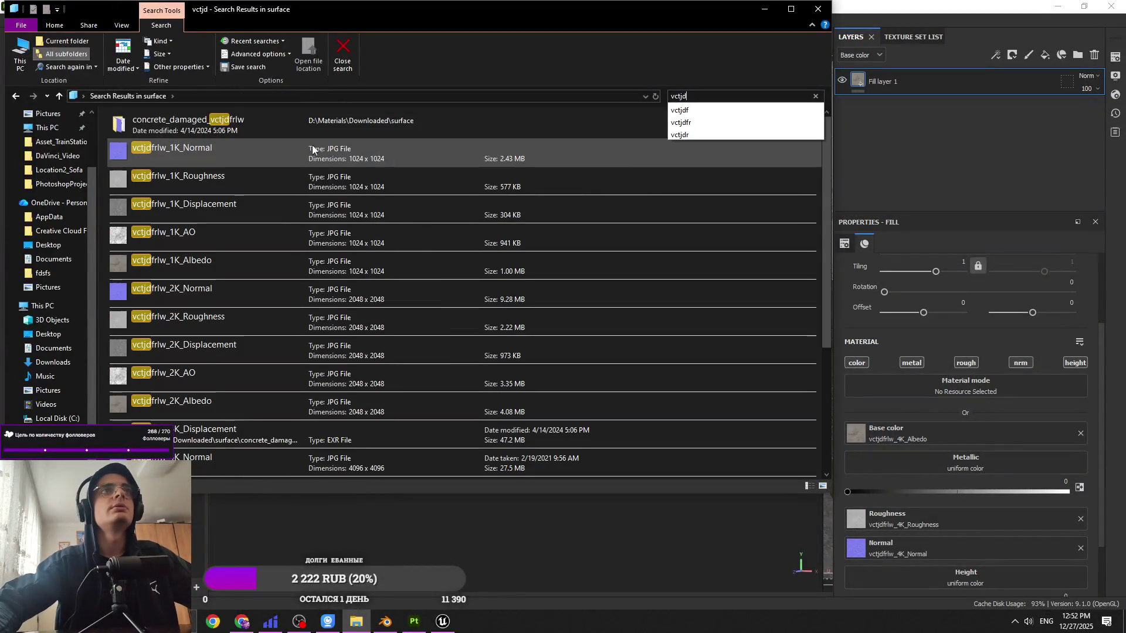
{"action": "double_click", "coordinate": [278, 129]}
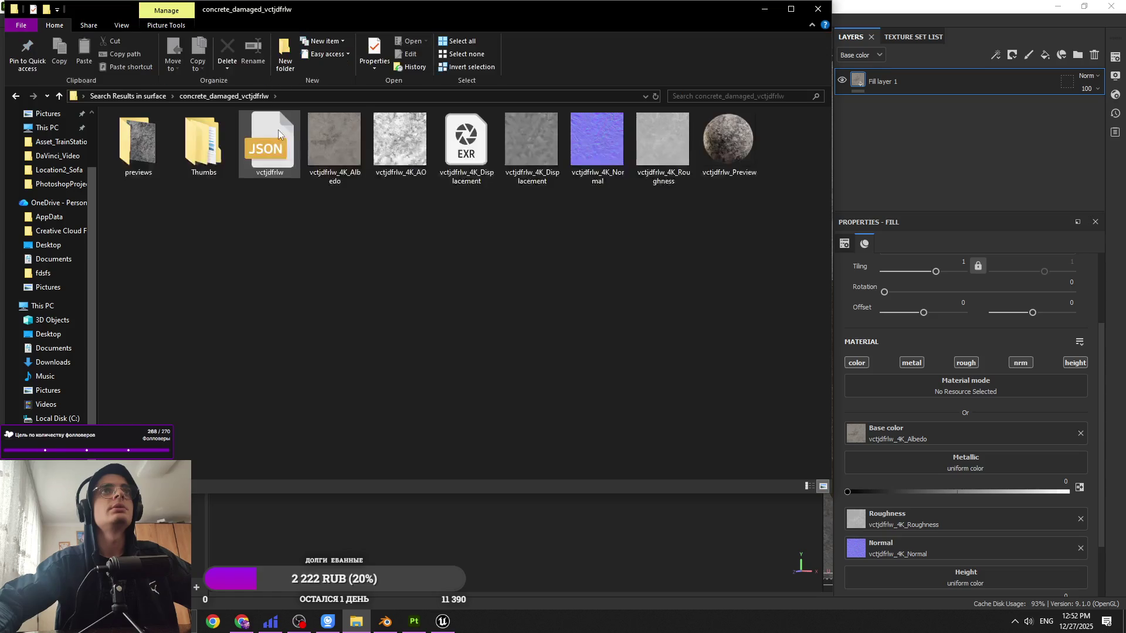
{"action": "left_click", "coordinate": [283, 541]}
{"action": "left_click", "coordinate": [1120, 4]}
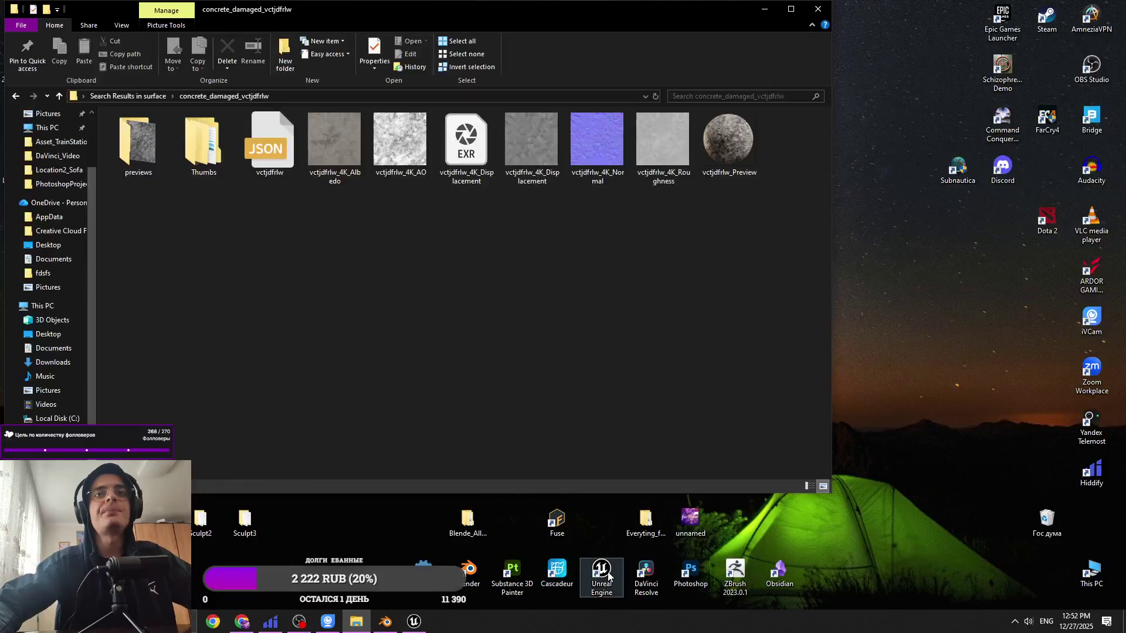
Step: Relaunch Substance Painter and open TrainStation_Location2\Location2_Wall_Wires_and_Other in Explorer
{"action": "left_click", "coordinate": [510, 572]}
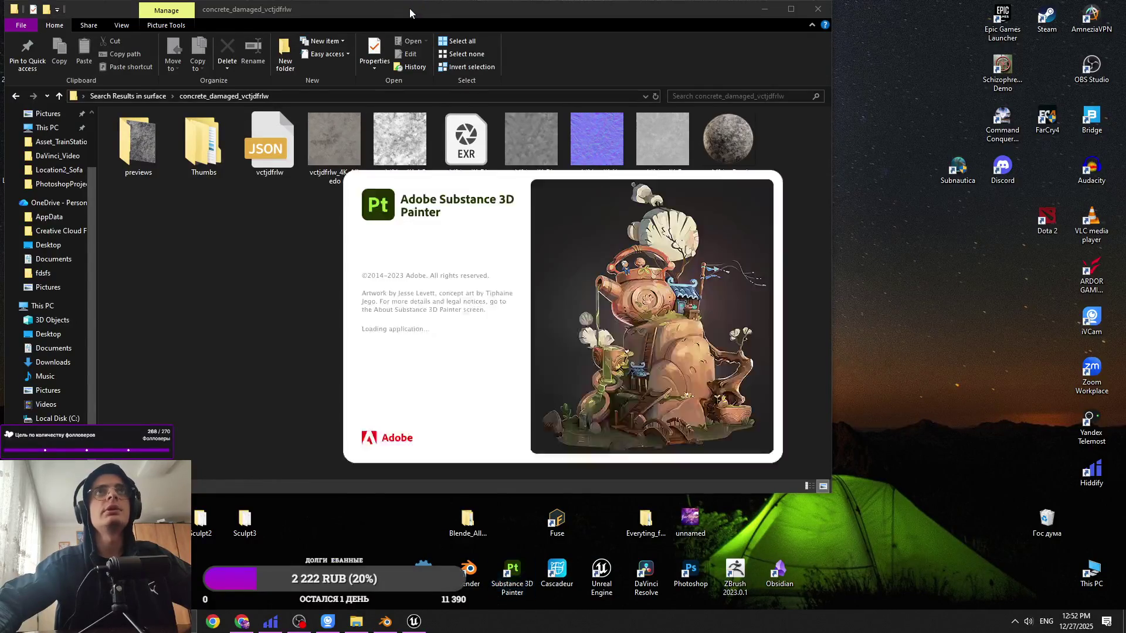
{"action": "left_click_drag", "start_coordinate": [387, 9], "coordinate": [642, 39]}
{"action": "left_click", "coordinate": [65, 229]}
{"action": "double_click", "coordinate": [65, 231]}
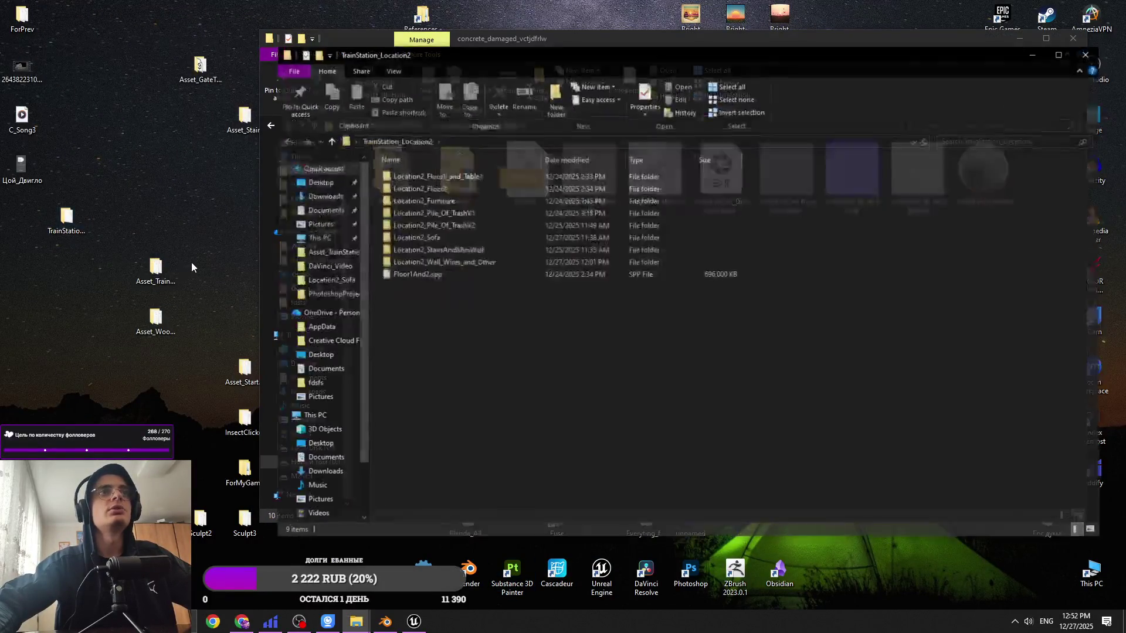
{"action": "left_click_drag", "start_coordinate": [509, 45], "coordinate": [472, 40]}
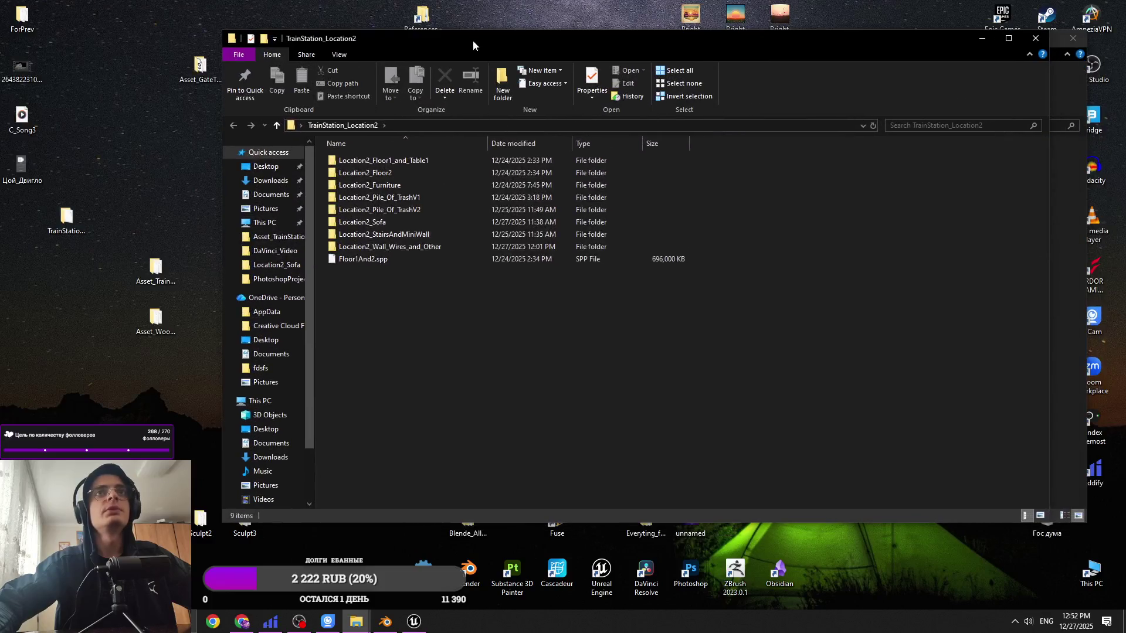
{"action": "double_click", "coordinate": [469, 247]}
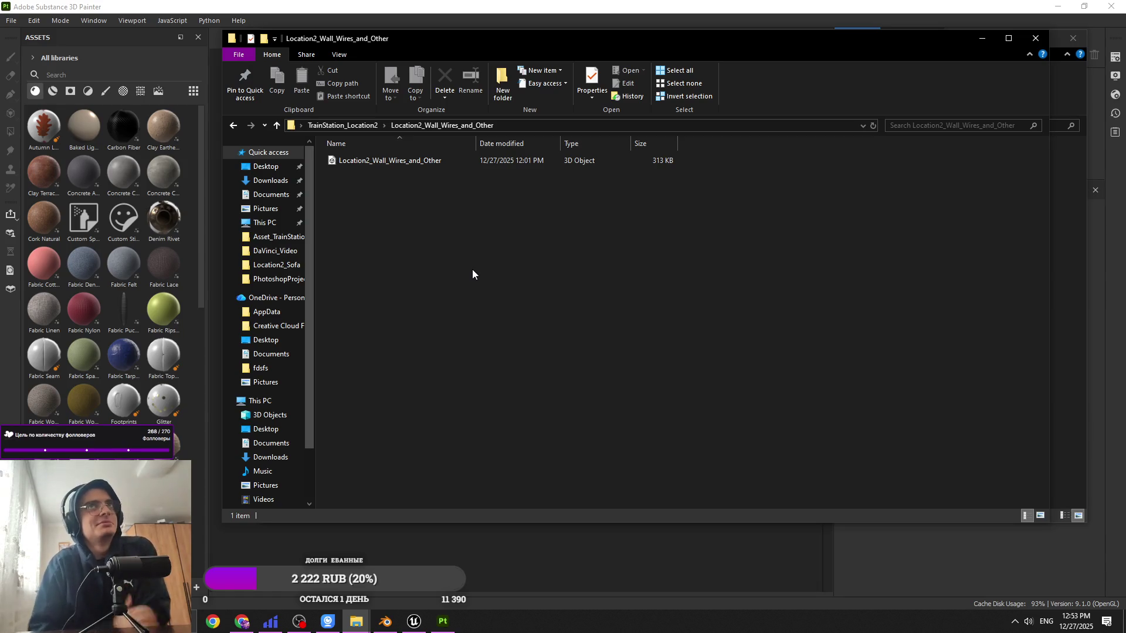
Step: Drop the wall-and-wires mesh into Painter and confirm the new project
{"action": "mouse_move", "coordinate": [505, 57]}
{"action": "left_mouse_down"}
{"action": "mouse_move", "coordinate": [814, 241]}
{"action": "mouse_move", "coordinate": [556, 130]}
{"action": "left_mouse_up"}
{"action": "mouse_move", "coordinate": [439, 232]}
{"action": "left_mouse_down"}
{"action": "mouse_move", "coordinate": [241, 226]}
{"action": "mouse_move", "coordinate": [420, 224]}
{"action": "mouse_move", "coordinate": [402, 75]}
{"action": "mouse_move", "coordinate": [451, 221]}
{"action": "left_mouse_up"}
{"action": "left_click", "coordinate": [1032, 111]}
{"action": "left_click", "coordinate": [910, 233]}
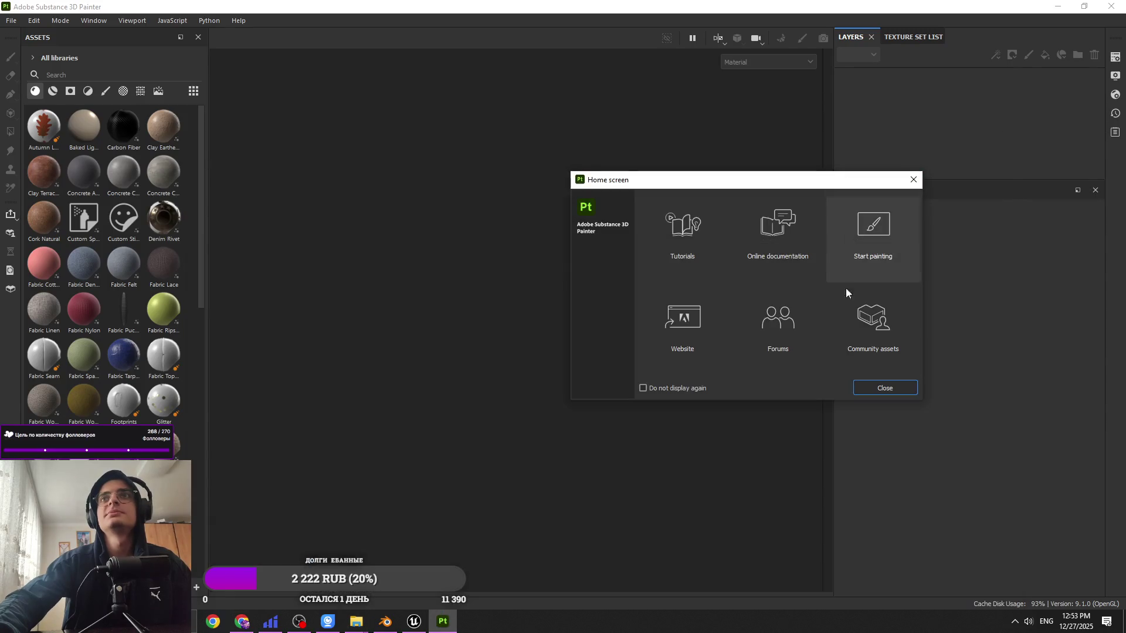
{"action": "left_click", "coordinate": [914, 180]}
{"action": "mouse_move", "coordinate": [370, 626]}
{"action": "left_click", "coordinate": [414, 563]}
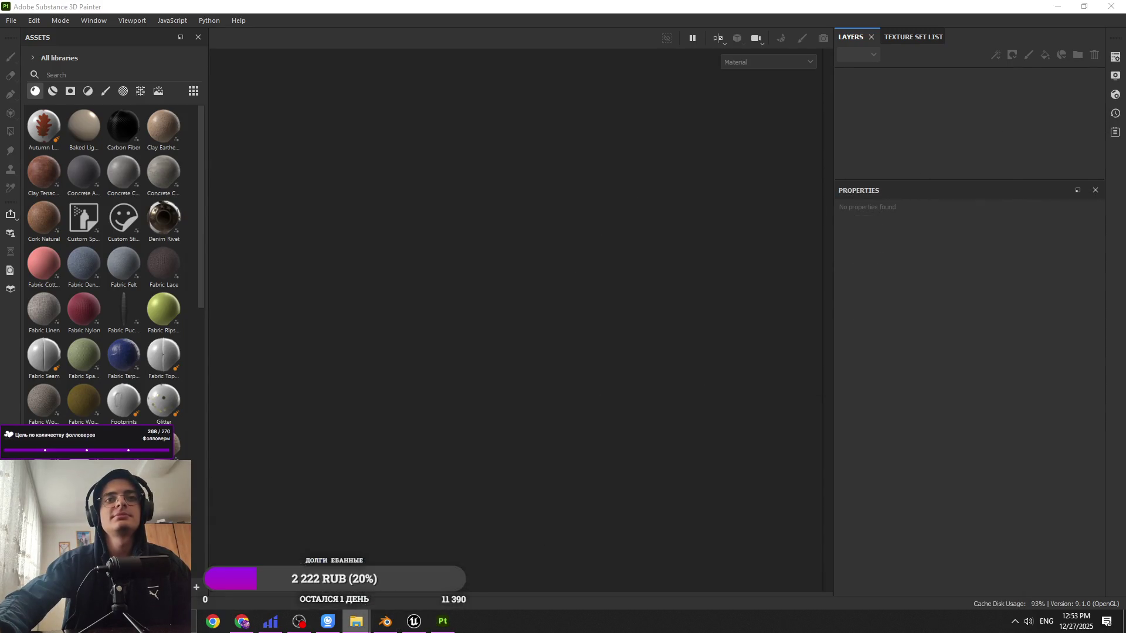
{"action": "mouse_move", "coordinate": [453, 233]}
{"action": "left_mouse_down"}
{"action": "mouse_move", "coordinate": [410, 82]}
{"action": "mouse_move", "coordinate": [415, 93]}
{"action": "left_mouse_up"}
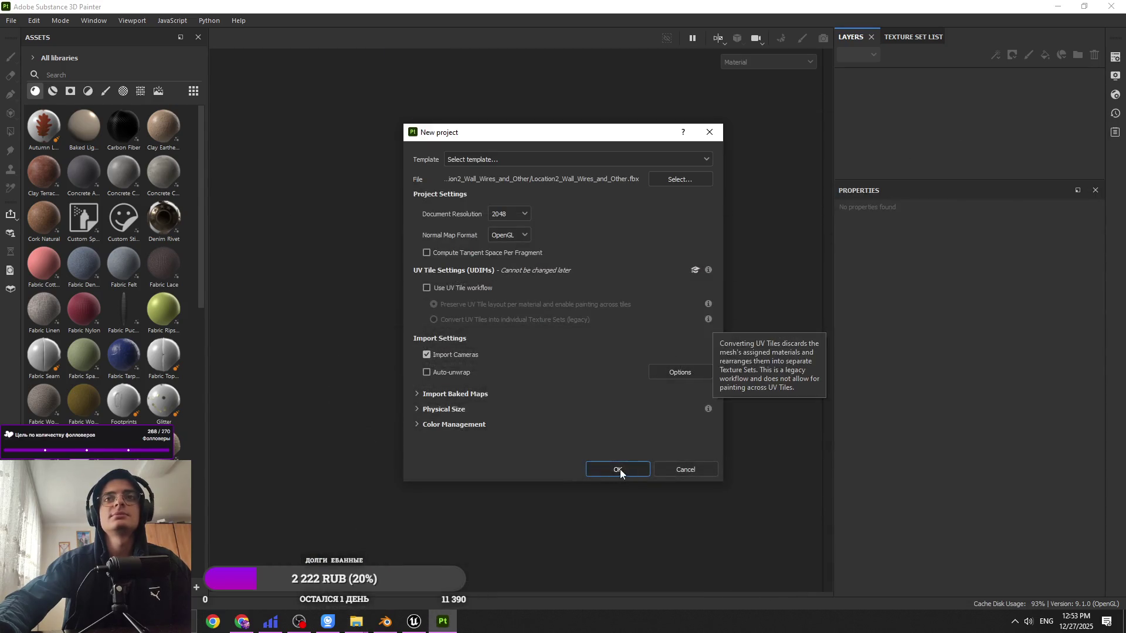
{"action": "left_click", "coordinate": [620, 469]}
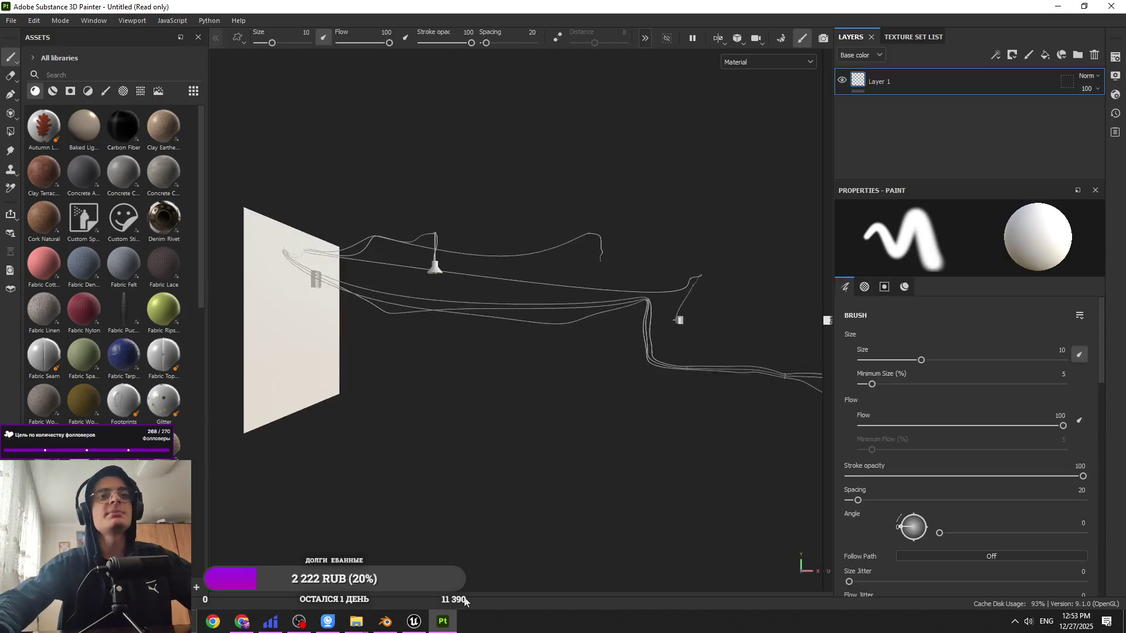
{"action": "left_click_drag", "start_coordinate": [415, 271], "coordinate": [518, 310], "text": "alt"}
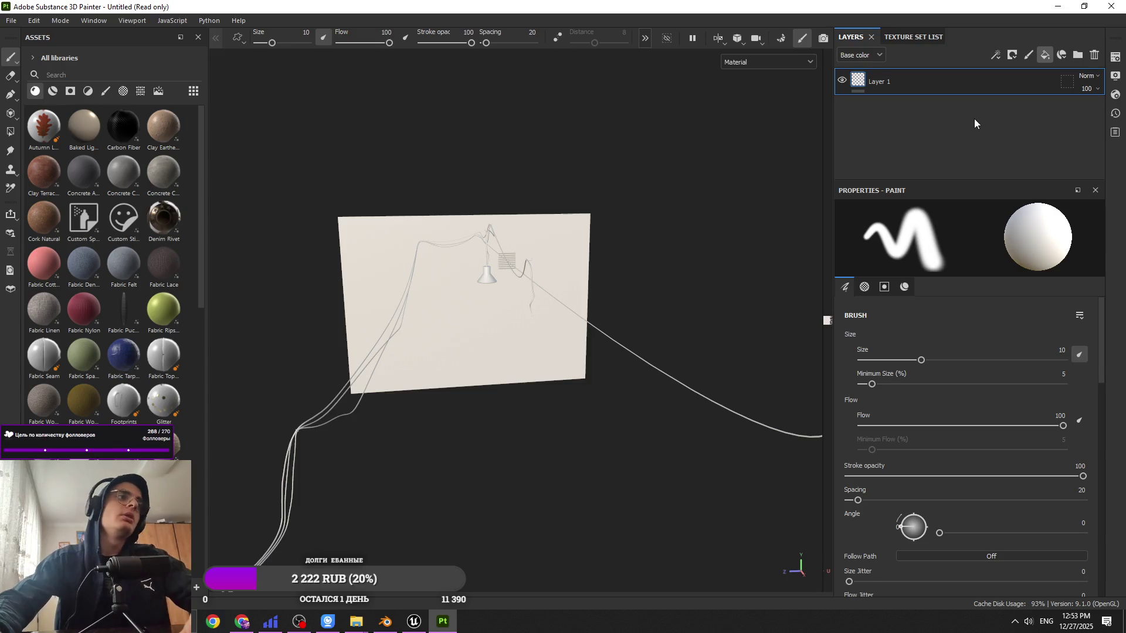
Step: Add a fill layer, delete the empty paint layer, and create a folder named Wall
{"action": "left_click", "coordinate": [993, 101]}
{"action": "key", "text": "Delete"}
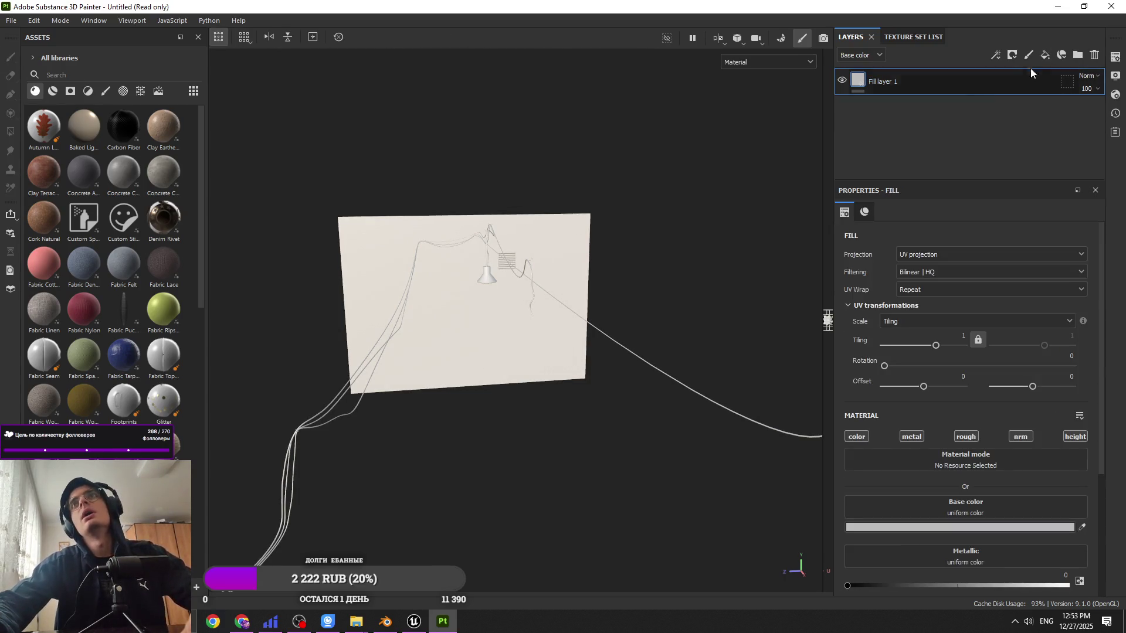
{"action": "left_click", "coordinate": [1080, 55]}
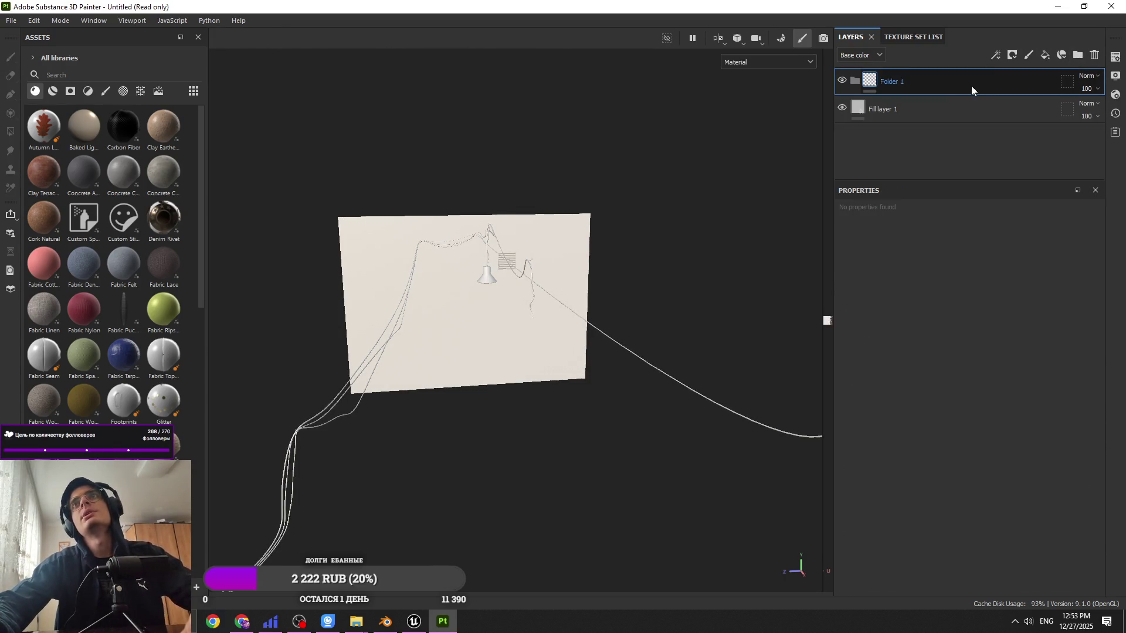
{"action": "double_click", "coordinate": [907, 83]}
{"action": "type", "text": "Wall"}
{"action": "key", "text": "Return"}
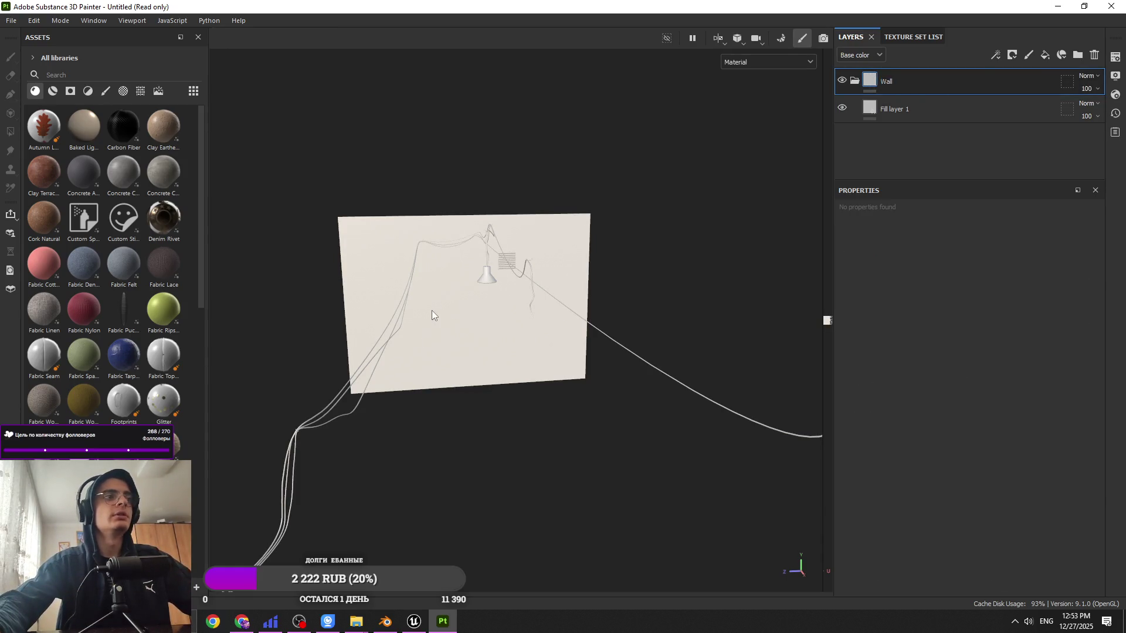
Step: Play the Цой_Двигло file from the desktop and adjust its playback volume
{"action": "left_click", "coordinate": [1057, 6]}
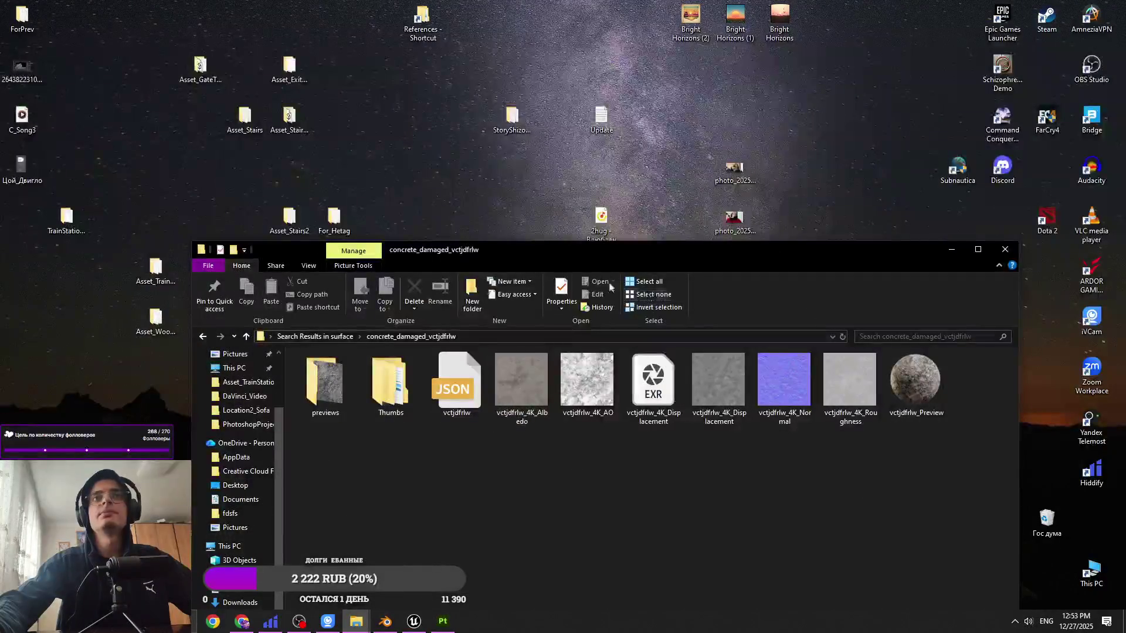
{"action": "left_click", "coordinate": [36, 170]}
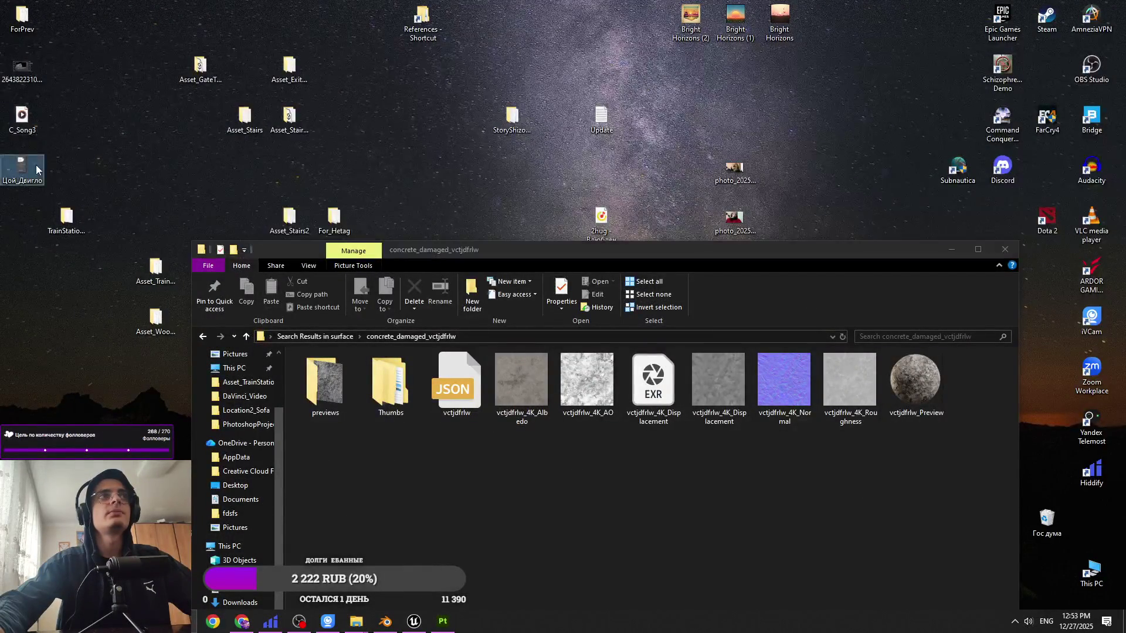
{"action": "double_click", "coordinate": [37, 169]}
{"action": "mouse_move", "coordinate": [423, 625]}
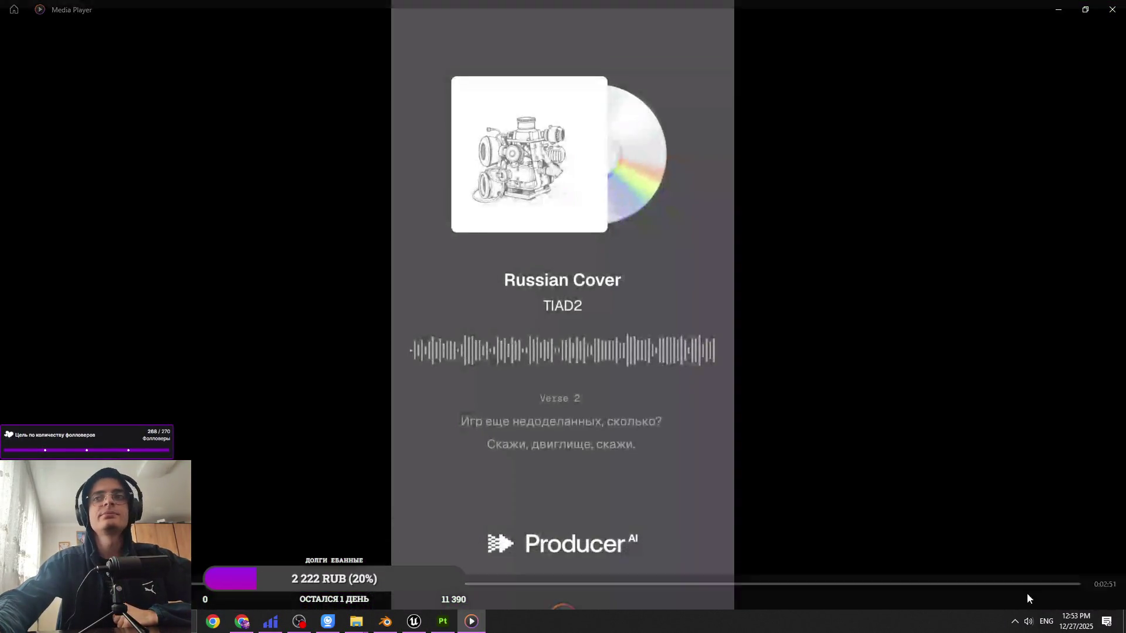
{"action": "left_click", "coordinate": [1033, 585]}
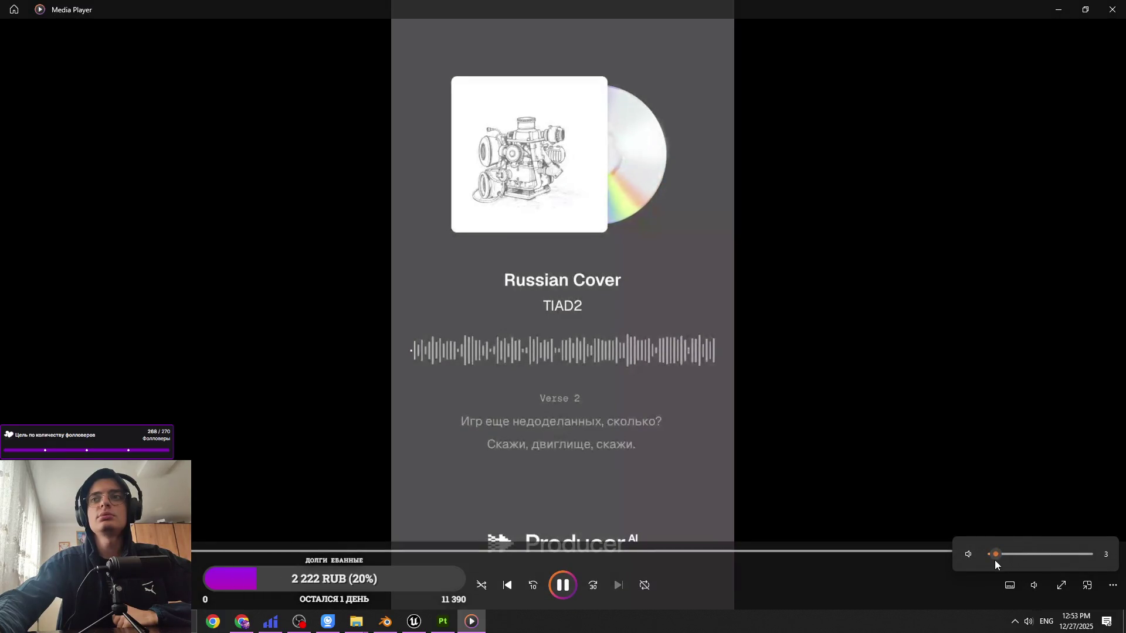
{"action": "left_click", "coordinate": [1058, 10]}
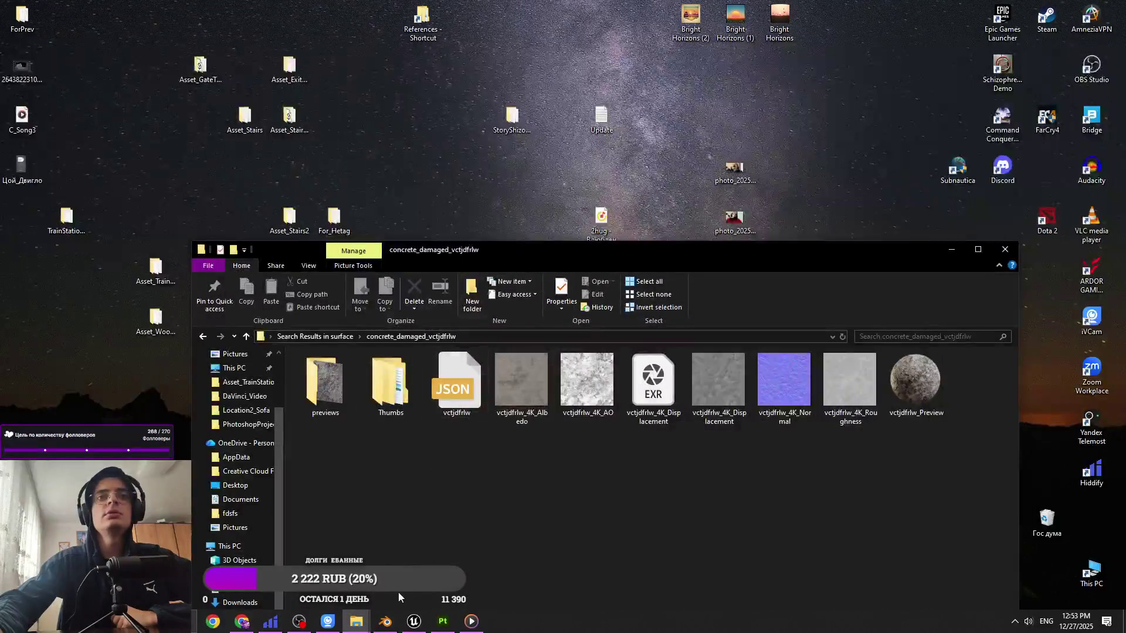
Step: Import the four vctjdfrlw concrete textures into Painter with usage set to texture
{"action": "left_click", "coordinate": [443, 622]}
{"action": "mouse_move", "coordinate": [357, 622]}
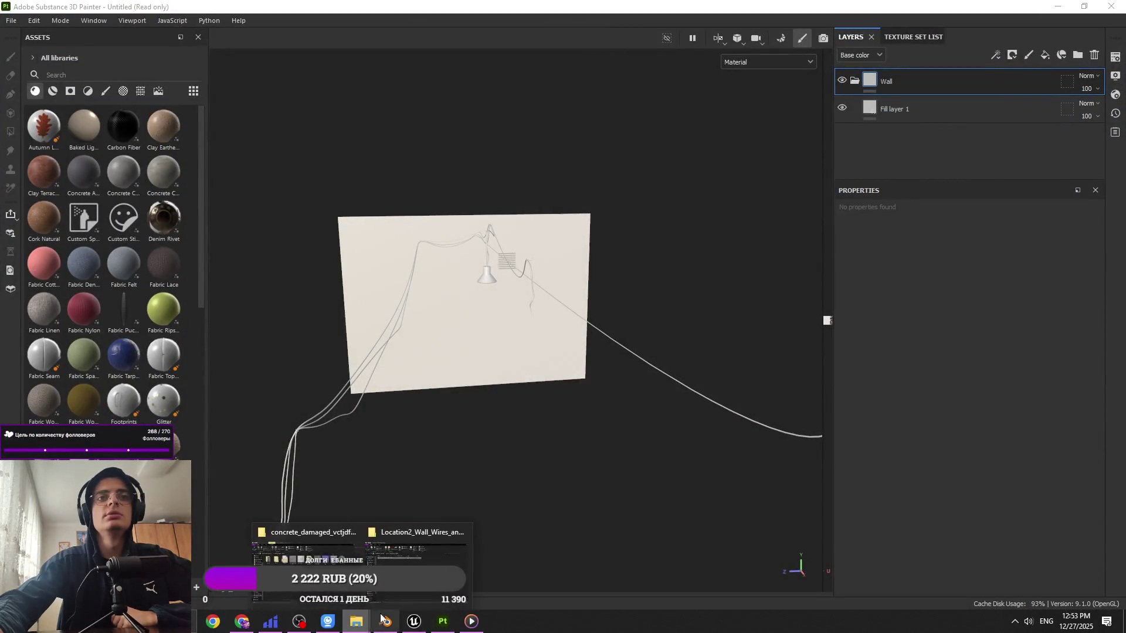
{"action": "left_click", "coordinate": [298, 554]}
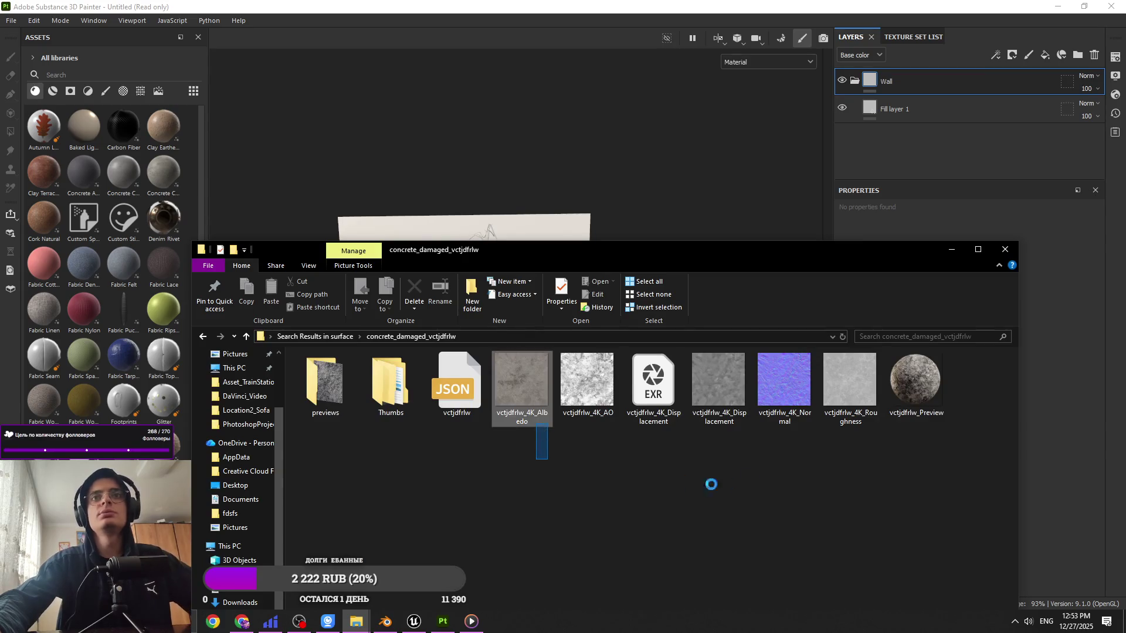
{"action": "mouse_move", "coordinate": [842, 448]}
{"action": "left_mouse_down", "text": "ctrl"}
{"action": "mouse_move", "coordinate": [733, 393]}
{"action": "mouse_move", "coordinate": [688, 219]}
{"action": "mouse_move", "coordinate": [660, 198]}
{"action": "mouse_move", "coordinate": [859, 208]}
{"action": "mouse_move", "coordinate": [950, 166]}
{"action": "mouse_move", "coordinate": [587, 224]}
{"action": "left_mouse_up", "text": "ctrl"}
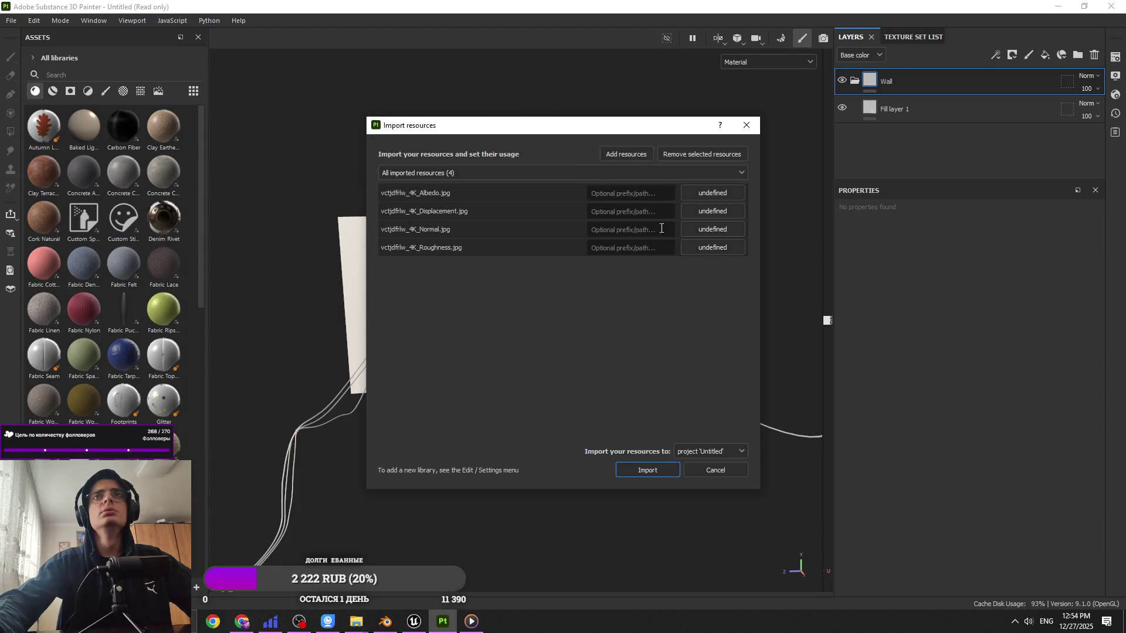
{"action": "left_click", "coordinate": [712, 193]}
{"action": "left_click", "coordinate": [755, 235]}
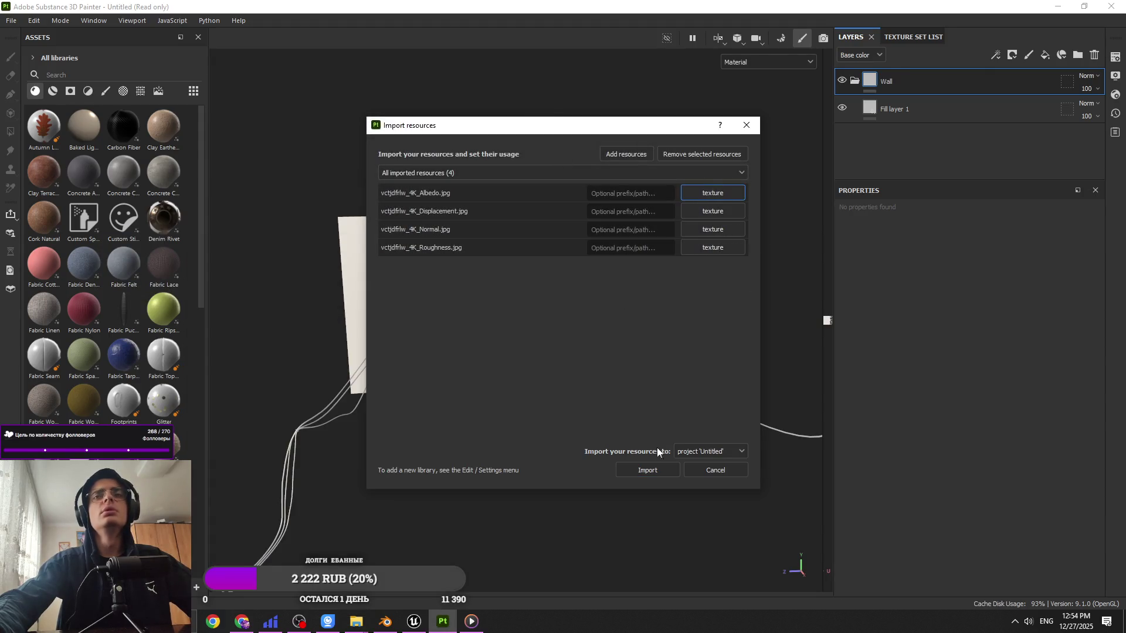
{"action": "left_click", "coordinate": [647, 469]}
{"action": "left_click", "coordinate": [930, 108]}
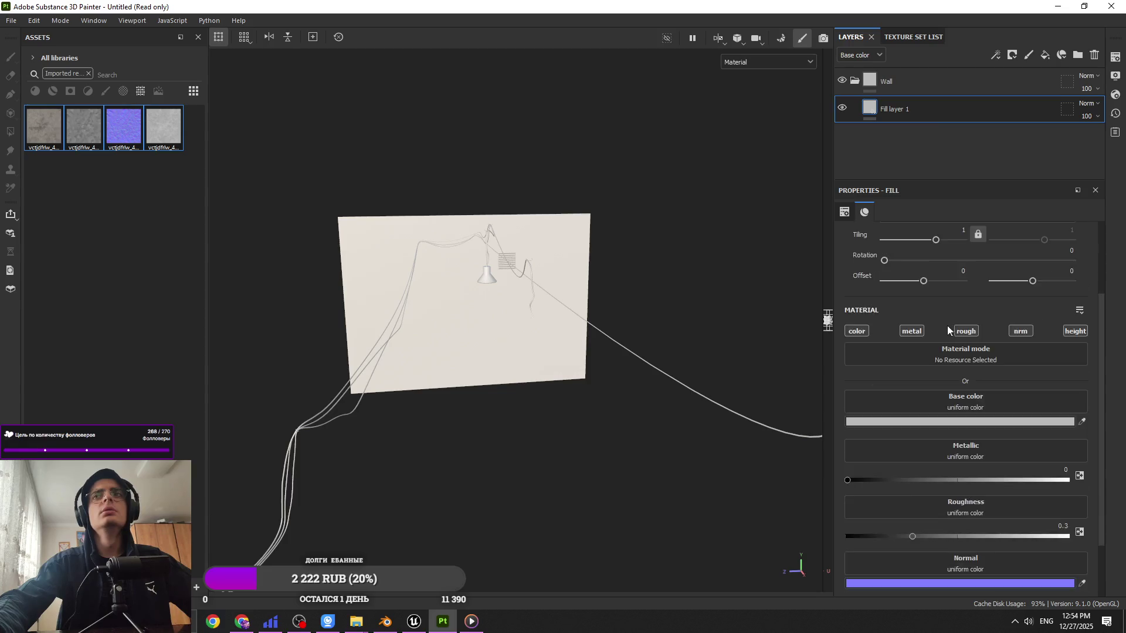
Step: Assign the vctjdfrlw Albedo, Normal and Roughness maps to Fill layer 1's base colour, normal and roughness channels
{"action": "mouse_move", "coordinate": [44, 127]}
{"action": "left_mouse_down"}
{"action": "mouse_move", "coordinate": [404, 337]}
{"action": "mouse_move", "coordinate": [962, 328]}
{"action": "left_mouse_up"}
{"action": "mouse_move", "coordinate": [124, 126]}
{"action": "left_mouse_down"}
{"action": "mouse_move", "coordinate": [357, 316]}
{"action": "mouse_move", "coordinate": [1017, 485]}
{"action": "left_mouse_up"}
{"action": "scroll", "coordinate": [435, 319], "scroll_direction": "up", "scroll_amount": 5}
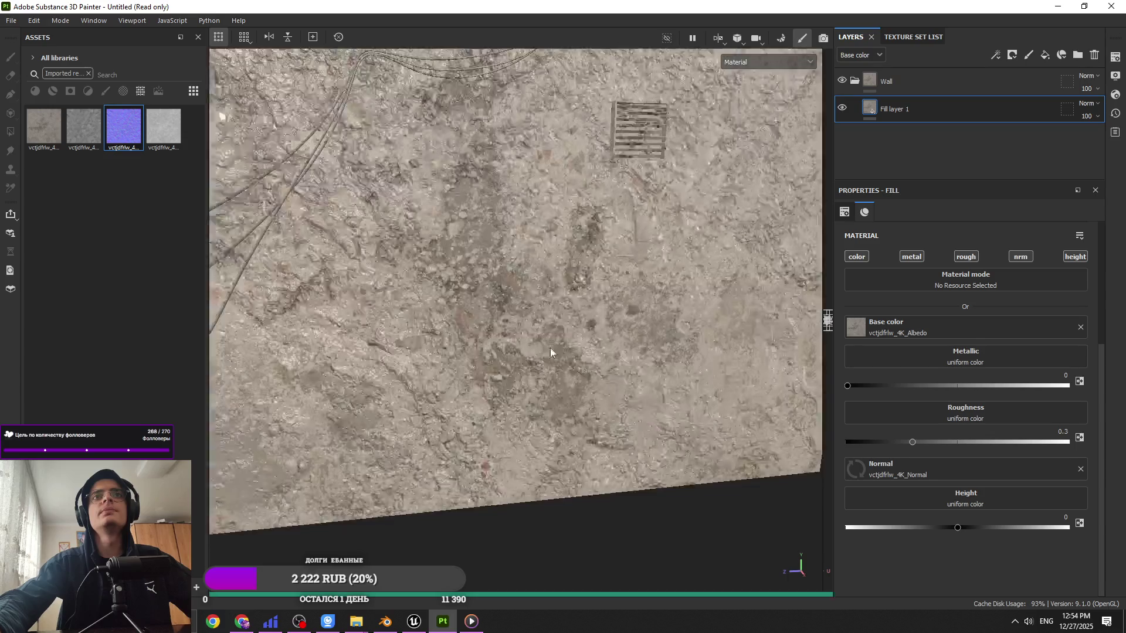
{"action": "left_click_drag", "start_coordinate": [512, 311], "coordinate": [781, 422], "text": "alt"}
{"action": "scroll", "coordinate": [840, 404], "scroll_direction": "up", "scroll_amount": 3}
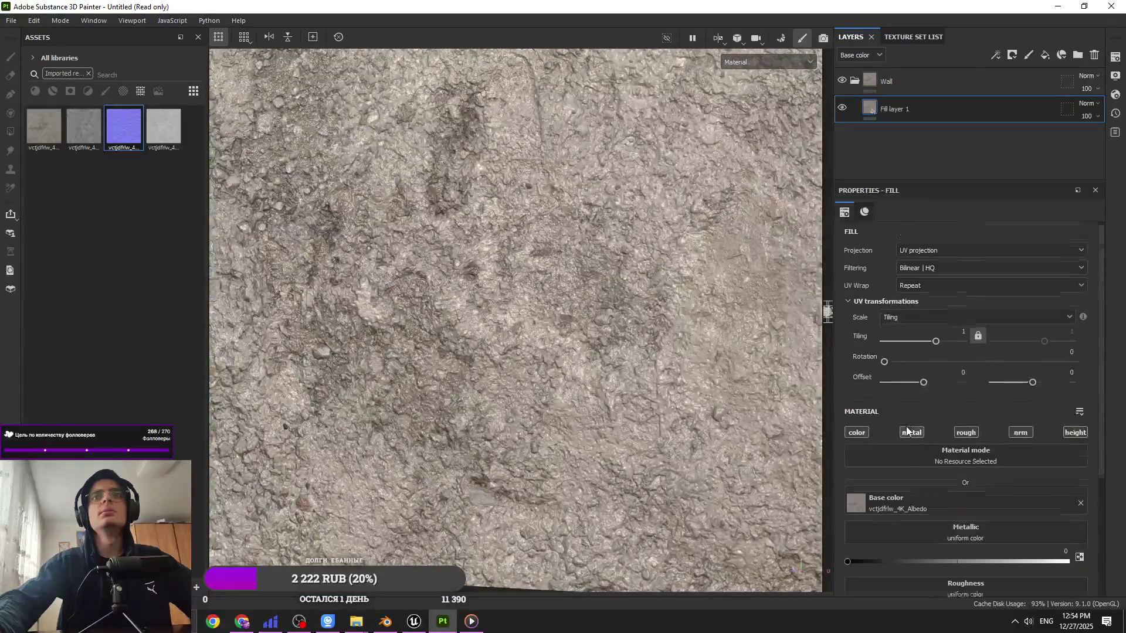
{"action": "left_click_drag", "start_coordinate": [936, 345], "coordinate": [939, 345]}
{"action": "scroll", "coordinate": [621, 345], "scroll_direction": "up", "scroll_amount": 1}
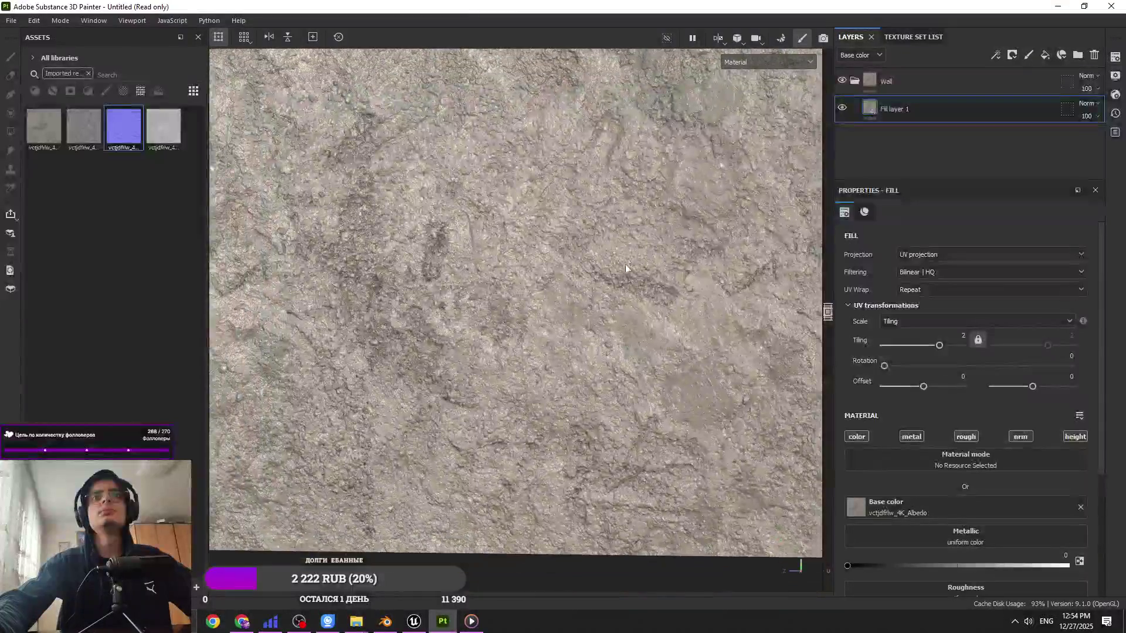
{"action": "scroll", "coordinate": [941, 360], "scroll_direction": "down", "scroll_amount": 5}
{"action": "left_click_drag", "start_coordinate": [166, 143], "coordinate": [974, 414]}
{"action": "mouse_move", "coordinate": [673, 385]}
{"action": "left_mouse_down", "text": "alt"}
{"action": "mouse_move", "coordinate": [641, 342]}
{"action": "mouse_move", "coordinate": [556, 302]}
{"action": "mouse_move", "coordinate": [676, 321]}
{"action": "mouse_move", "coordinate": [557, 377]}
{"action": "mouse_move", "coordinate": [496, 124]}
{"action": "mouse_move", "coordinate": [528, 216]}
{"action": "left_mouse_up", "text": "alt"}
{"action": "scroll", "coordinate": [528, 216], "scroll_direction": "up", "scroll_amount": 3}
{"action": "left_click", "coordinate": [953, 89]}
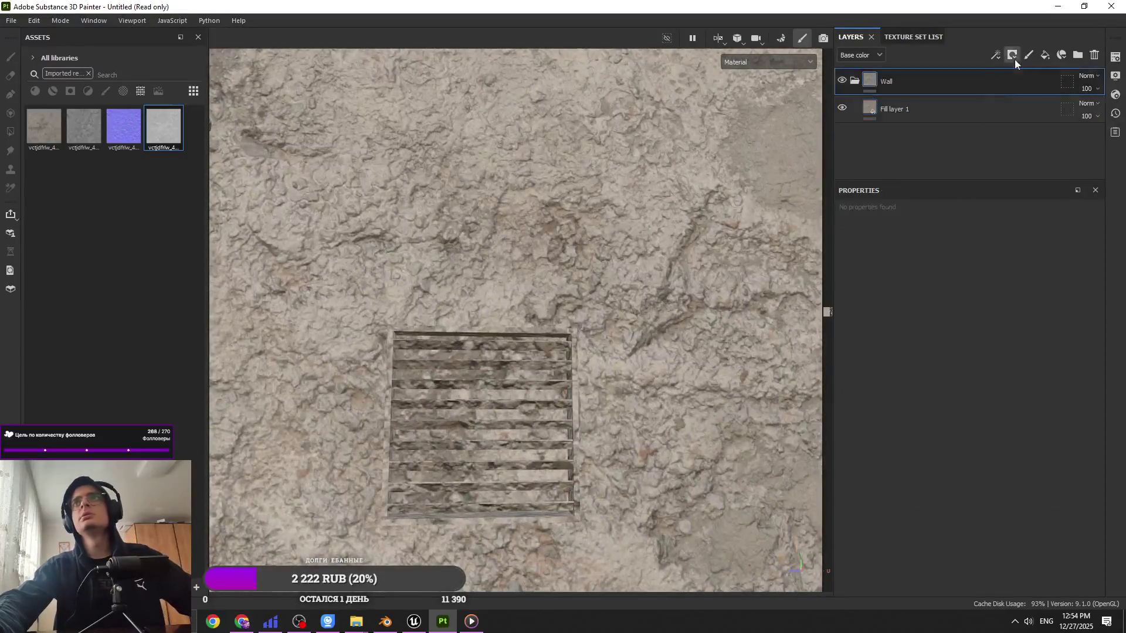
Step: Give Wall a black mask with a paint effect and polygon-fill the wall mesh
{"action": "left_click", "coordinate": [1014, 59]}
{"action": "left_click", "coordinate": [1005, 62]}
{"action": "left_click", "coordinate": [996, 54]}
{"action": "left_click", "coordinate": [1012, 78]}
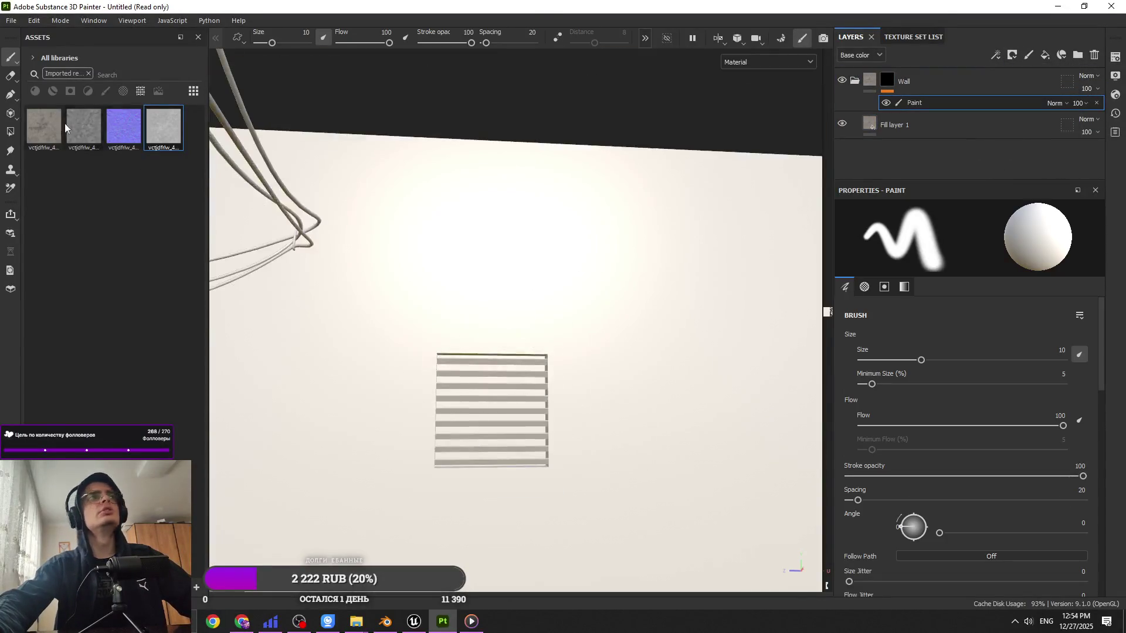
{"action": "left_click", "coordinate": [10, 131]}
{"action": "left_click", "coordinate": [915, 212]}
{"action": "left_click", "coordinate": [671, 247]}
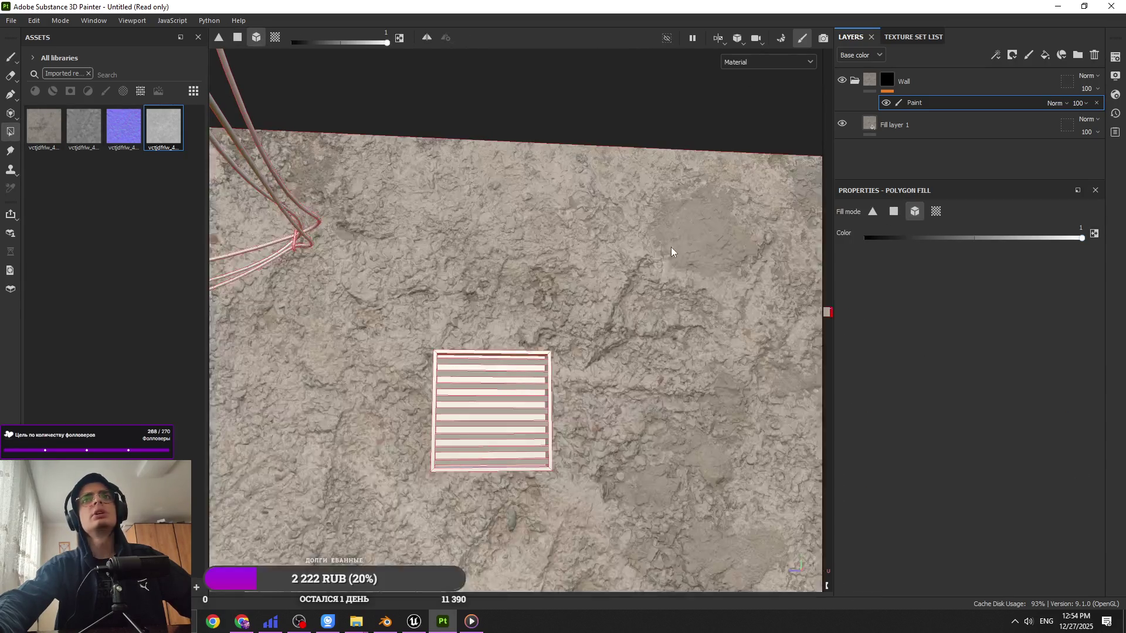
{"action": "key", "text": "1"}
{"action": "key", "text": "f"}
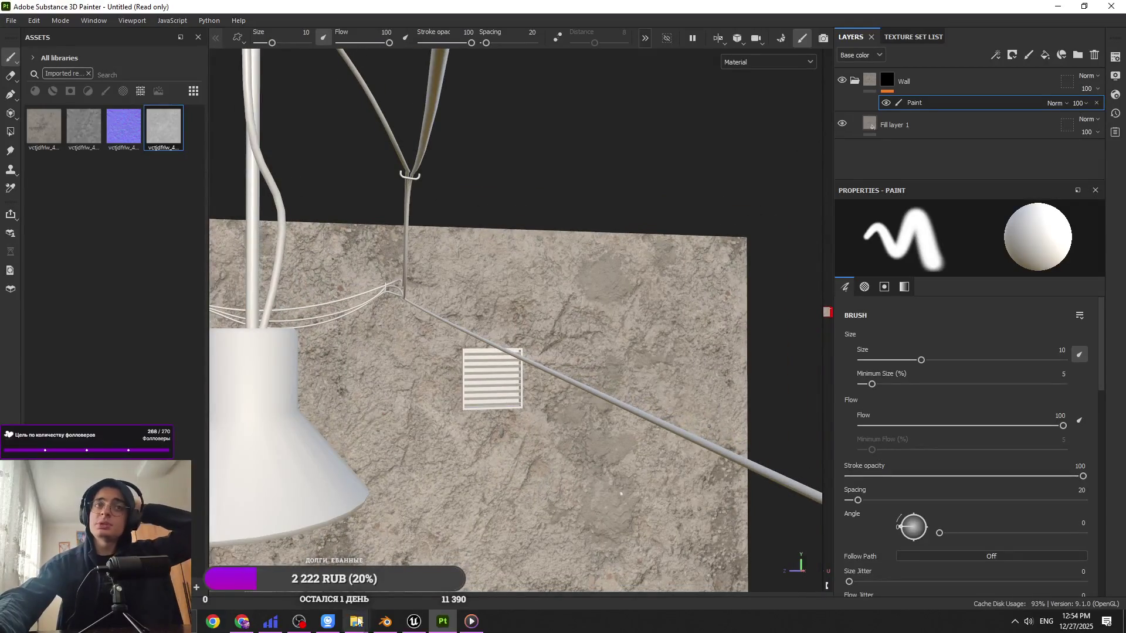
{"action": "key", "text": "f"}
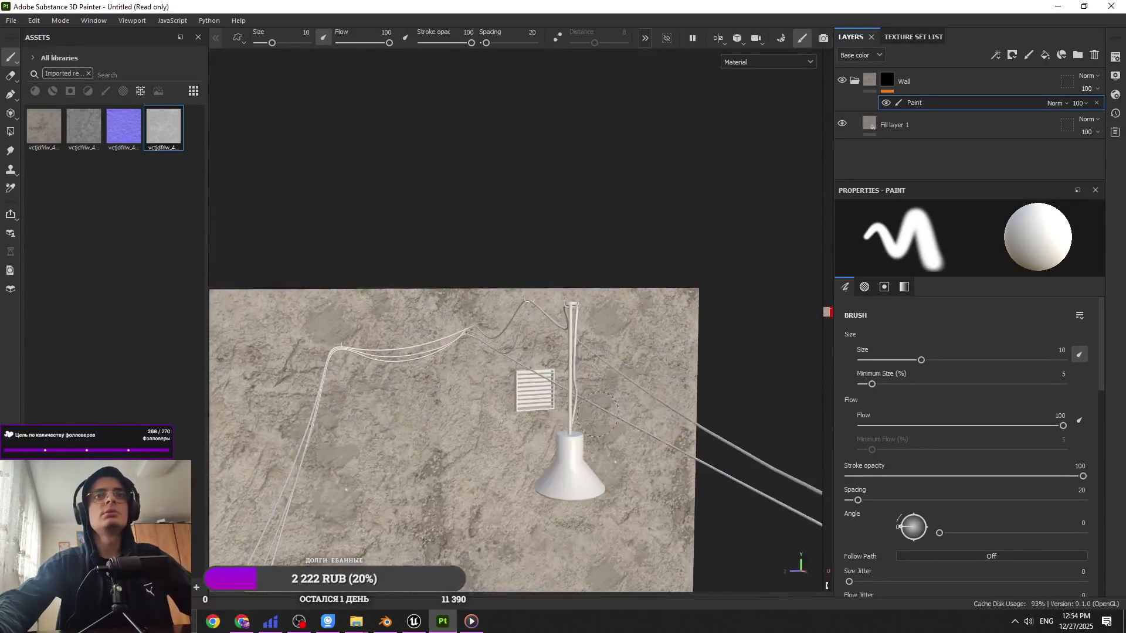
Step: Move Fill layer 1 into the Wall folder and add a new empty folder
{"action": "key", "text": "ctrl+s"}
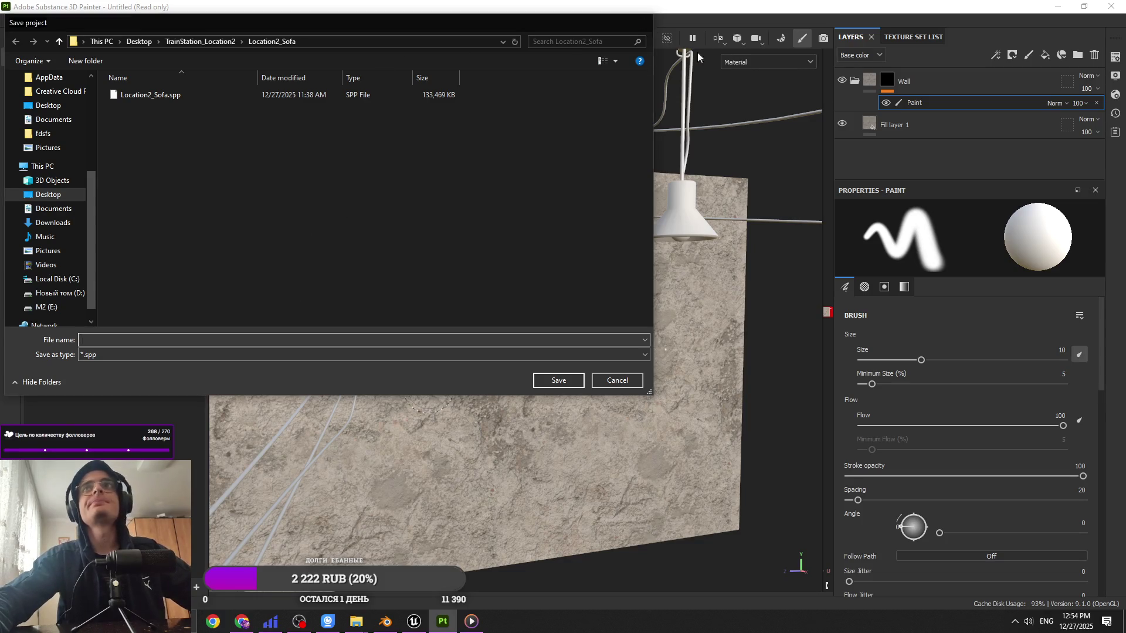
{"action": "left_click", "coordinate": [643, 22]}
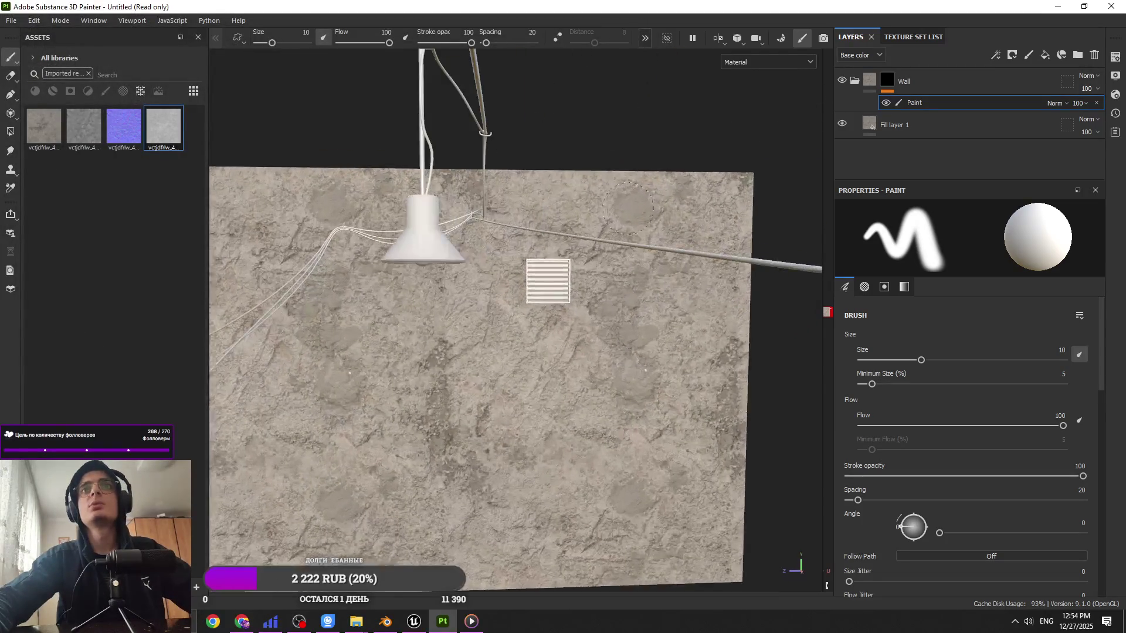
{"action": "left_click_drag", "start_coordinate": [978, 125], "coordinate": [947, 88]}
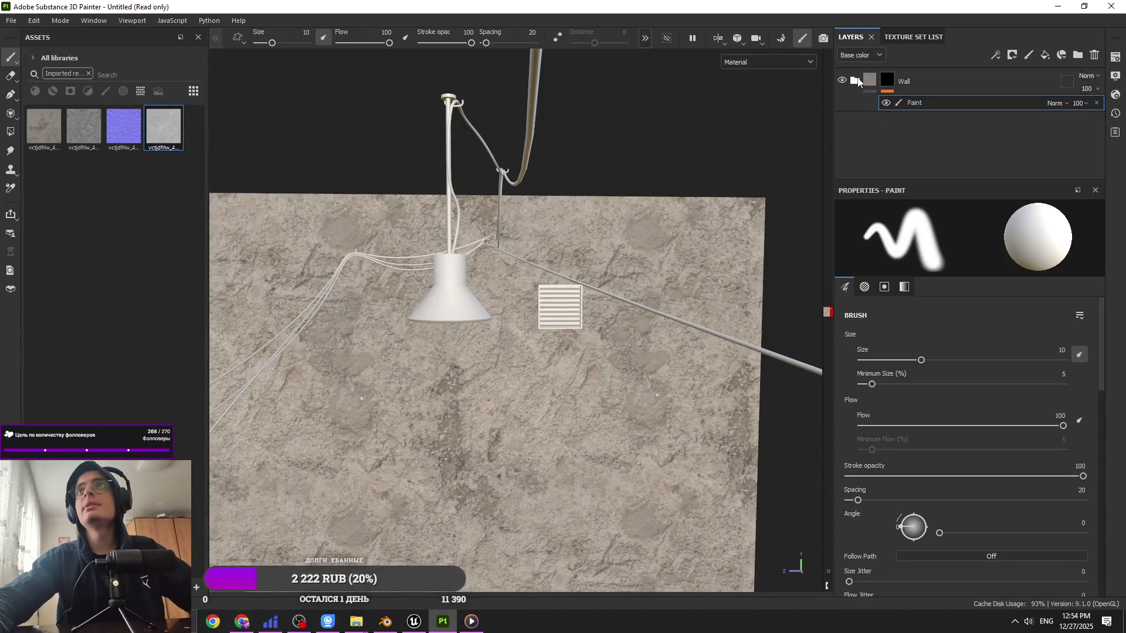
{"action": "left_click", "coordinate": [1077, 55]}
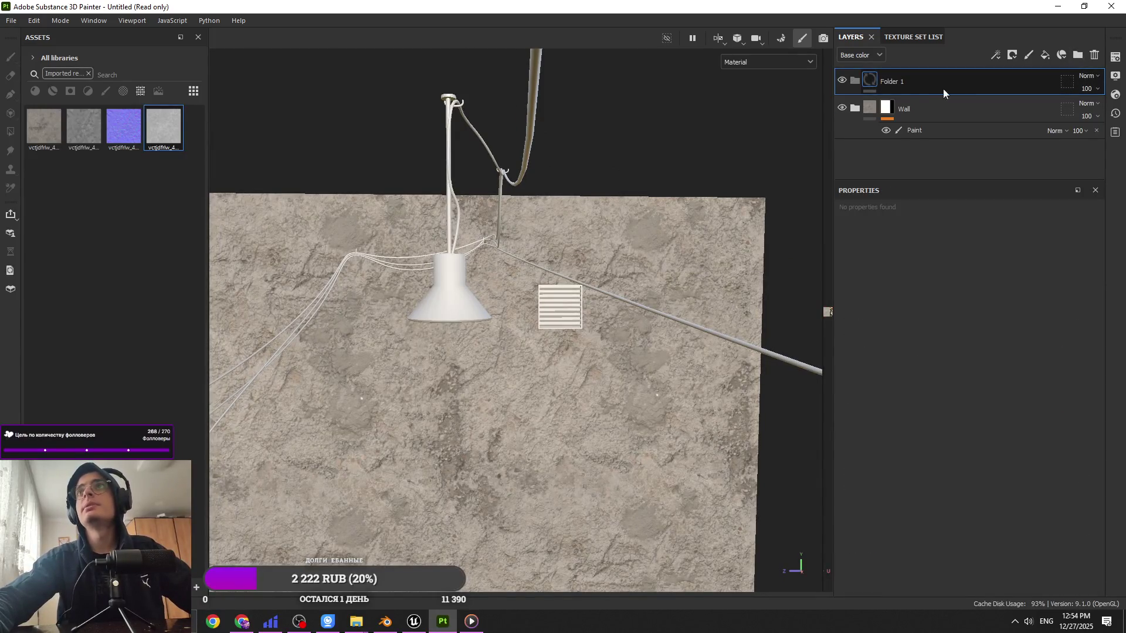
{"action": "double_click", "coordinate": [915, 80]}
Step: Rename the new folder to Lamp and bring up the Texture Set Settings
{"action": "type", "text": "L"}
{"action": "key", "text": "Return"}
{"action": "left_click", "coordinate": [937, 37]}
{"action": "left_click", "coordinate": [1115, 75]}
{"action": "left_click", "coordinate": [1116, 57]}
Step: Bake the selected mesh maps for M_UV_Test and return to painting mode
{"action": "scroll", "coordinate": [1011, 257], "scroll_direction": "down", "scroll_amount": 5}
{"action": "scroll", "coordinate": [1026, 235], "scroll_direction": "up", "scroll_amount": 2}
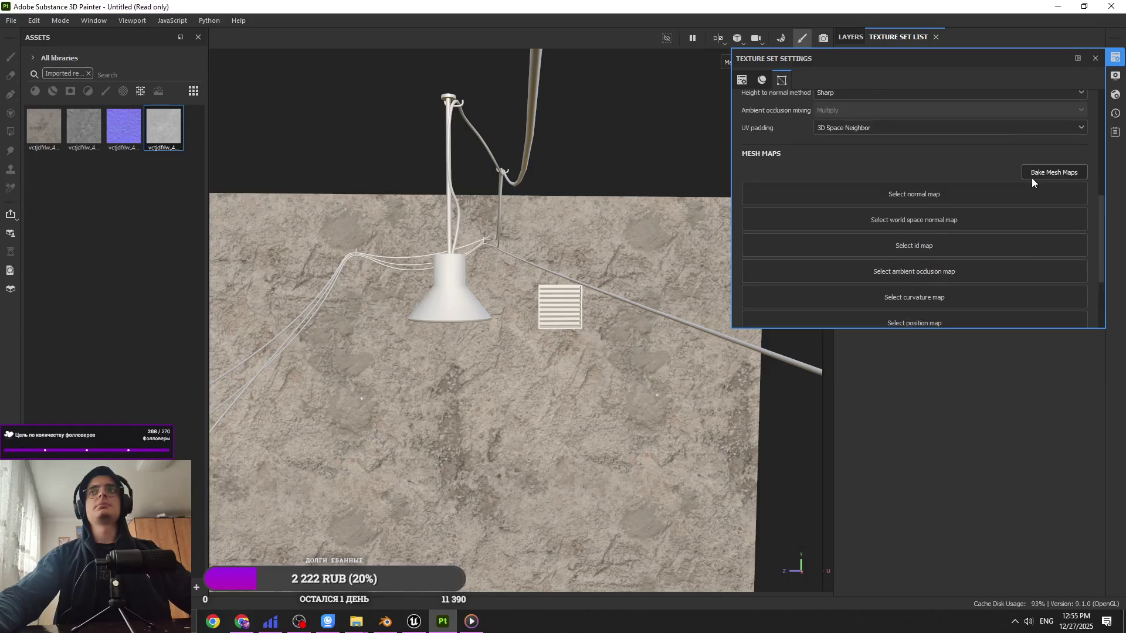
{"action": "left_click", "coordinate": [1032, 178]}
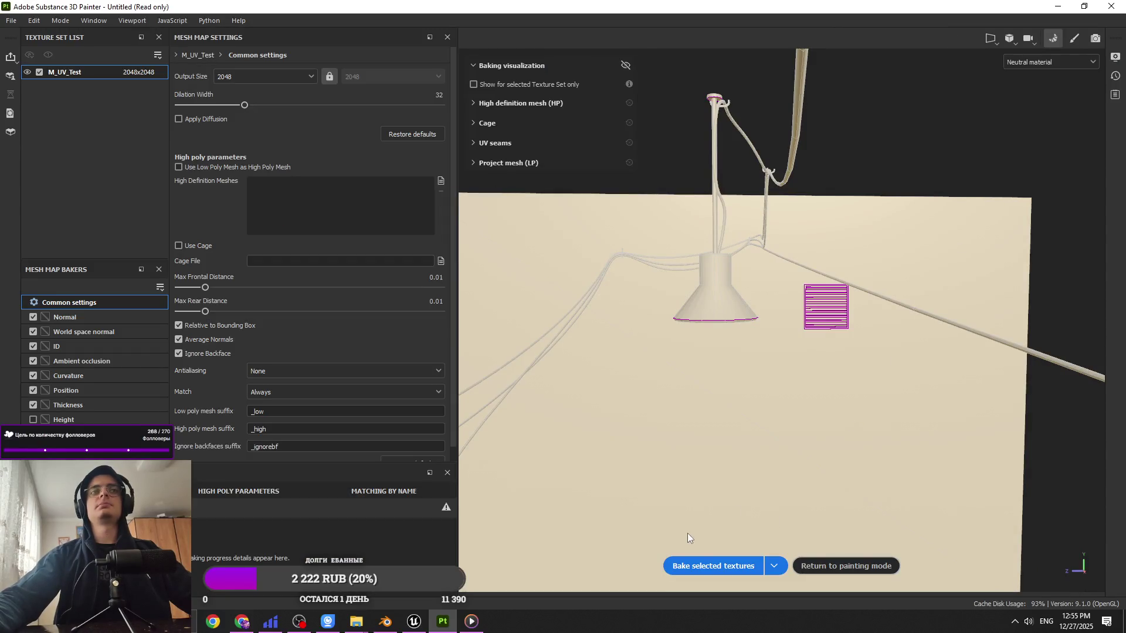
{"action": "left_click", "coordinate": [713, 565]}
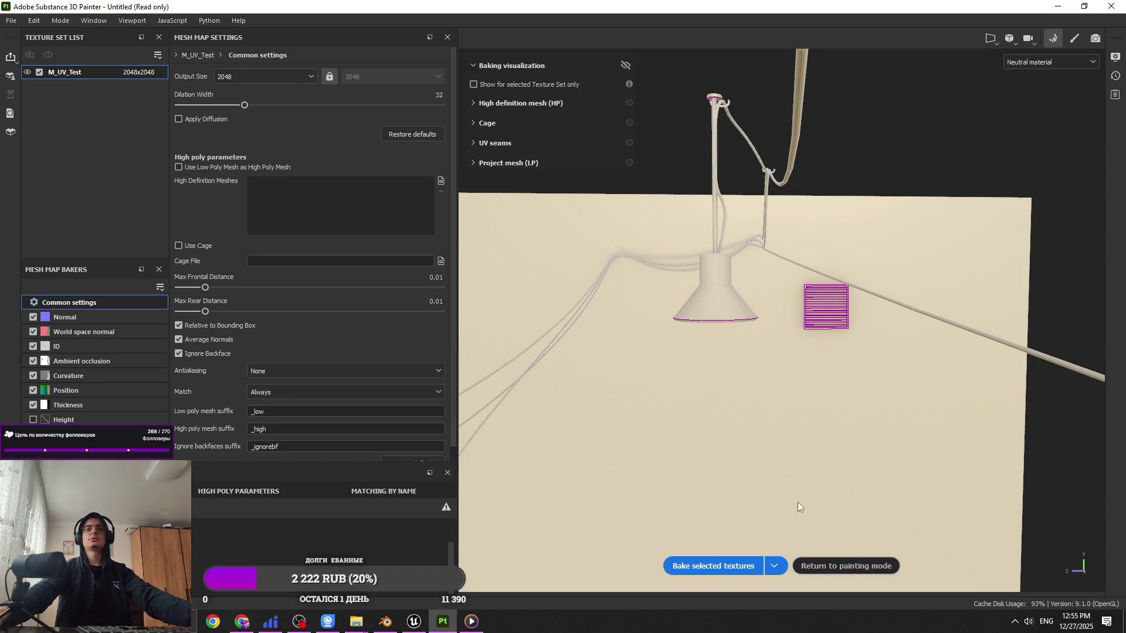
{"action": "left_click", "coordinate": [847, 569]}
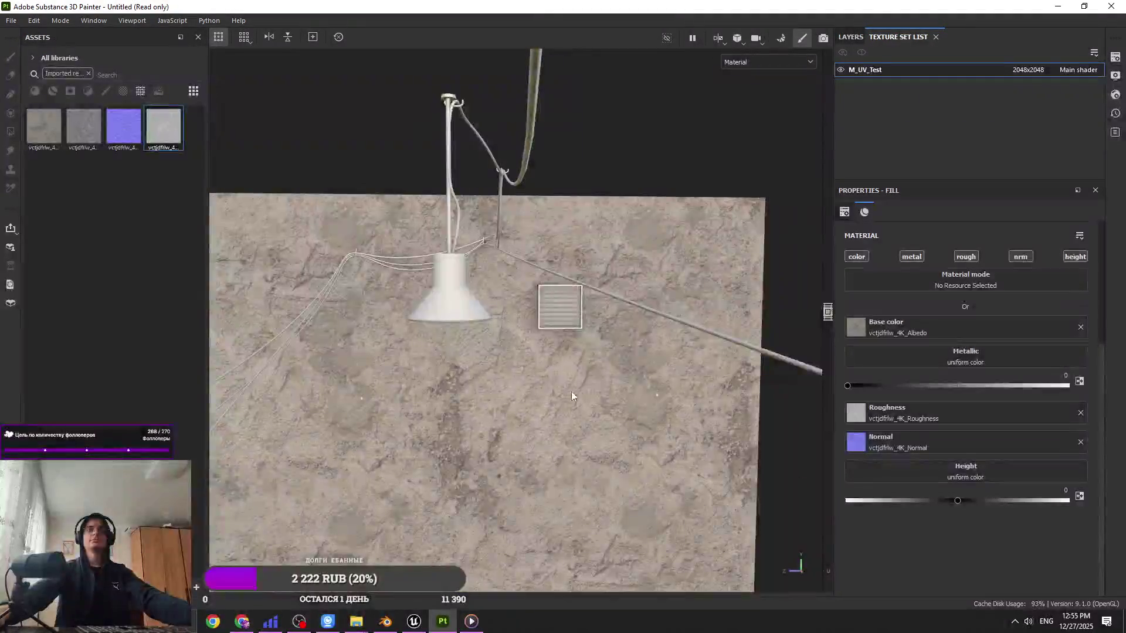
Step: Drop the fill layer into the Lamp folder and list all smart materials in the assets
{"action": "scroll", "coordinate": [559, 368], "scroll_direction": "up", "scroll_amount": 3}
{"action": "left_click", "coordinate": [850, 36]}
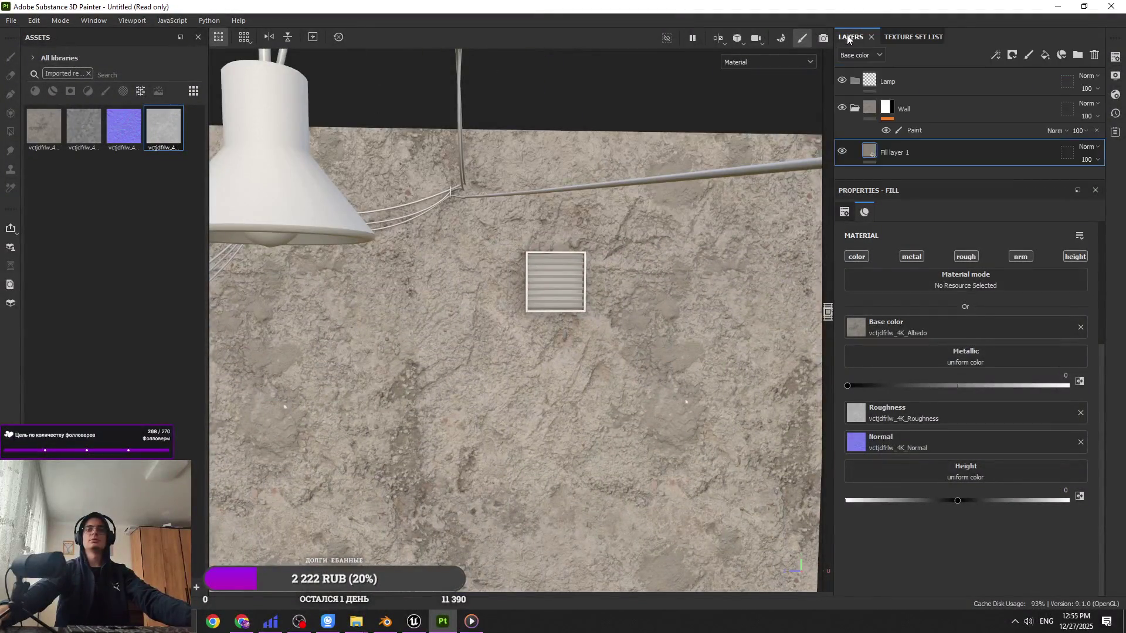
{"action": "left_click_drag", "start_coordinate": [907, 152], "coordinate": [913, 90]}
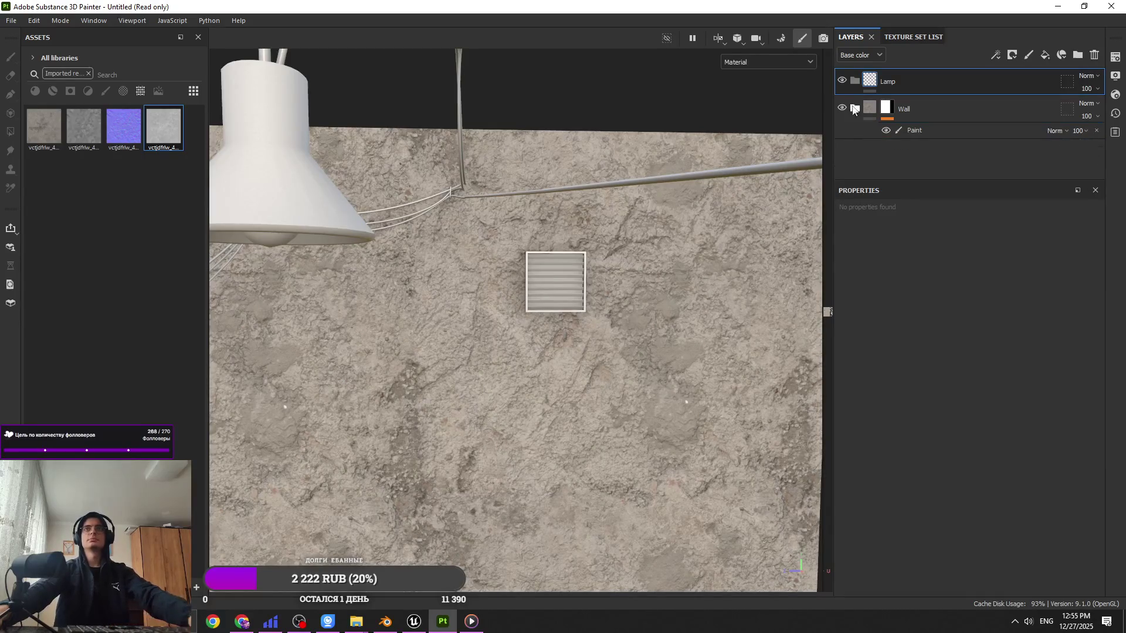
{"action": "left_click", "coordinate": [89, 73]}
{"action": "left_click", "coordinate": [53, 93]}
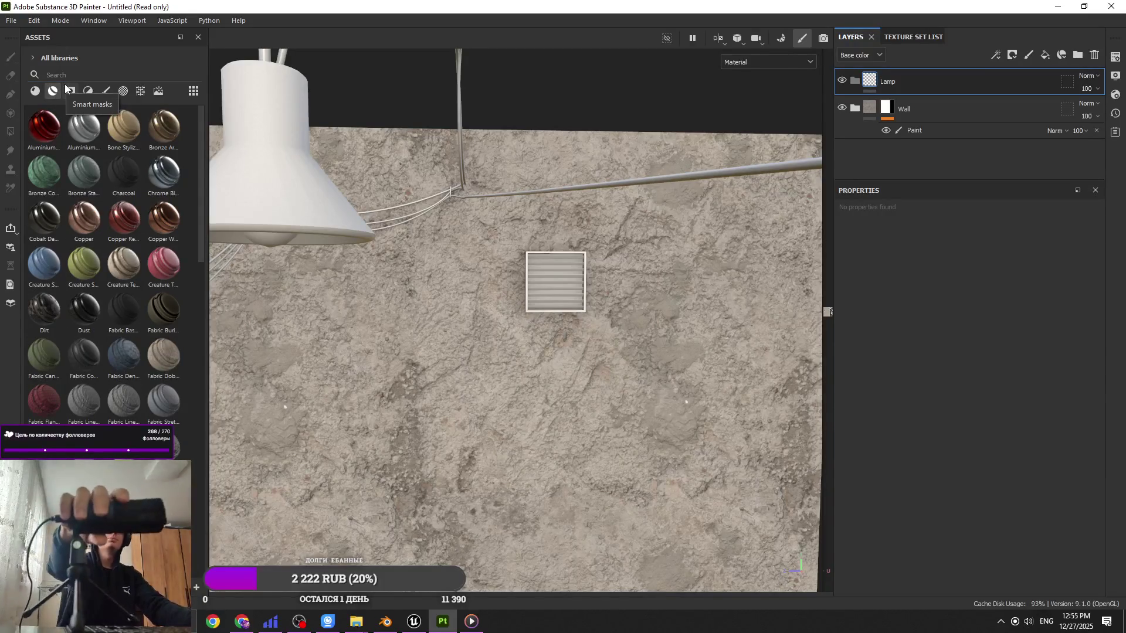
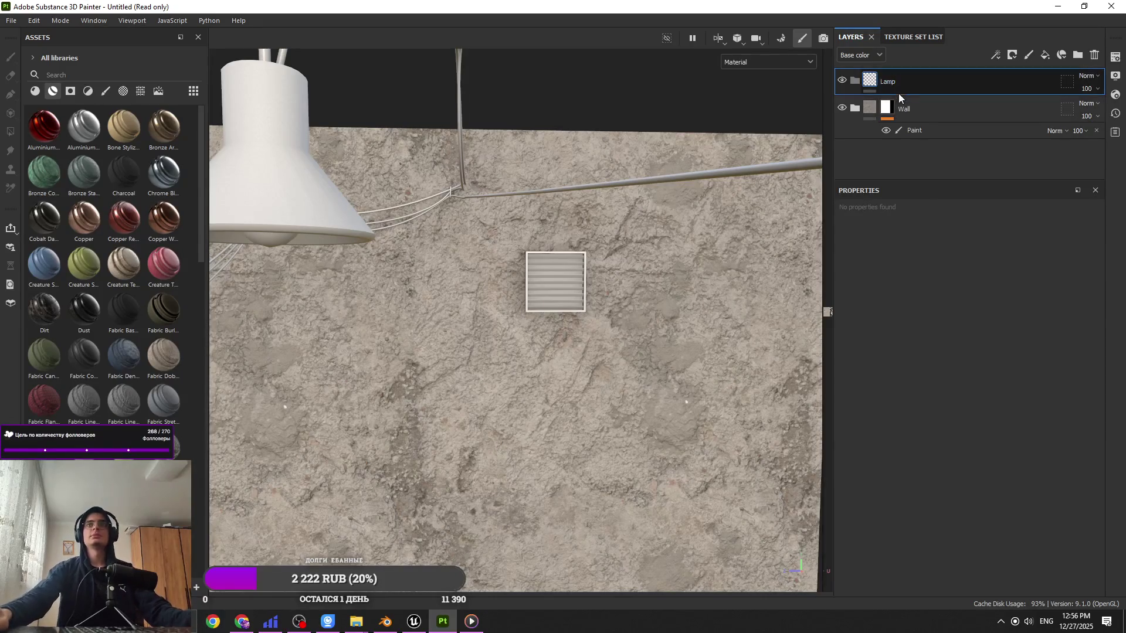
Step: Drag the Steel Painted Scraped Green material onto the model
{"action": "scroll", "coordinate": [80, 350], "scroll_direction": "down", "scroll_amount": 15}
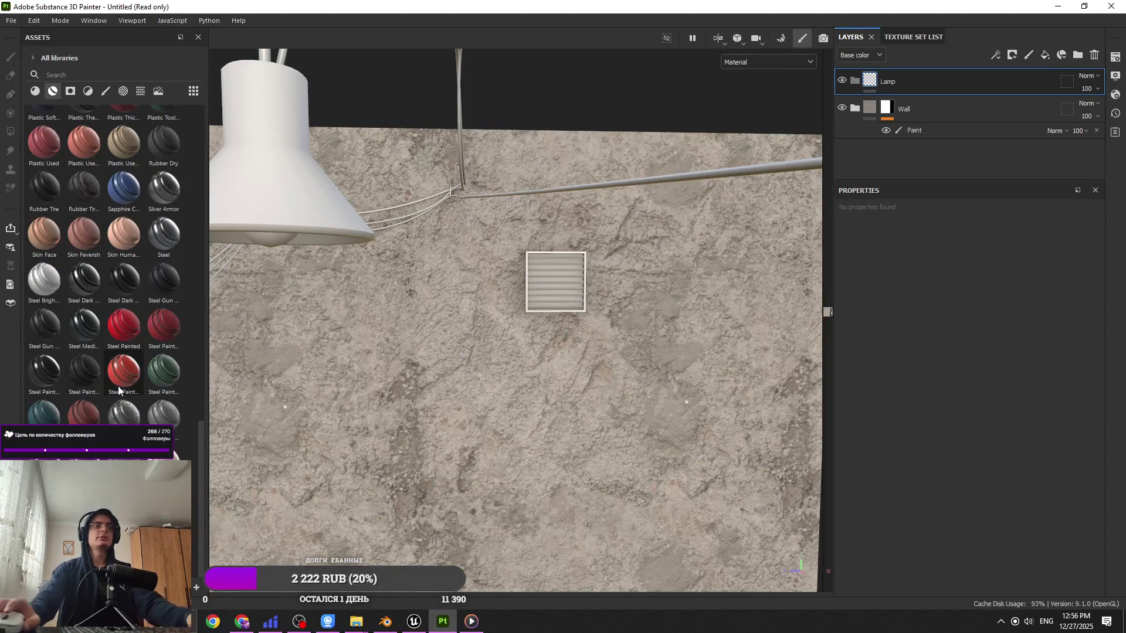
{"action": "mouse_move", "coordinate": [118, 386]}
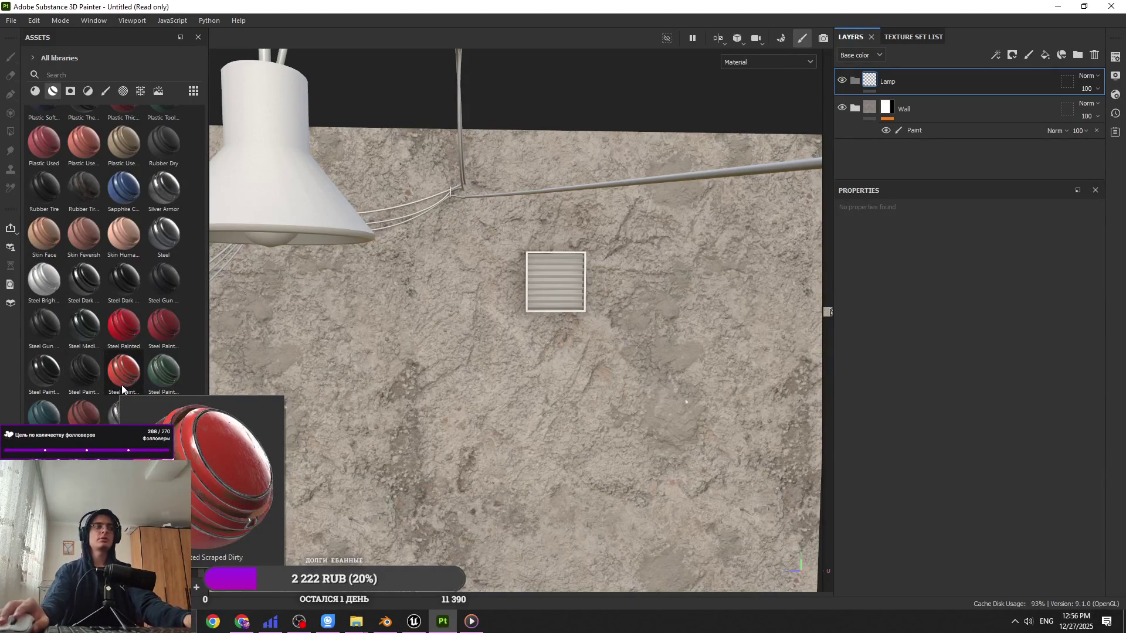
{"action": "mouse_move", "coordinate": [178, 381]}
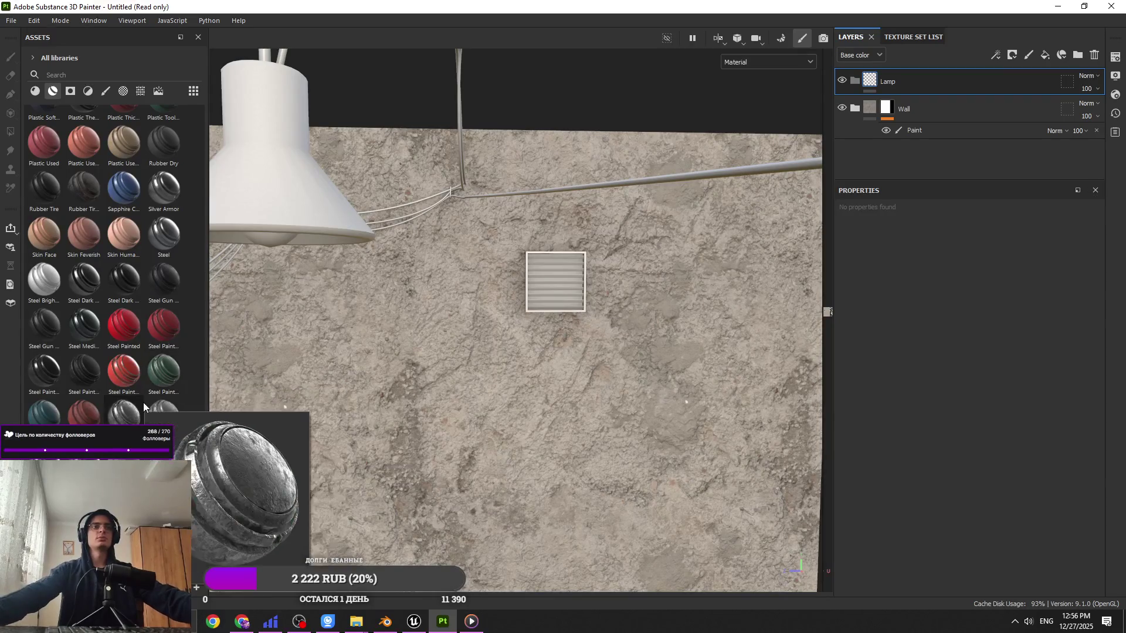
{"action": "mouse_move", "coordinate": [153, 380]}
{"action": "left_mouse_down"}
{"action": "mouse_move", "coordinate": [894, 132]}
{"action": "mouse_move", "coordinate": [326, 204]}
{"action": "mouse_move", "coordinate": [933, 82]}
{"action": "left_mouse_up"}
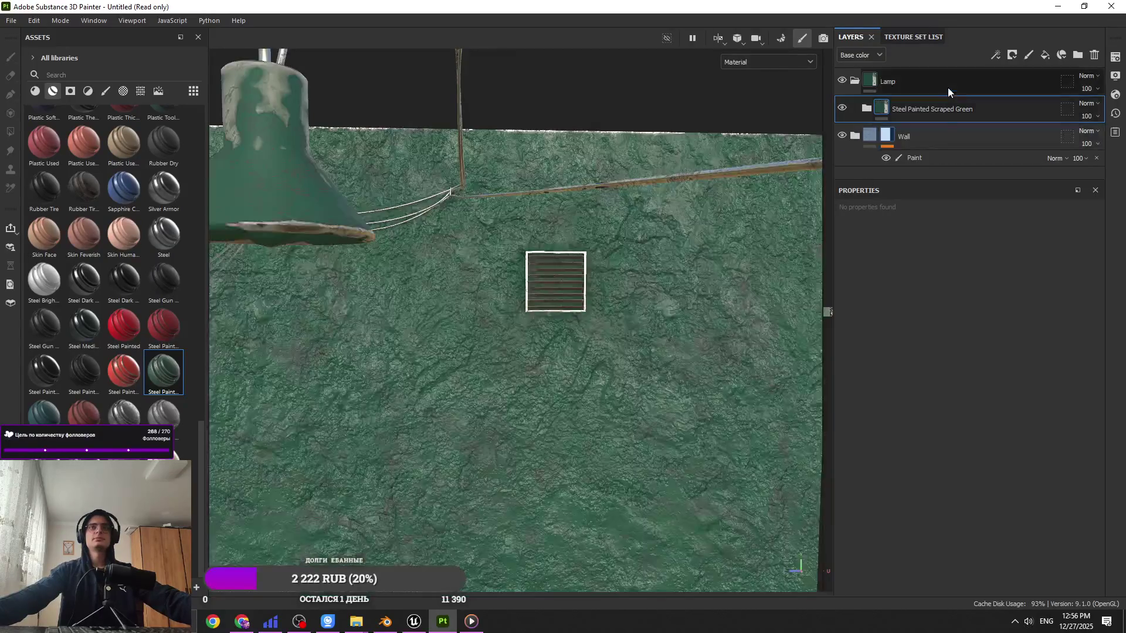
Step: Add a black mask to the Lamp folder and polygon-fill the lamp shade into it
{"action": "left_click", "coordinate": [1026, 55]}
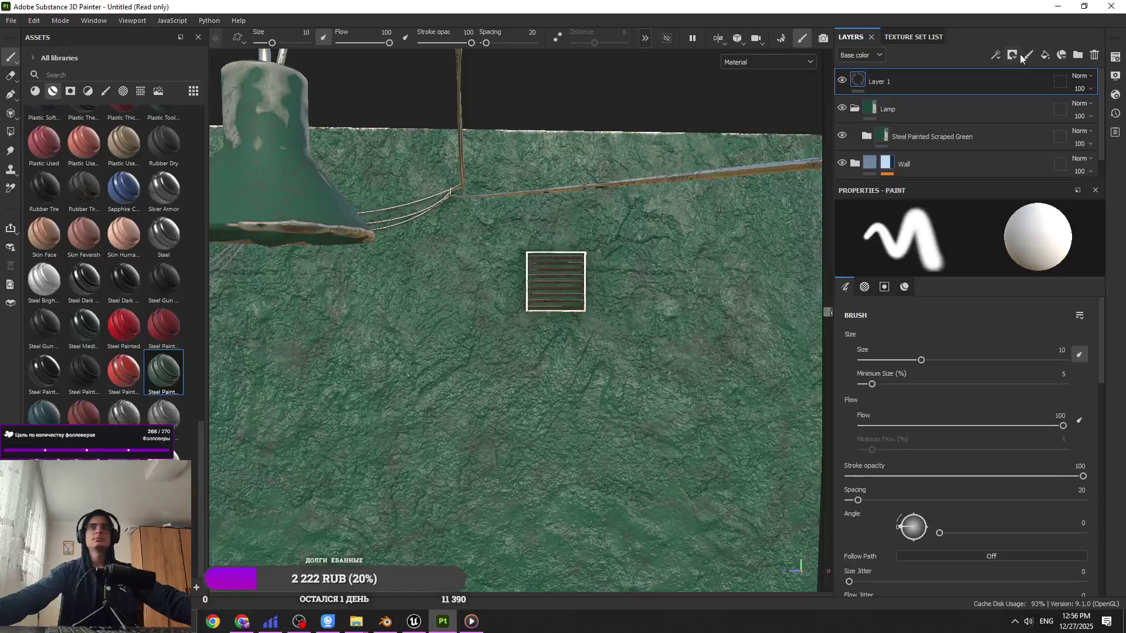
{"action": "left_click", "coordinate": [1009, 56]}
{"action": "left_click", "coordinate": [1012, 82]}
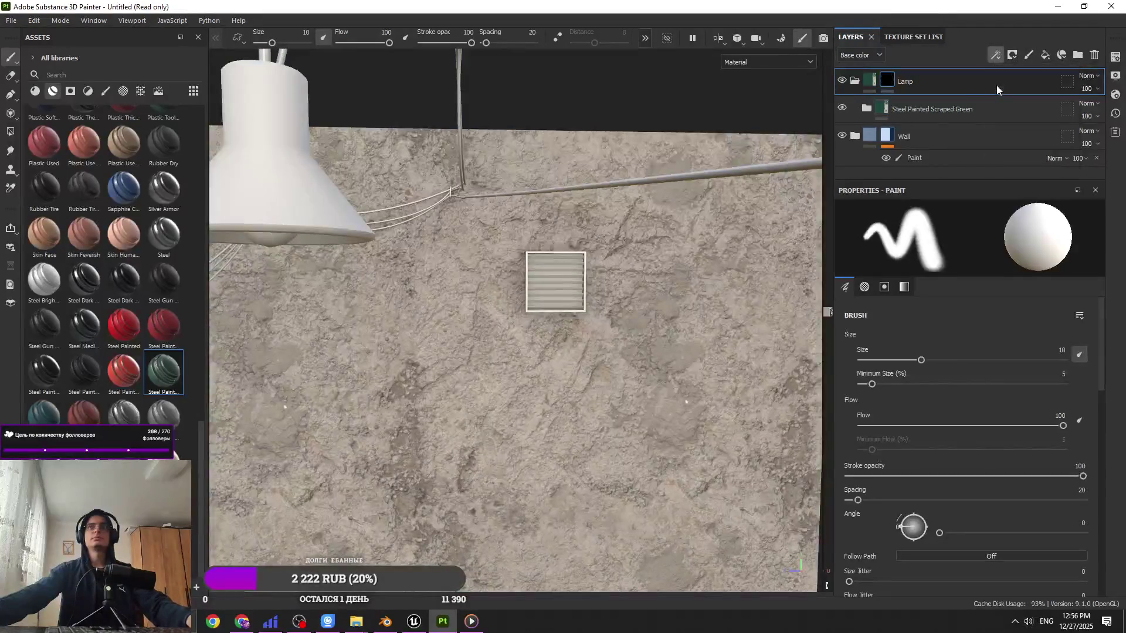
{"action": "left_click", "coordinate": [10, 131]}
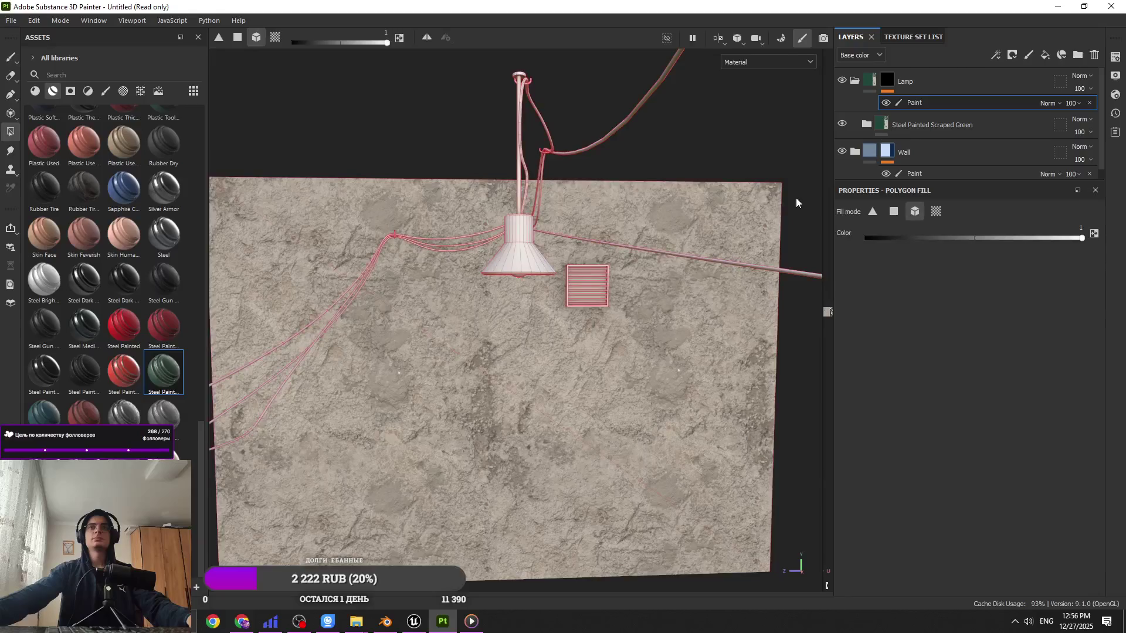
{"action": "left_click", "coordinate": [518, 240]}
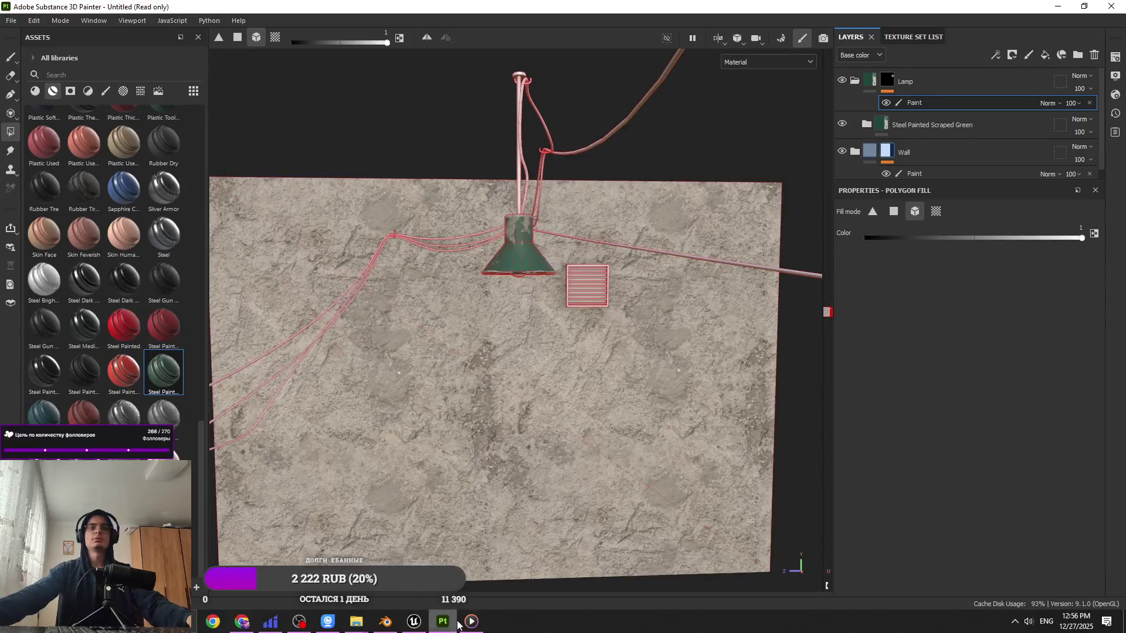
Step: Start a song in the music player, then return to Substance Painter
{"action": "left_click", "coordinate": [469, 621]}
{"action": "left_click", "coordinate": [566, 585]}
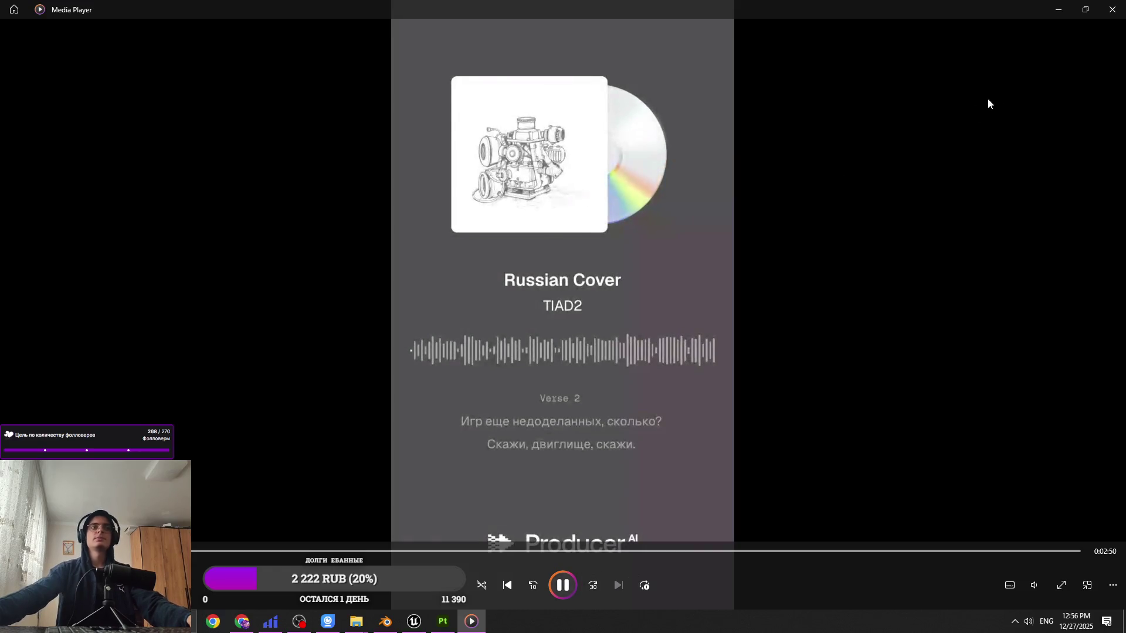
{"action": "left_click", "coordinate": [1058, 9]}
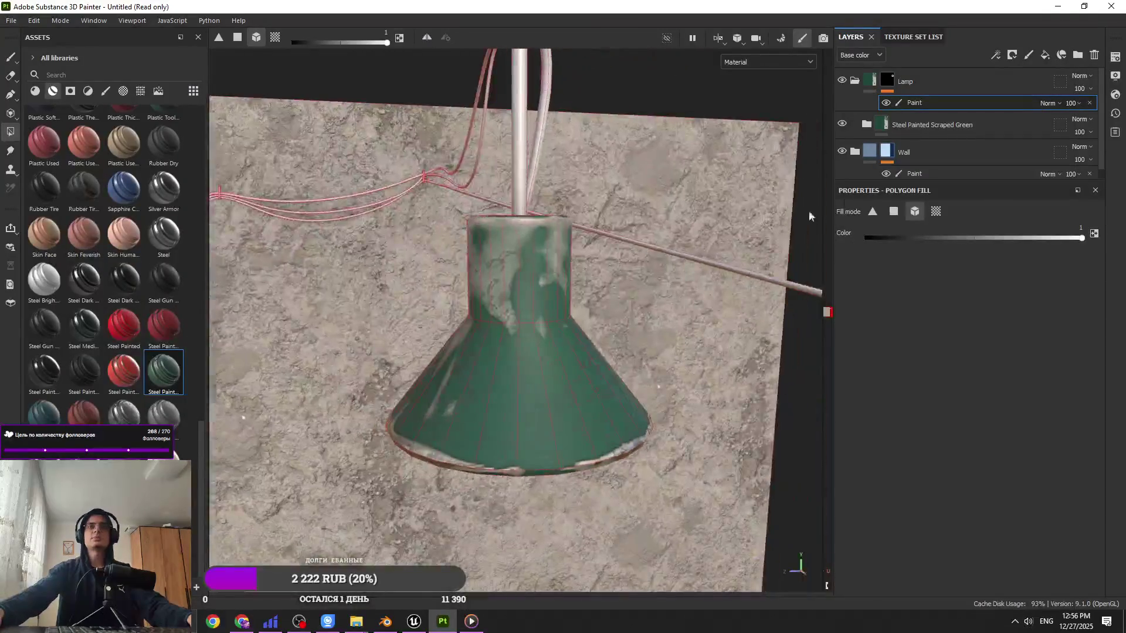
Step: Delete the trial Steel Painted Scraped Green layer from the stack
{"action": "left_click", "coordinate": [932, 117]}
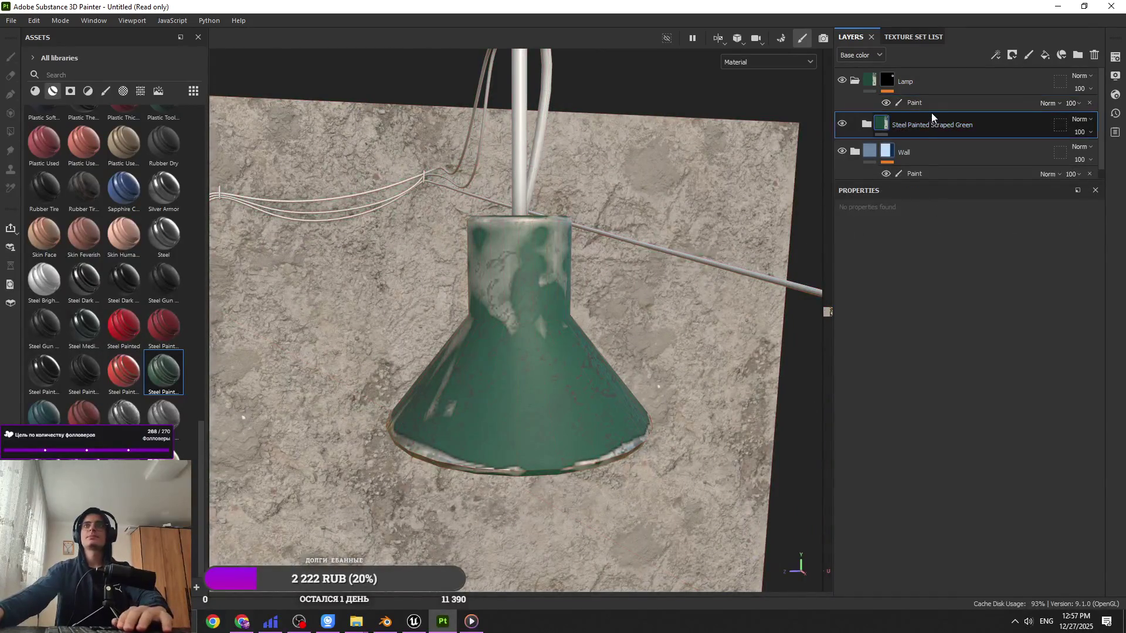
{"action": "left_click", "coordinate": [914, 104]}
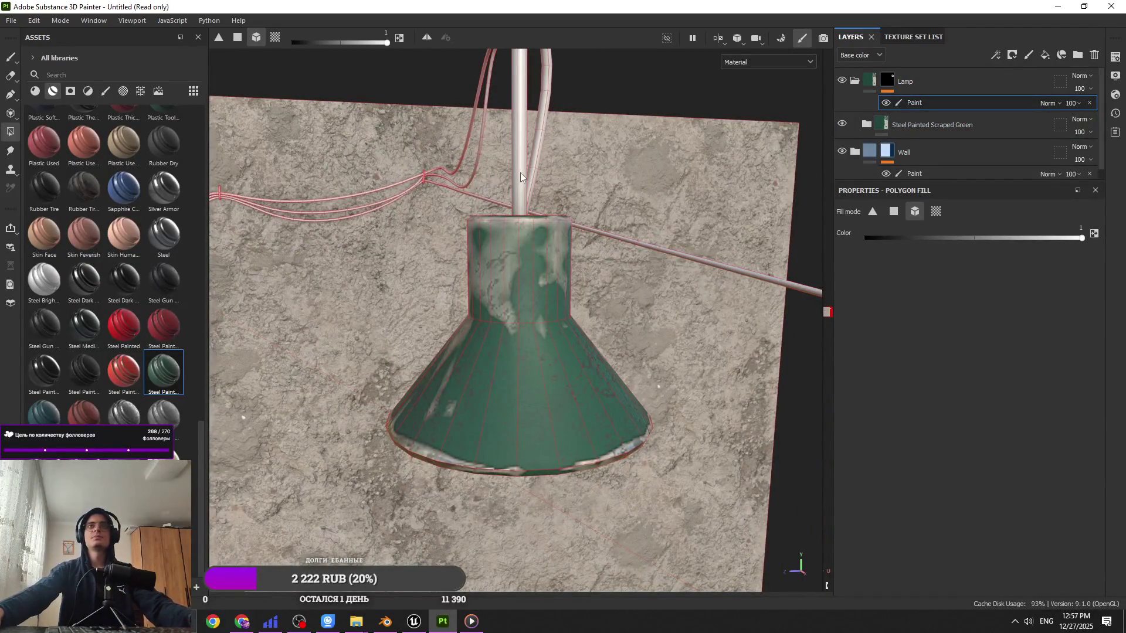
{"action": "scroll", "coordinate": [521, 182], "scroll_direction": "down", "scroll_amount": 6}
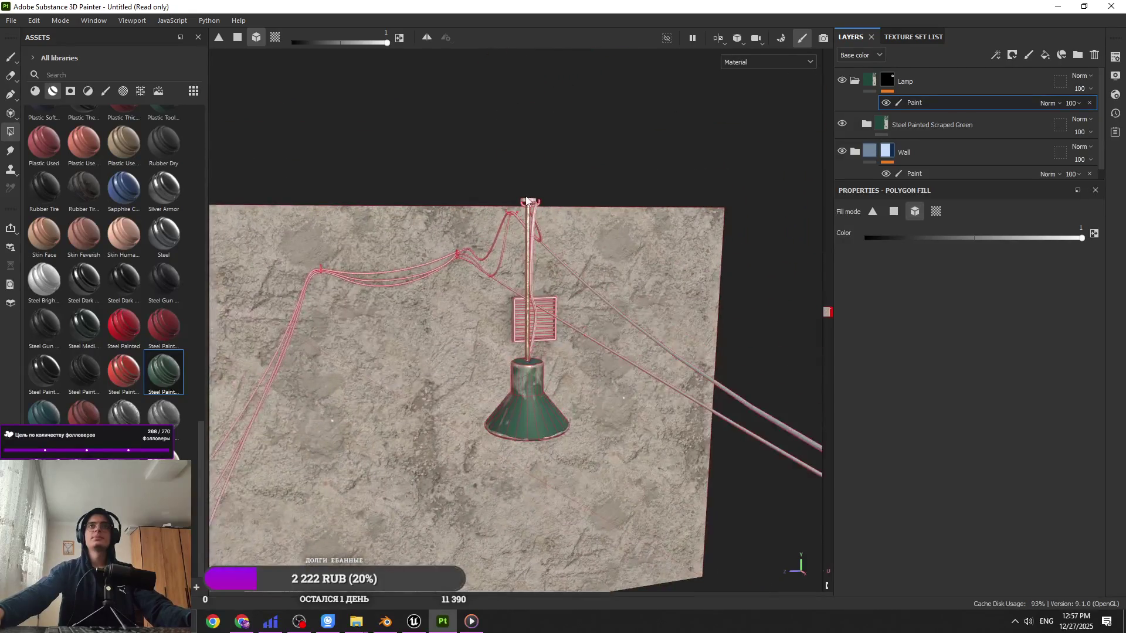
{"action": "key", "text": "1"}
{"action": "mouse_move", "coordinate": [529, 202]}
{"action": "left_mouse_down", "text": "alt"}
{"action": "mouse_move", "coordinate": [504, 282]}
{"action": "mouse_move", "coordinate": [722, 296]}
{"action": "left_mouse_up", "text": "alt"}
{"action": "left_click", "coordinate": [960, 135]}
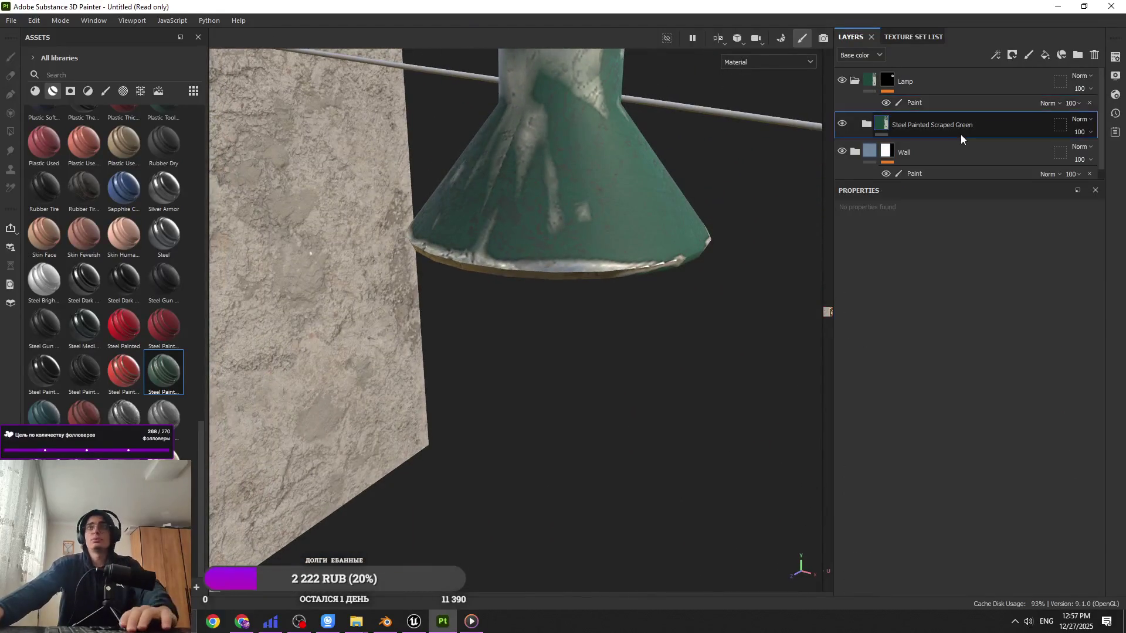
{"action": "key", "text": "Delete"}
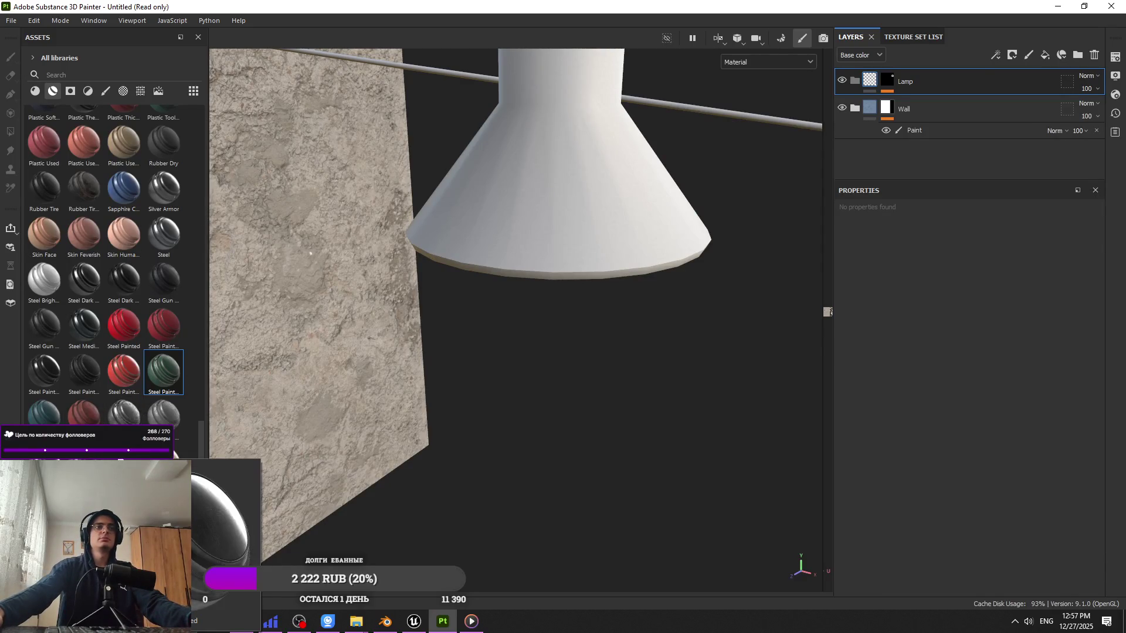
Step: Try the Steel Tank Painted material, then delete that layer
{"action": "mouse_move", "coordinate": [163, 372]}
{"action": "left_mouse_down"}
{"action": "mouse_move", "coordinate": [927, 101]}
{"action": "mouse_move", "coordinate": [934, 76]}
{"action": "mouse_move", "coordinate": [920, 94]}
{"action": "left_mouse_up"}
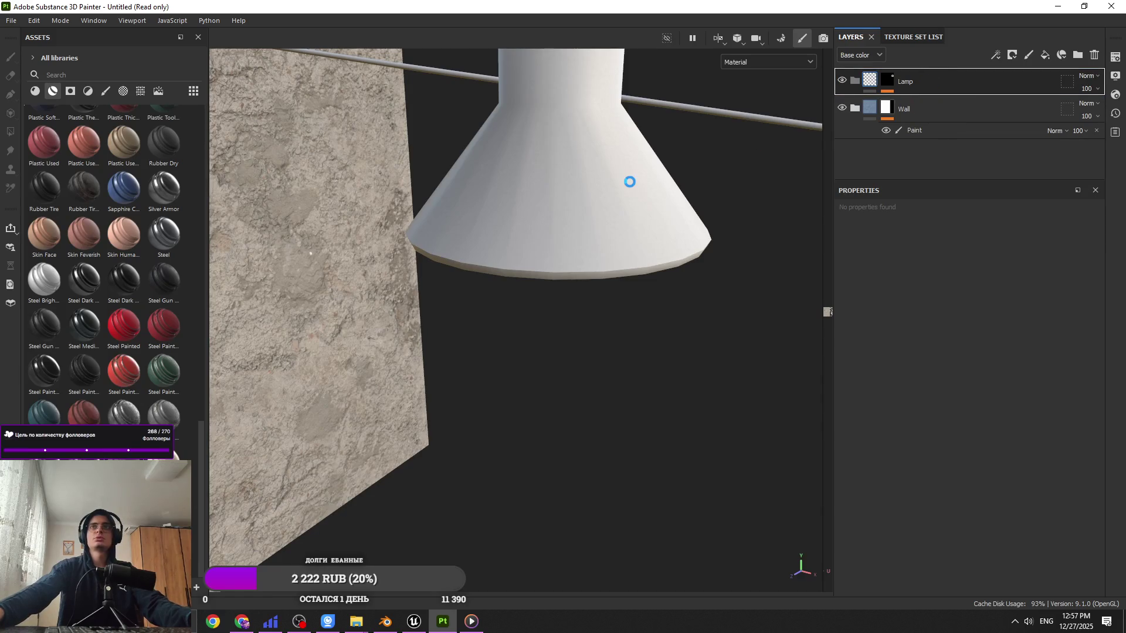
{"action": "left_click_drag", "start_coordinate": [625, 185], "coordinate": [614, 200], "text": "alt"}
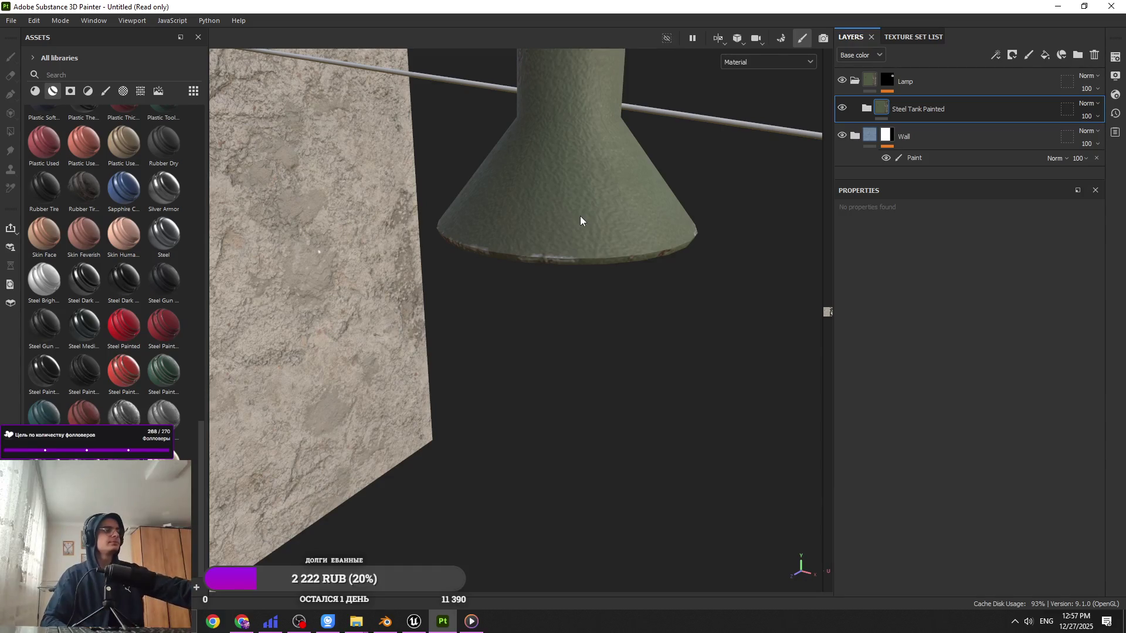
{"action": "scroll", "coordinate": [579, 120], "scroll_direction": "down", "scroll_amount": 5}
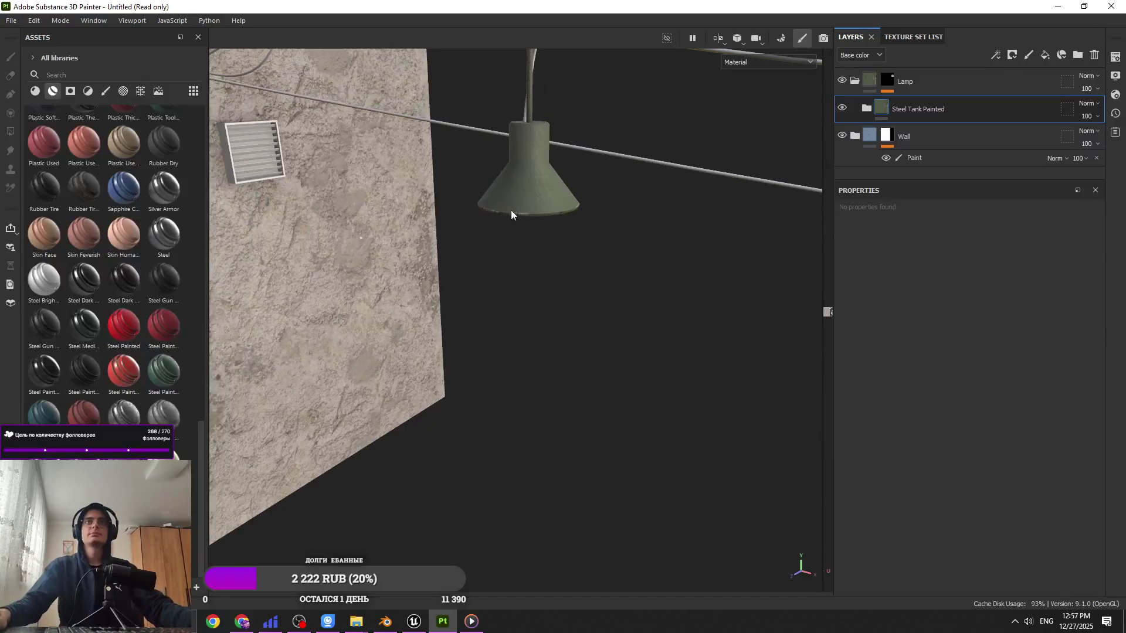
{"action": "left_click_drag", "start_coordinate": [511, 210], "coordinate": [446, 164], "text": "alt"}
{"action": "key", "text": "Delete"}
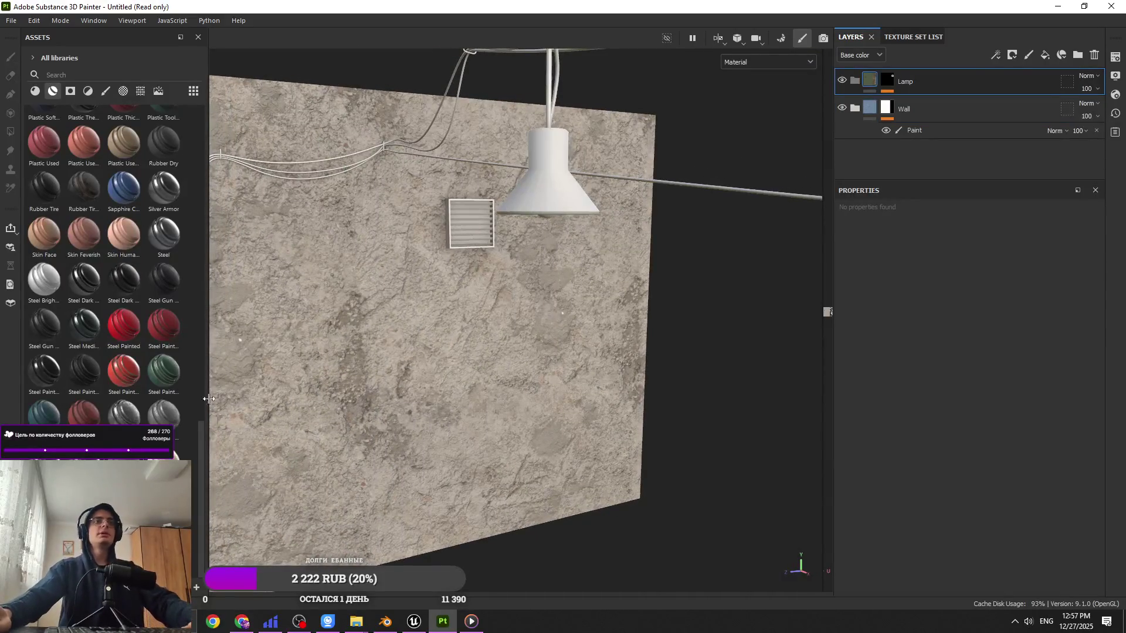
Step: Drop Steel Rust Surface onto the Lamp folder and check the shade from below
{"action": "mouse_move", "coordinate": [176, 415]}
{"action": "left_mouse_down"}
{"action": "mouse_move", "coordinate": [975, 143]}
{"action": "mouse_move", "coordinate": [930, 78]}
{"action": "left_mouse_up"}
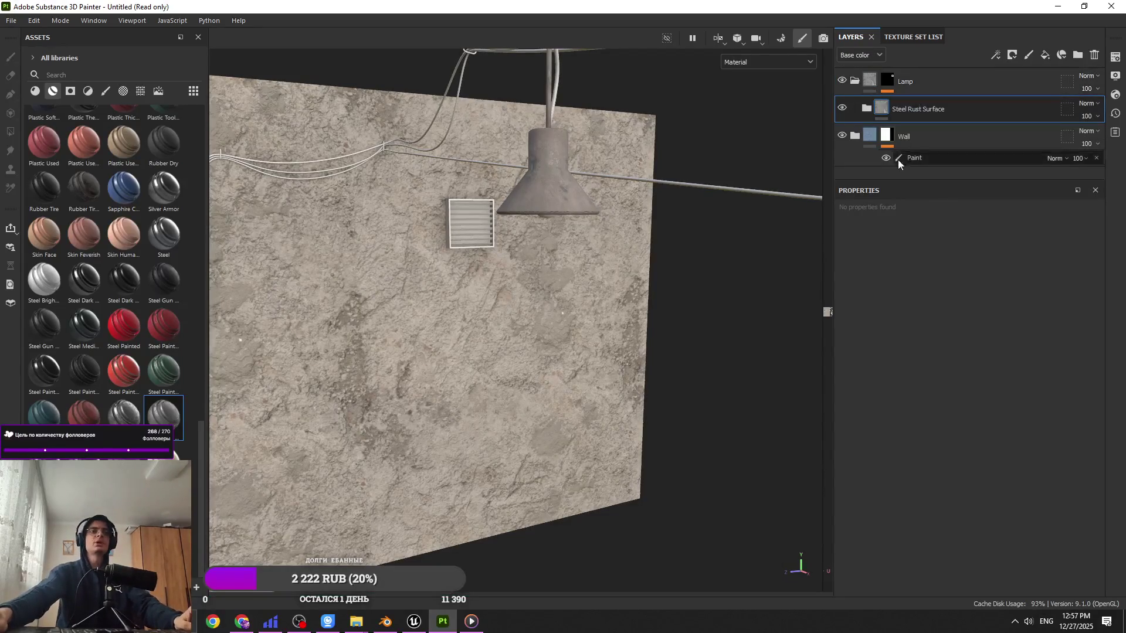
{"action": "mouse_move", "coordinate": [582, 237]}
{"action": "left_mouse_down", "text": "alt"}
{"action": "mouse_move", "coordinate": [541, 189]}
{"action": "mouse_move", "coordinate": [631, 319]}
{"action": "mouse_move", "coordinate": [798, 143]}
{"action": "mouse_move", "coordinate": [513, 278]}
{"action": "mouse_move", "coordinate": [525, 241]}
{"action": "left_mouse_up", "text": "alt"}
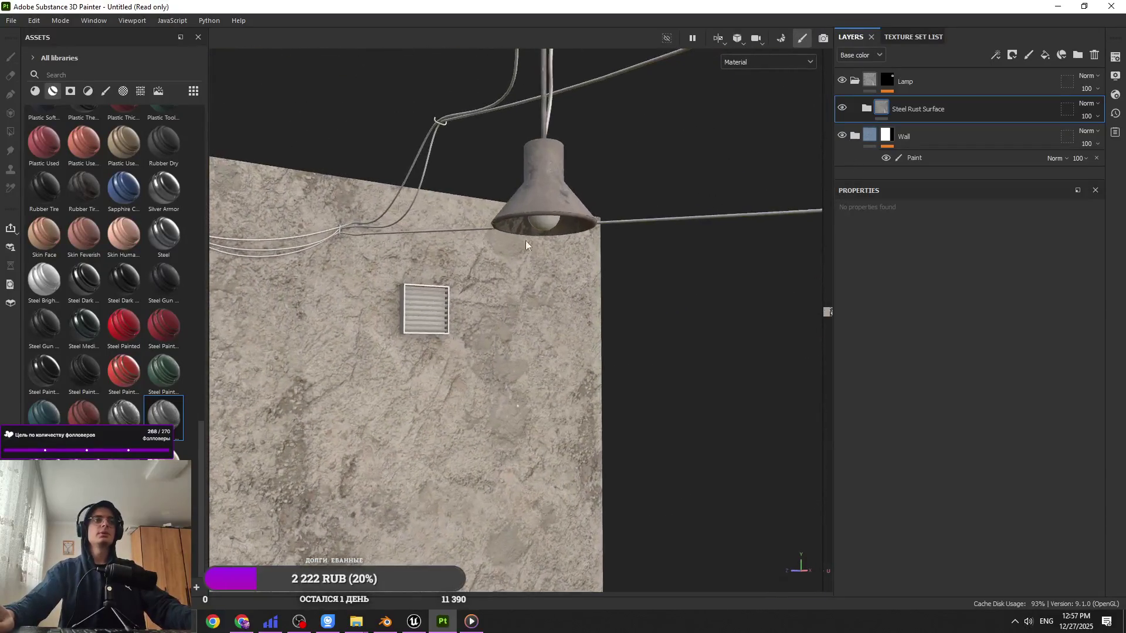
{"action": "scroll", "coordinate": [537, 257], "scroll_direction": "up", "scroll_amount": 2}
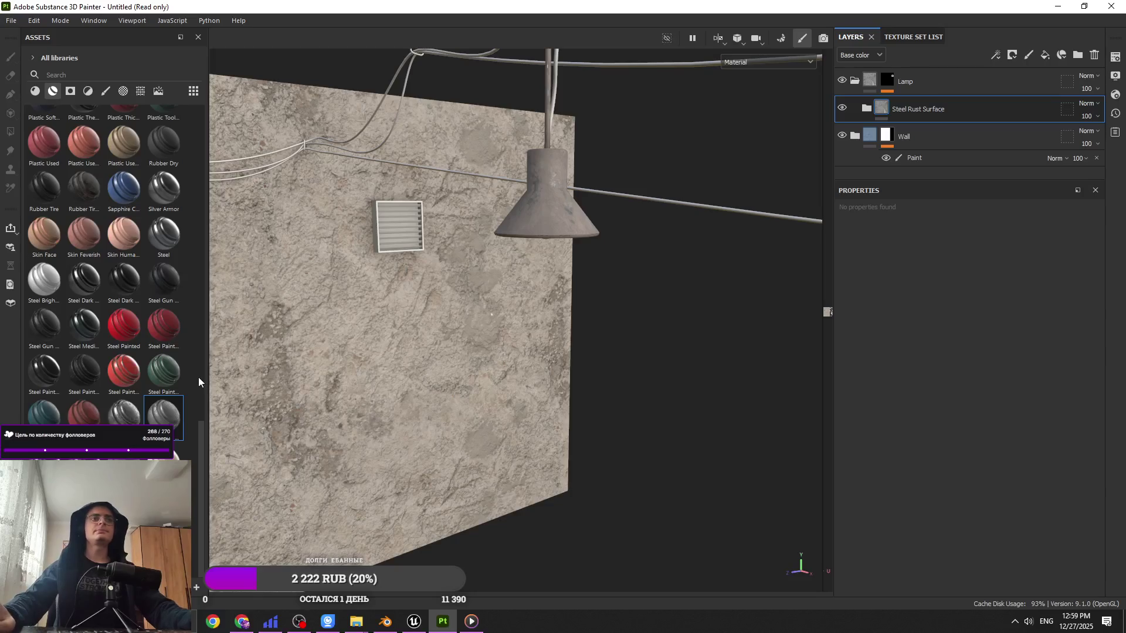
{"action": "mouse_move", "coordinate": [177, 325]}
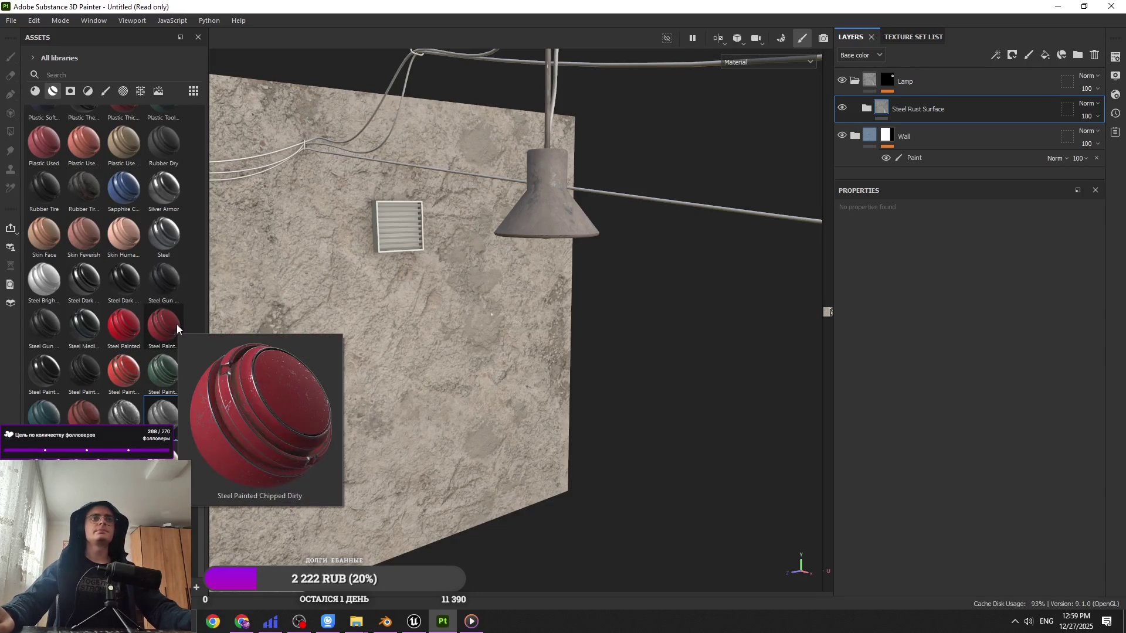
Step: Create a new folder at the top of the stack named 'vent'
{"action": "mouse_move", "coordinate": [174, 324]}
{"action": "left_mouse_down", "text": "alt"}
{"action": "mouse_move", "coordinate": [509, 187]}
{"action": "mouse_move", "coordinate": [522, 235]}
{"action": "left_mouse_up", "text": "alt"}
{"action": "left_click", "coordinate": [1077, 54]}
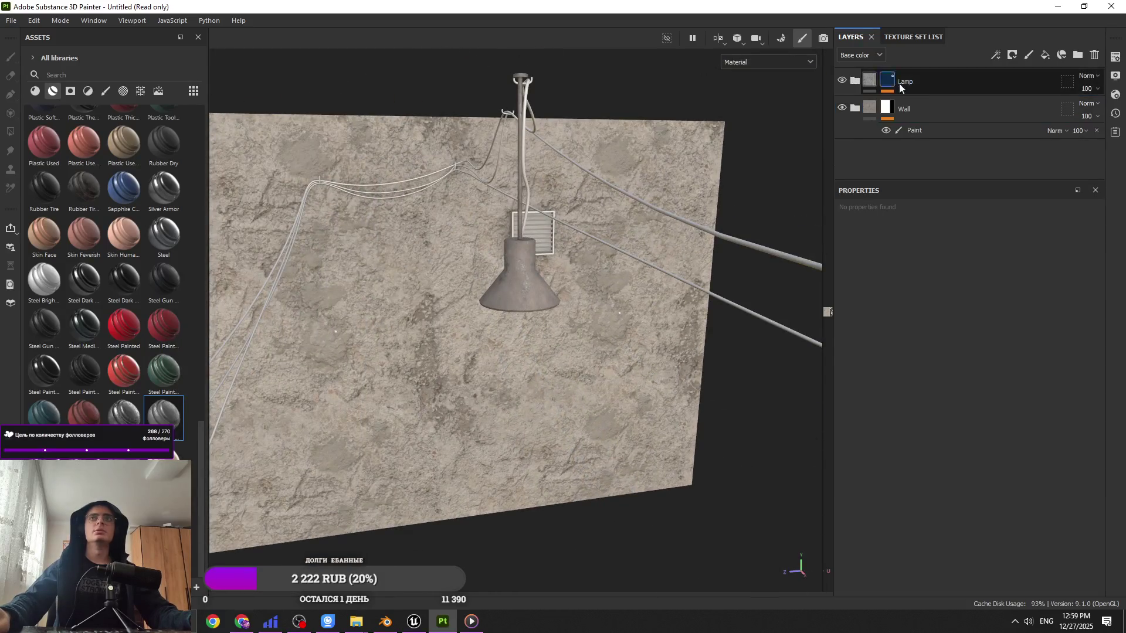
{"action": "double_click", "coordinate": [930, 81]}
{"action": "type", "text": "ve"}
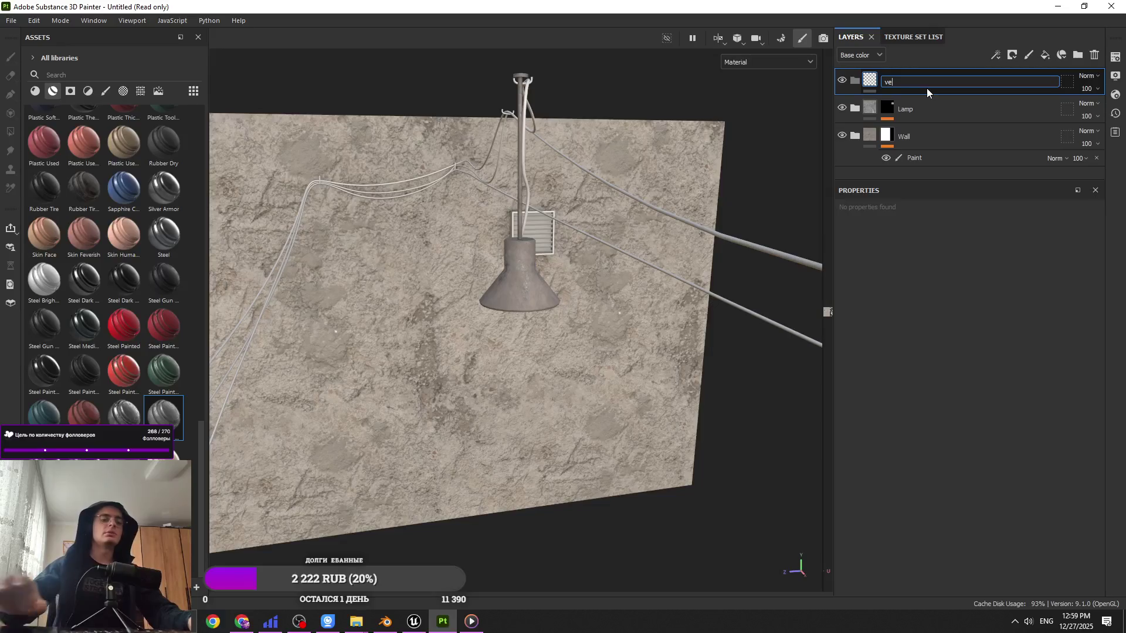
{"action": "type", "text": "nt"}
{"action": "key", "text": "Return"}
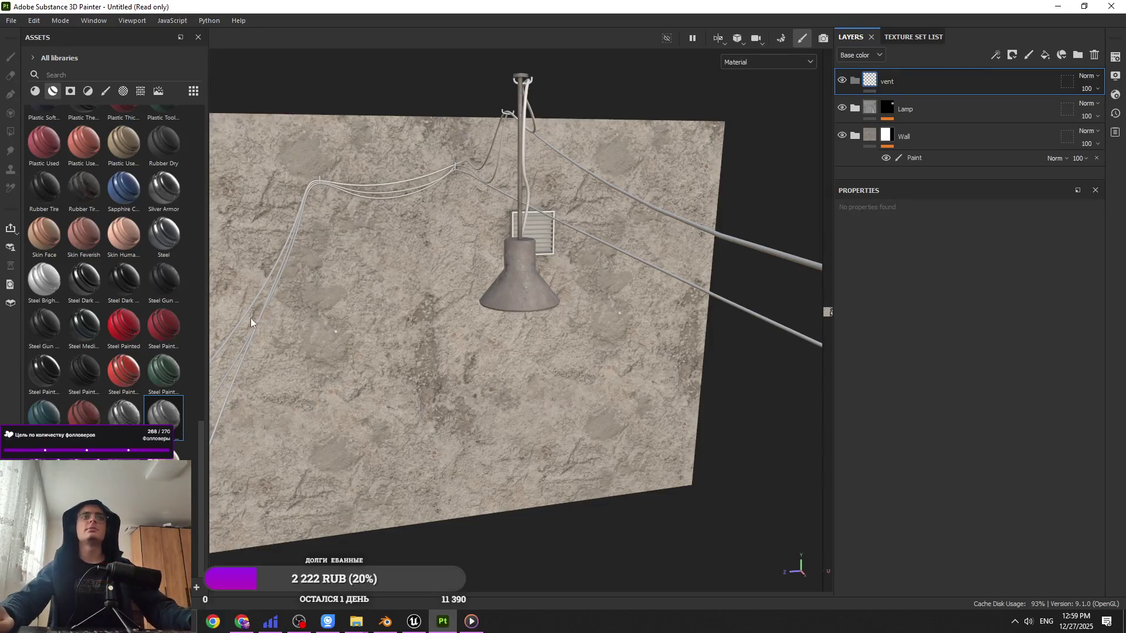
Step: Give the vent folder a black mask with a paint layer, using polygon fill
{"action": "left_click", "coordinate": [996, 54]}
{"action": "left_click", "coordinate": [1021, 85]}
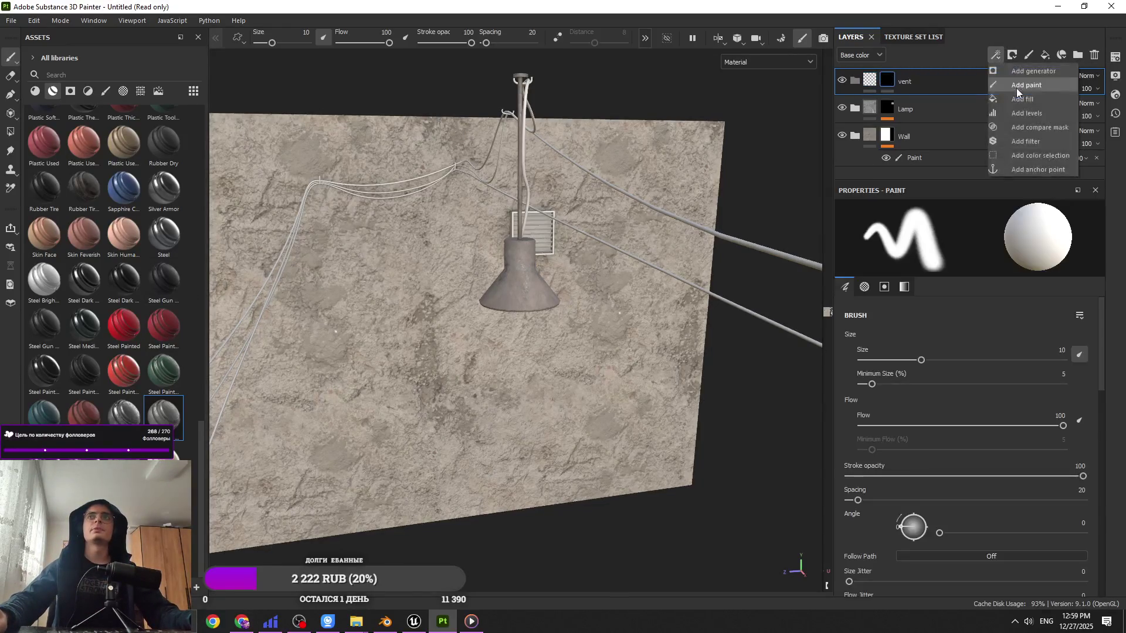
{"action": "left_click", "coordinate": [1017, 89]}
{"action": "left_click_drag", "start_coordinate": [824, 306], "coordinate": [575, 251], "text": "alt"}
{"action": "scroll", "coordinate": [575, 252], "scroll_direction": "up", "scroll_amount": 5}
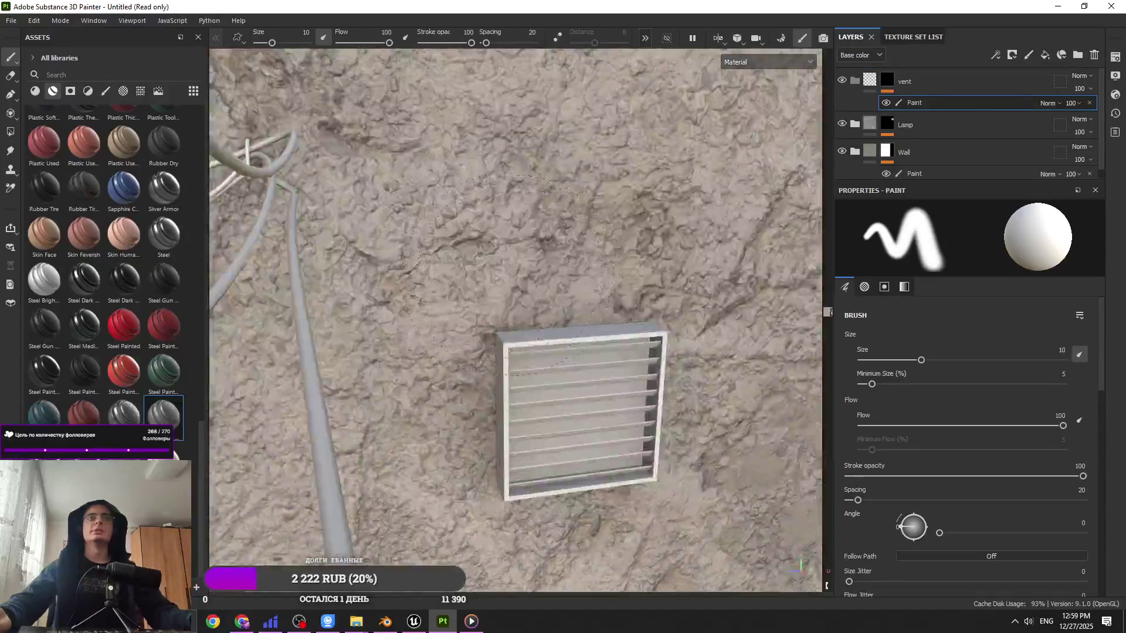
{"action": "scroll", "coordinate": [510, 273], "scroll_direction": "up", "scroll_amount": 5}
{"action": "key", "text": "4"}
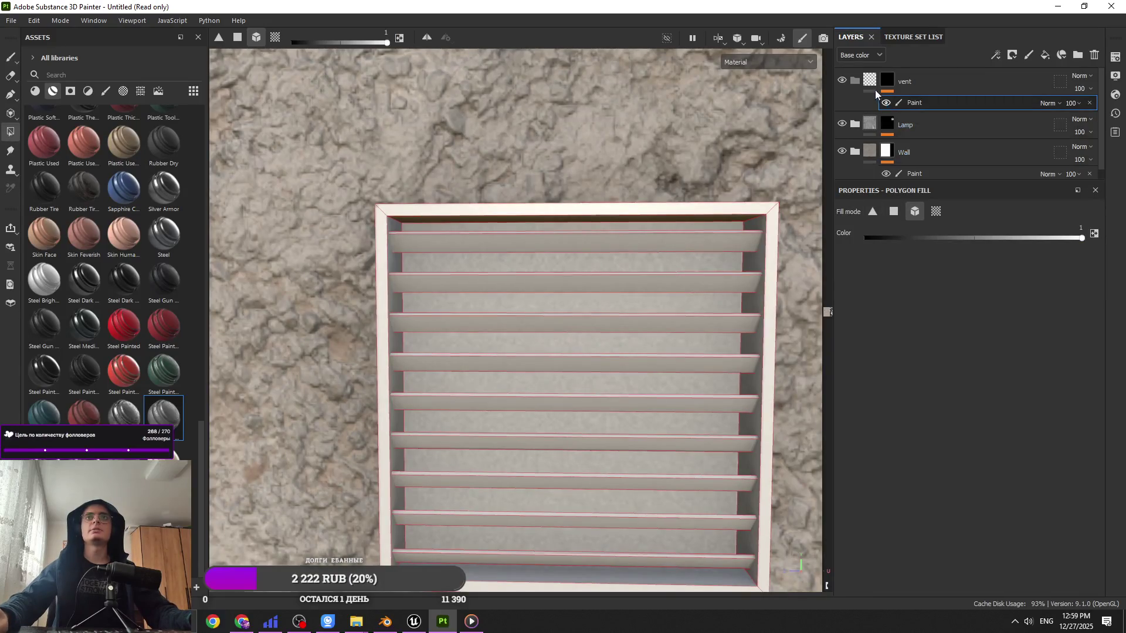
{"action": "left_click", "coordinate": [854, 99]}
{"action": "left_click", "coordinate": [888, 81]}
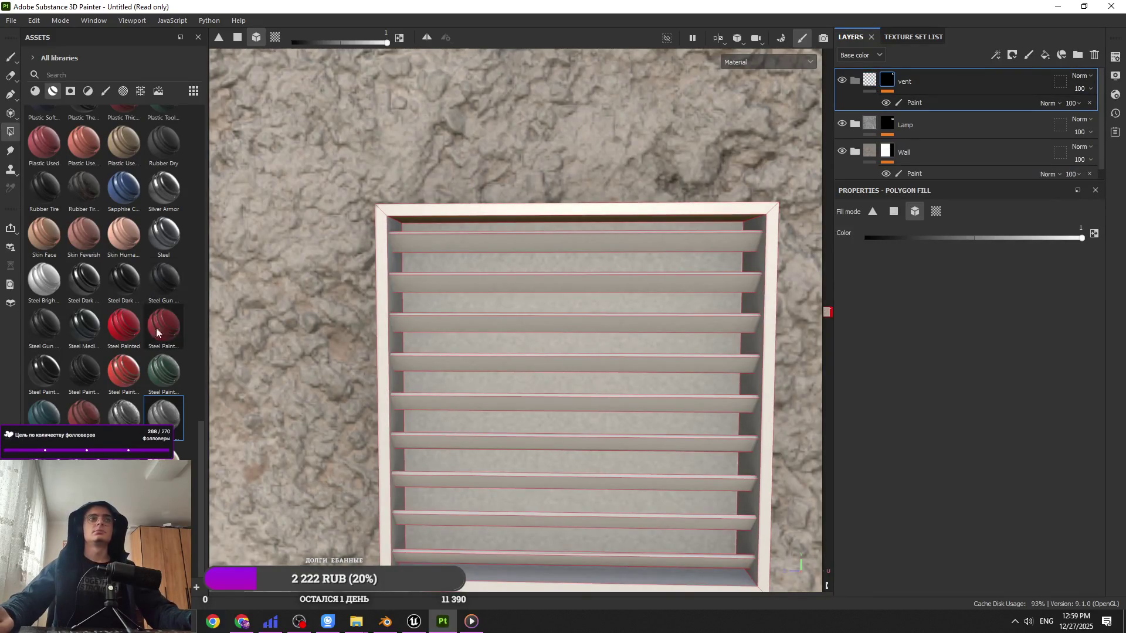
Step: Try Steel Gun Matte on the vent, undo it, and add Steel Ruined instead
{"action": "mouse_move", "coordinate": [167, 294]}
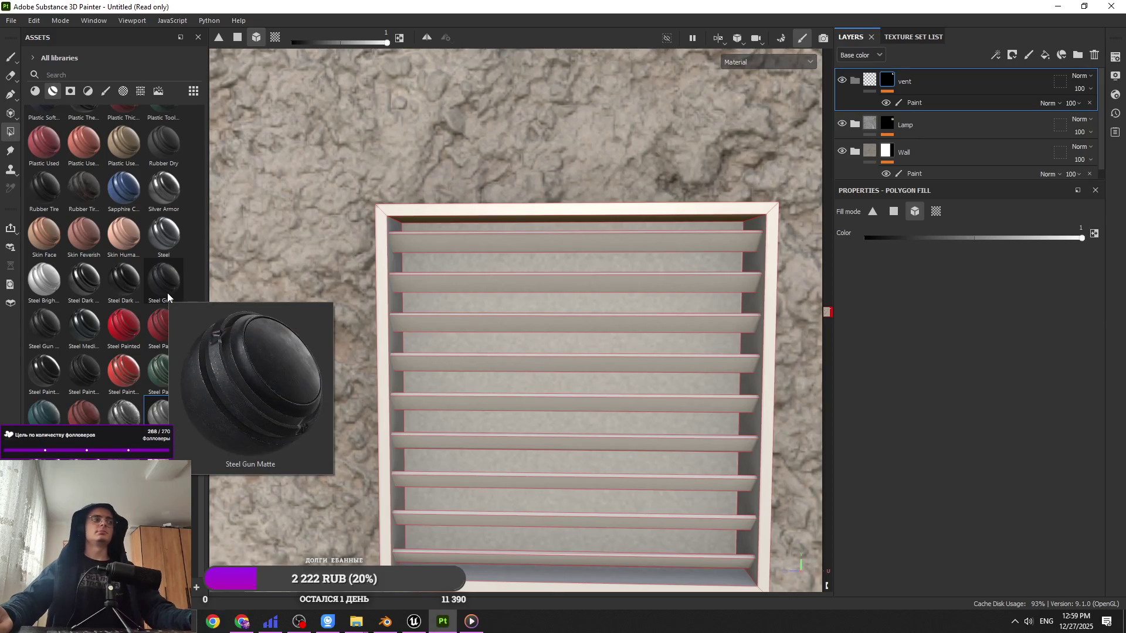
{"action": "mouse_move", "coordinate": [156, 294]}
{"action": "left_mouse_down"}
{"action": "mouse_move", "coordinate": [923, 170]}
{"action": "mouse_move", "coordinate": [922, 76]}
{"action": "left_mouse_up"}
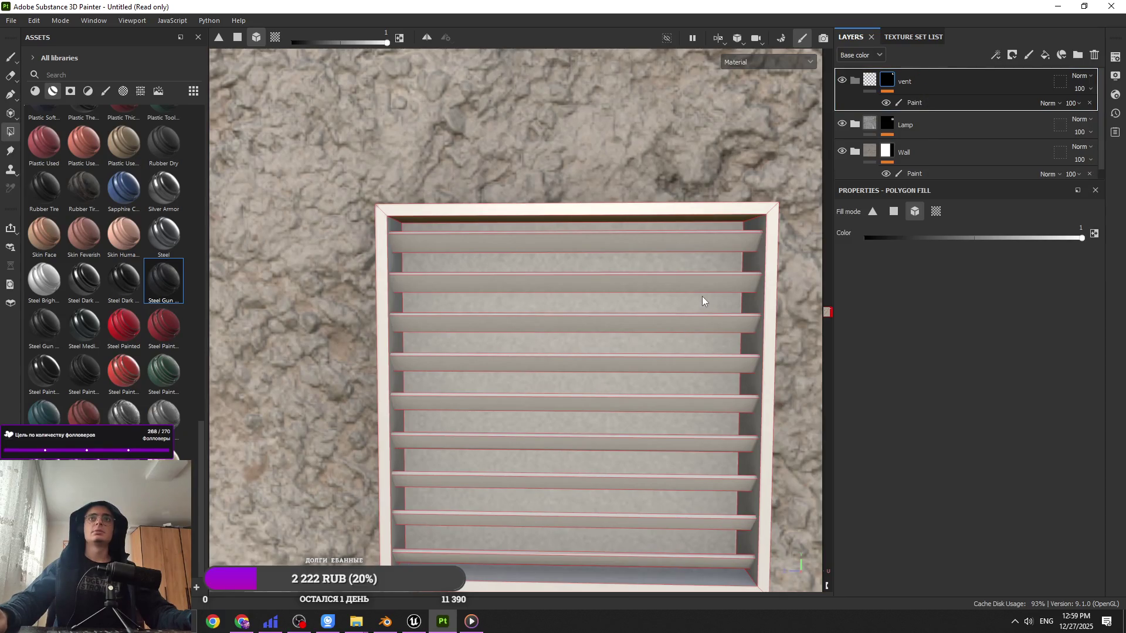
{"action": "mouse_move", "coordinate": [620, 355]}
{"action": "left_mouse_down", "text": "alt"}
{"action": "mouse_move", "coordinate": [655, 359]}
{"action": "mouse_move", "coordinate": [571, 372]}
{"action": "mouse_move", "coordinate": [392, 347]}
{"action": "mouse_move", "coordinate": [437, 360]}
{"action": "left_mouse_up", "text": "alt"}
{"action": "key", "text": "ctrl+z"}
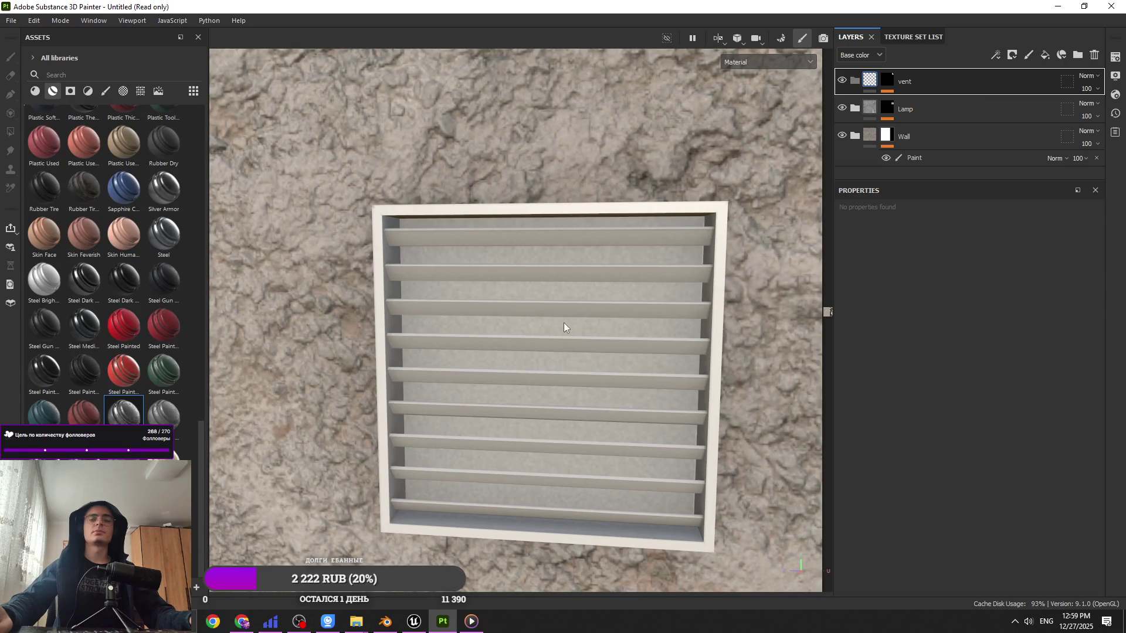
{"action": "left_click_drag", "start_coordinate": [528, 405], "coordinate": [532, 399]}
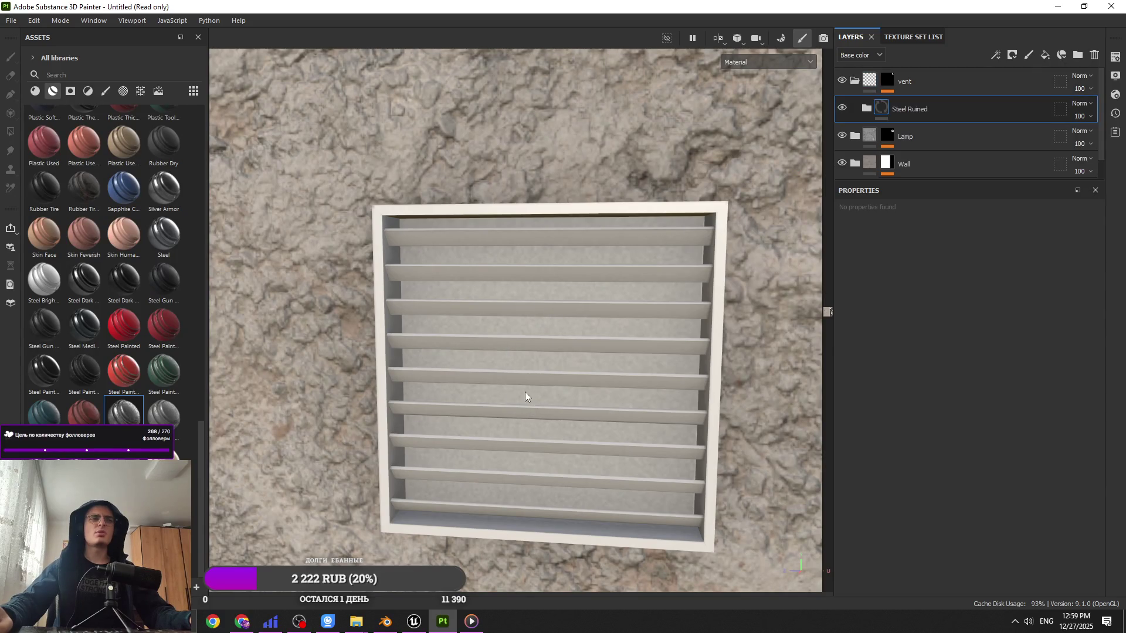
Step: Polygon-fill all the vent slats into the vent folder's mask
{"action": "scroll", "coordinate": [529, 420], "scroll_direction": "down", "scroll_amount": 3}
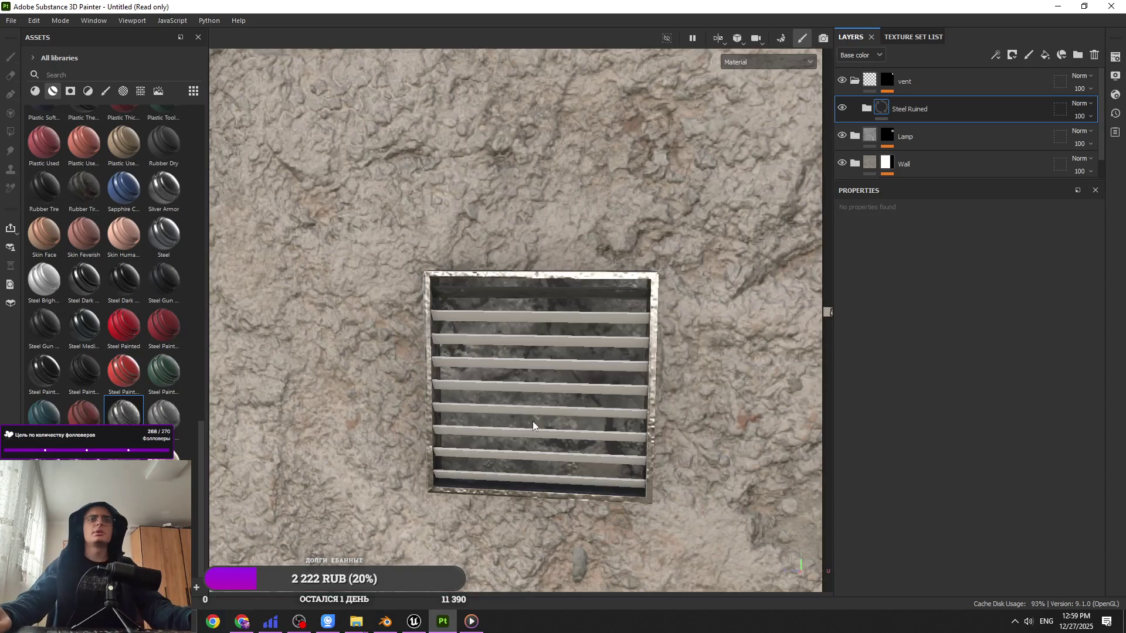
{"action": "mouse_move", "coordinate": [576, 399]}
{"action": "left_mouse_down", "text": "alt"}
{"action": "mouse_move", "coordinate": [721, 357]}
{"action": "mouse_move", "coordinate": [585, 402]}
{"action": "left_mouse_up", "text": "alt"}
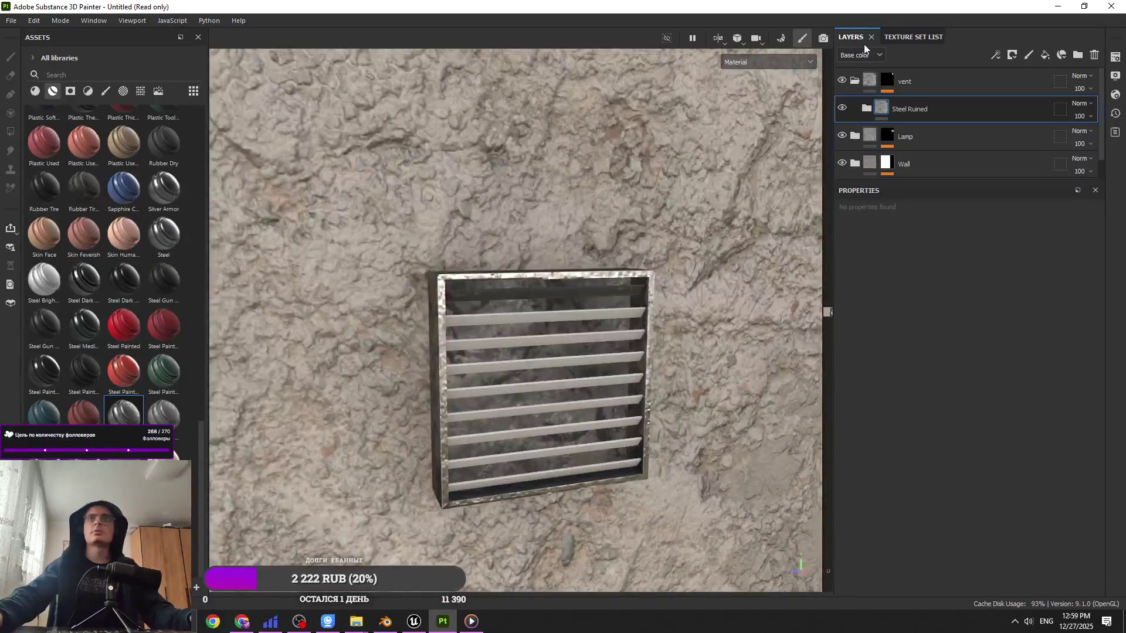
{"action": "left_click", "coordinate": [893, 78]}
{"action": "key", "text": "4"}
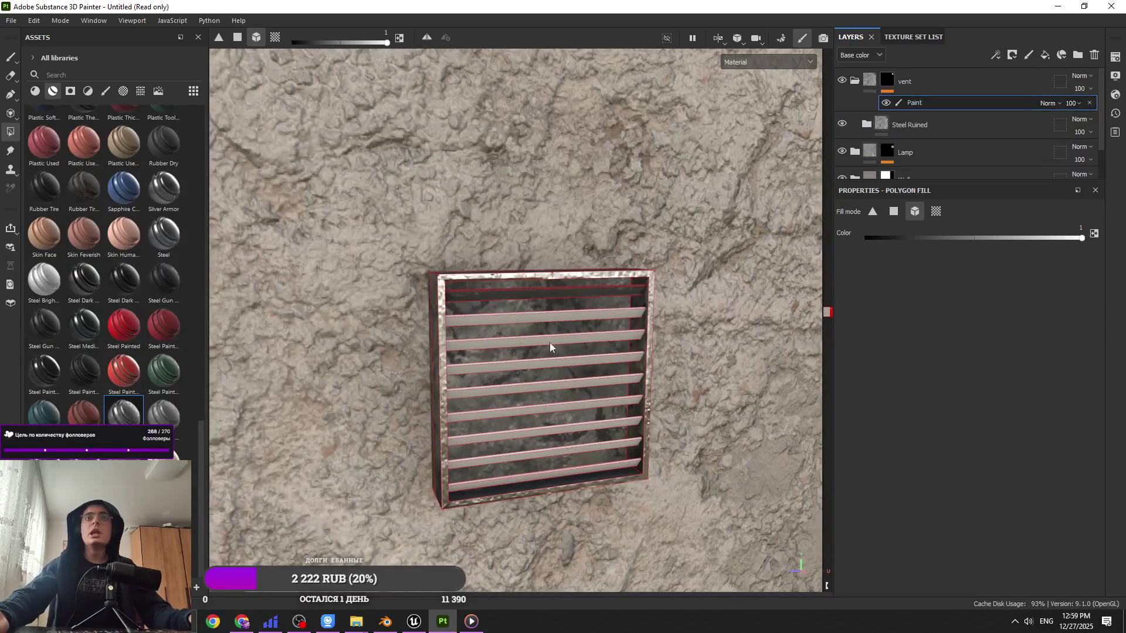
{"action": "mouse_move", "coordinate": [558, 332]}
{"action": "left_mouse_down"}
{"action": "mouse_move", "coordinate": [548, 417]}
{"action": "mouse_move", "coordinate": [561, 470]}
{"action": "left_mouse_up"}
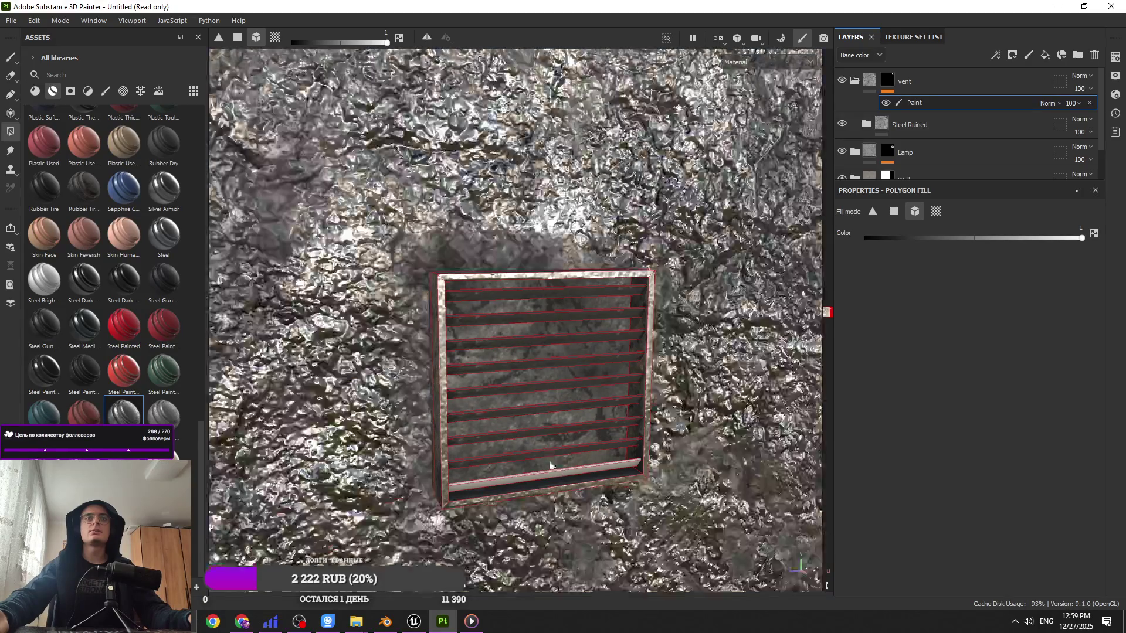
{"action": "left_click", "coordinate": [558, 476]}
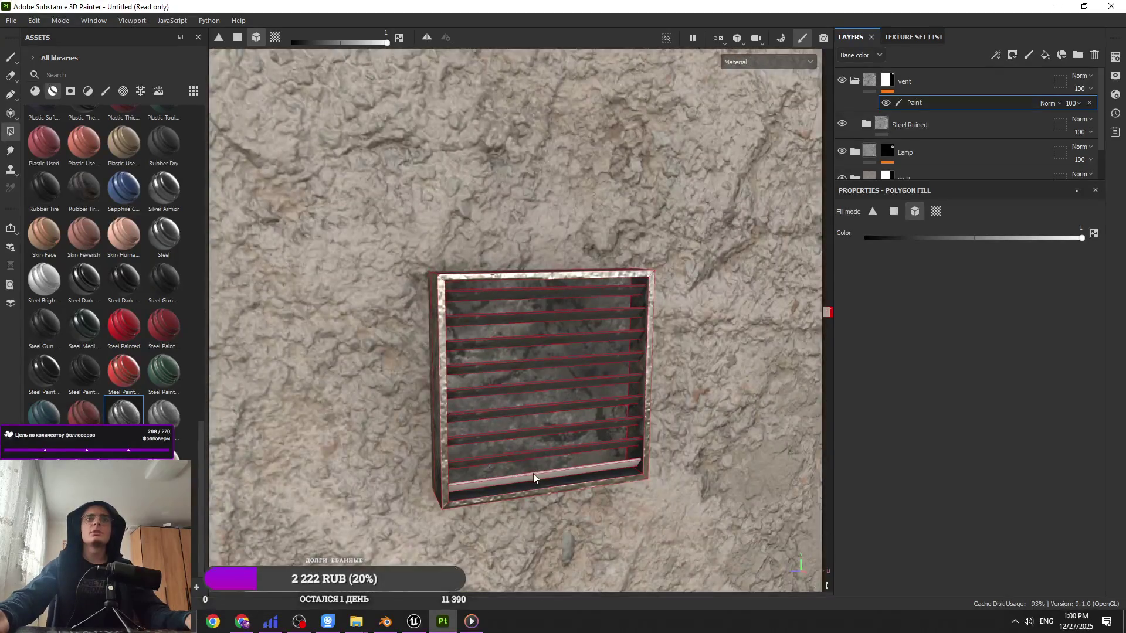
{"action": "key", "text": "1"}
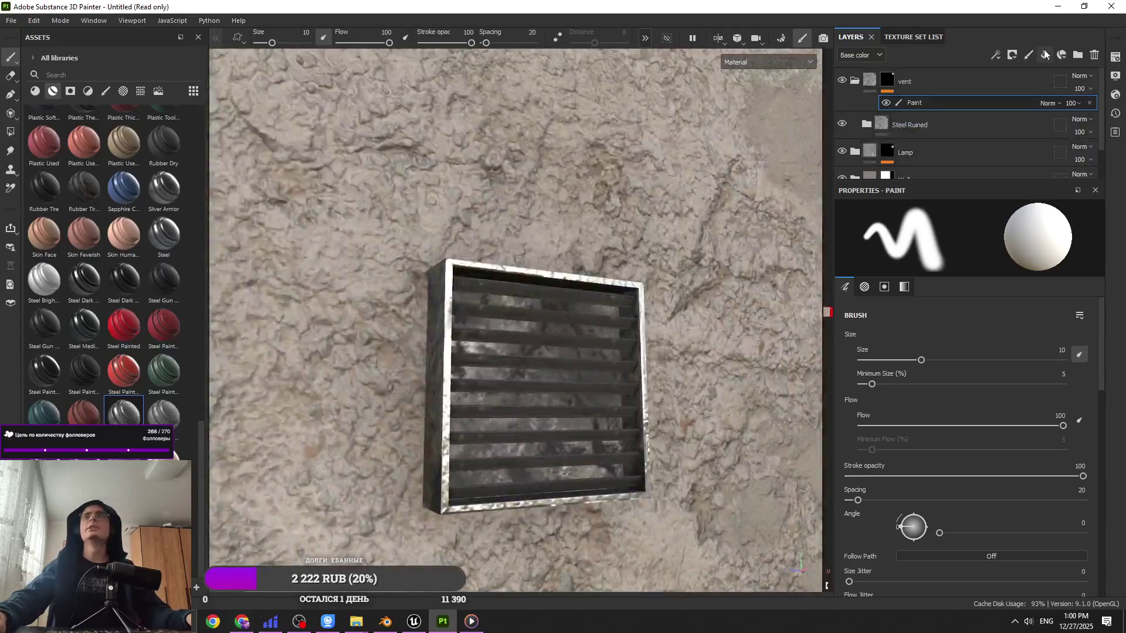
Step: Add Fill layer 2 under vent with a black mask and polygon-fill the slats into it
{"action": "left_click", "coordinate": [1045, 54]}
{"action": "left_click_drag", "start_coordinate": [961, 96], "coordinate": [931, 116]}
{"action": "left_click", "coordinate": [1012, 54]}
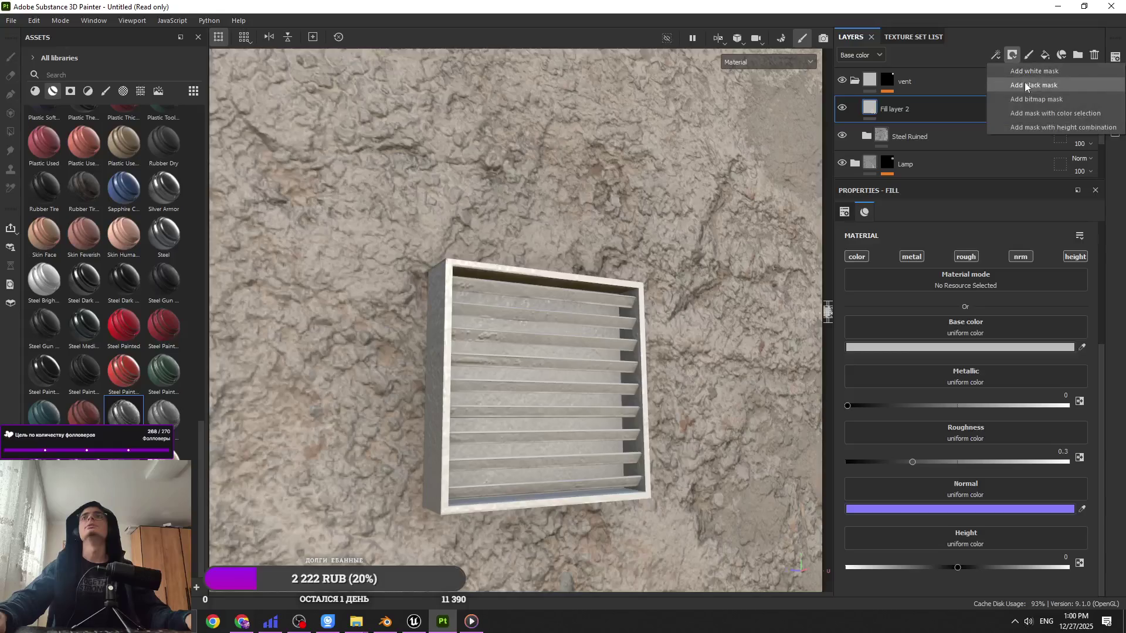
{"action": "left_click", "coordinate": [1024, 82]}
{"action": "left_click", "coordinate": [996, 54]}
{"action": "left_click", "coordinate": [1012, 86]}
{"action": "key", "text": "4"}
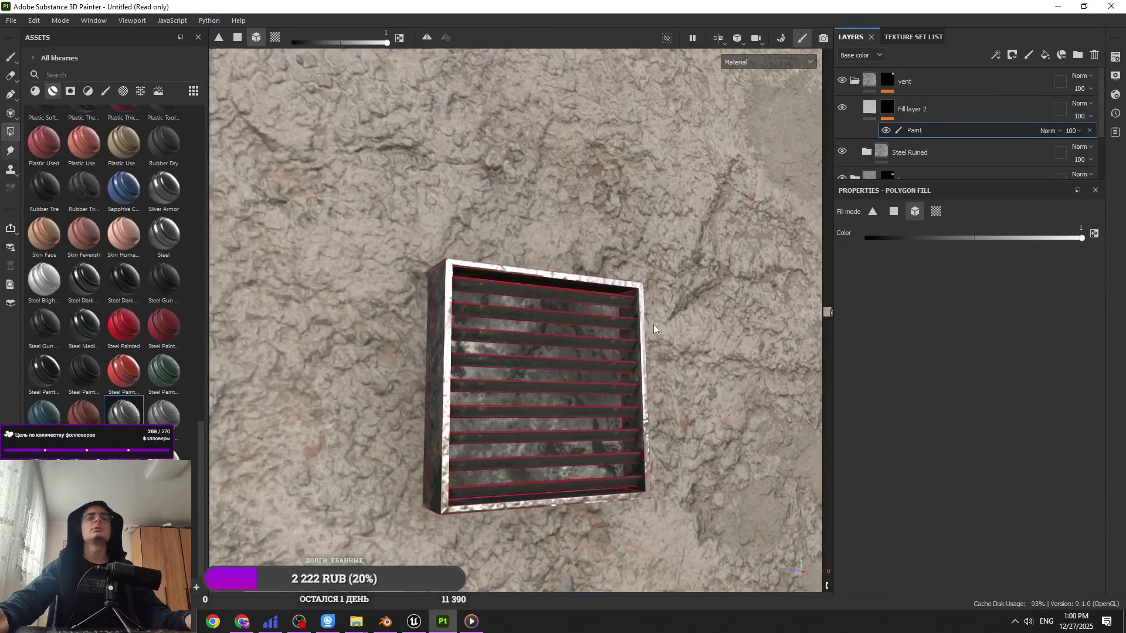
{"action": "scroll", "coordinate": [575, 347], "scroll_direction": "up", "scroll_amount": 2}
{"action": "key", "text": "4"}
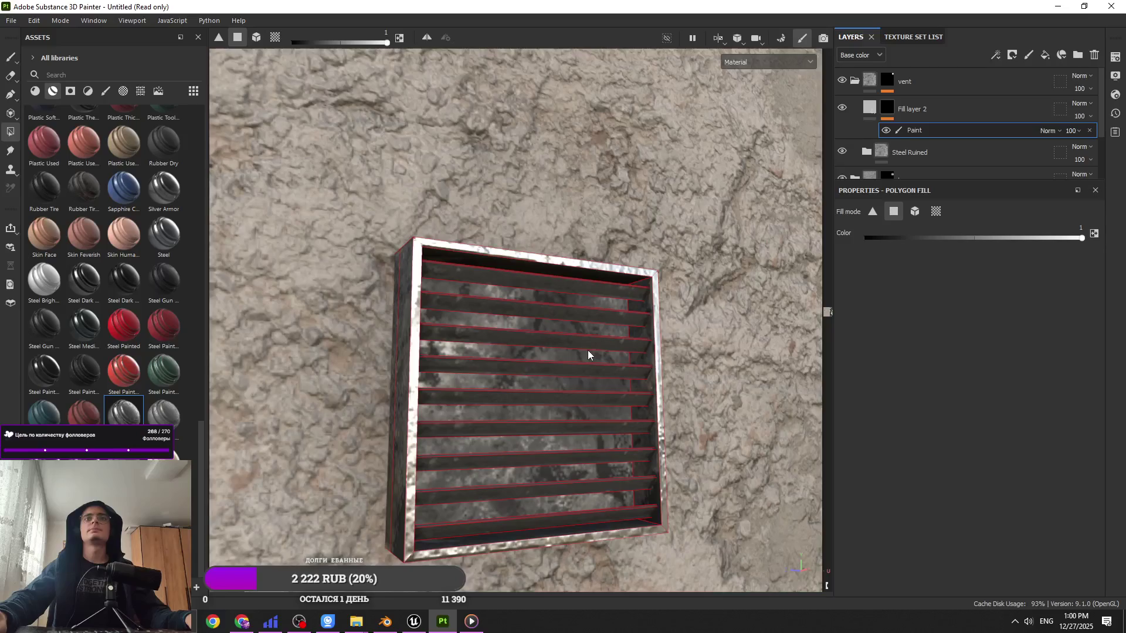
{"action": "left_click", "coordinate": [579, 354]}
Step: Set Fill layer 2 to base colour 000000, metallic 1, roughness 0, without height or normal
{"action": "left_click", "coordinate": [863, 114]}
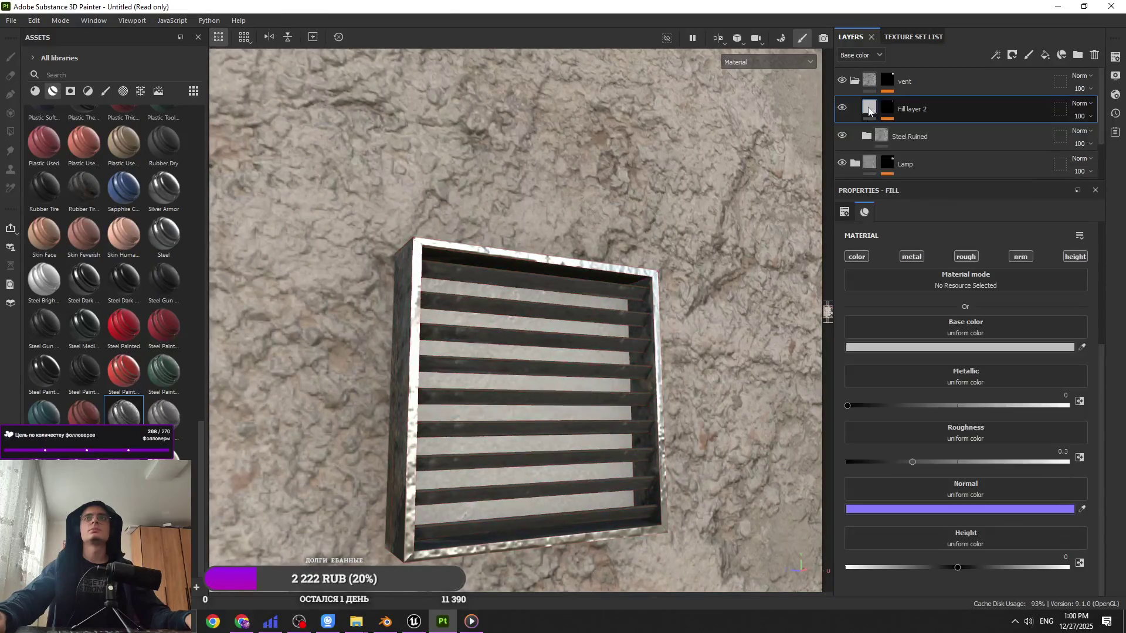
{"action": "left_click", "coordinate": [932, 335]}
{"action": "left_click", "coordinate": [890, 347]}
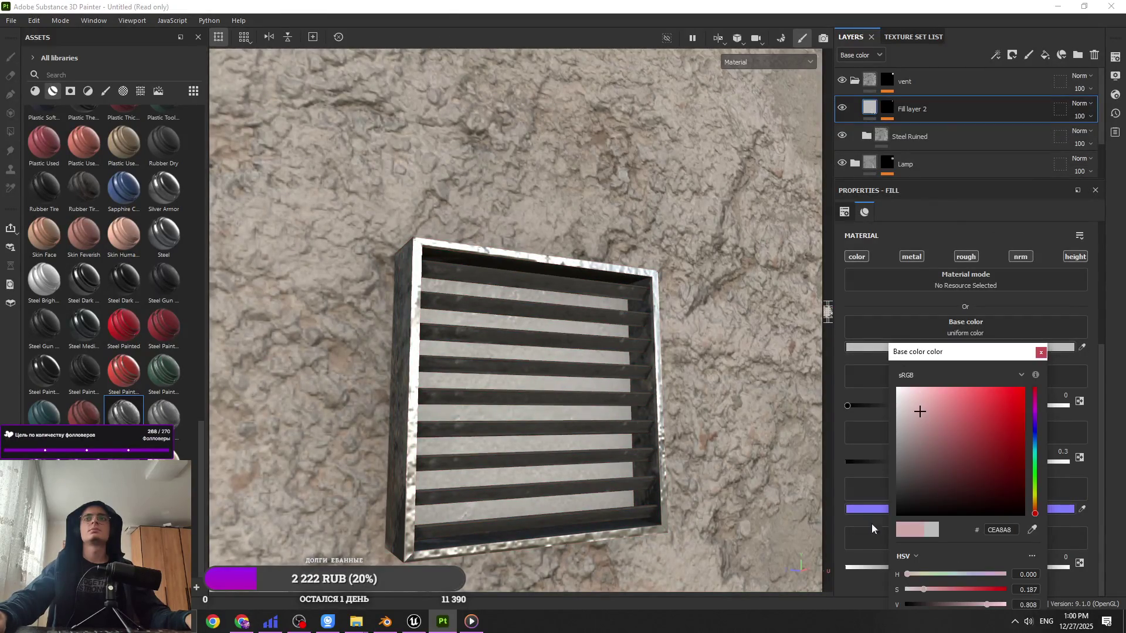
{"action": "scroll", "coordinate": [979, 343], "scroll_direction": "up", "scroll_amount": 2}
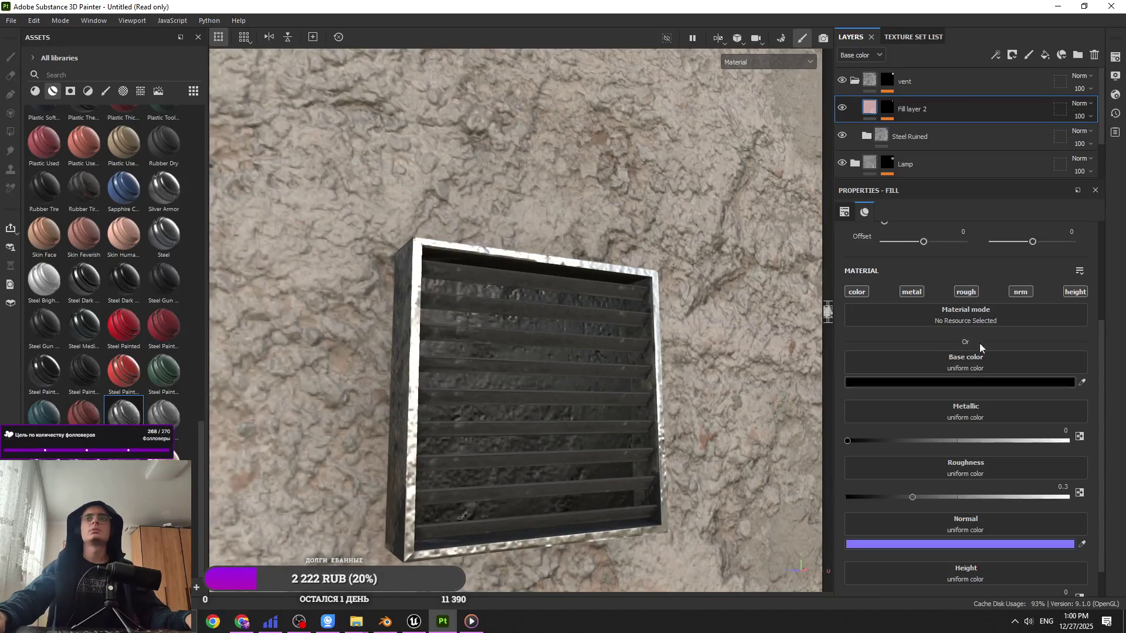
{"action": "left_click", "coordinate": [1077, 293]}
{"action": "left_click", "coordinate": [1020, 292]}
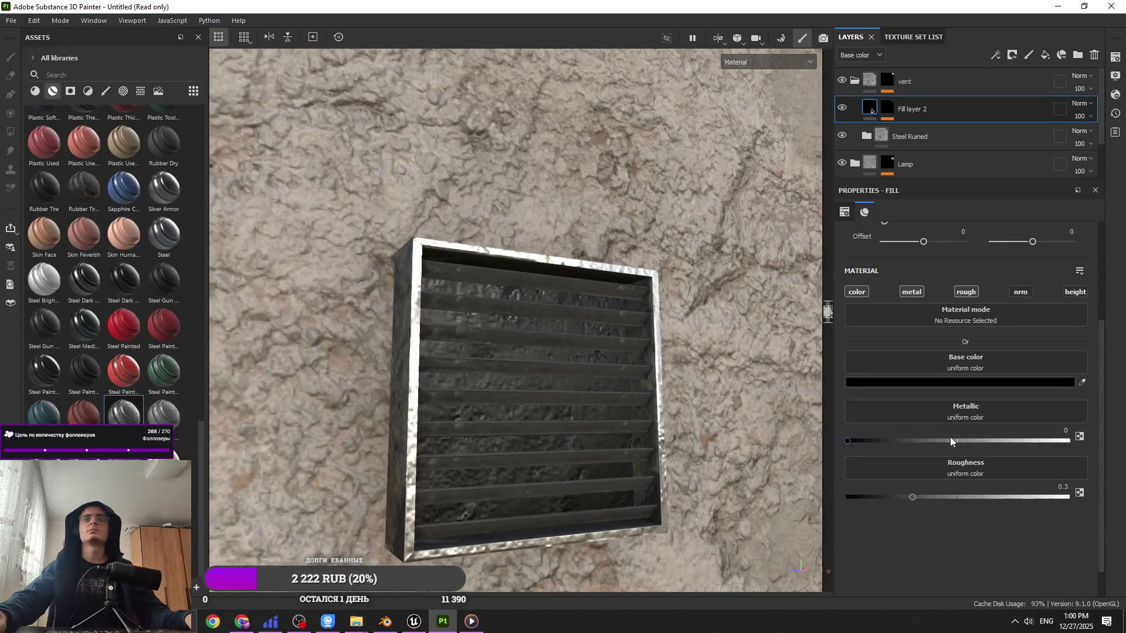
{"action": "left_click_drag", "start_coordinate": [968, 441], "coordinate": [1068, 441]}
{"action": "left_click_drag", "start_coordinate": [911, 497], "coordinate": [833, 495]}
{"action": "mouse_move", "coordinate": [641, 459]}
{"action": "left_mouse_down", "text": "alt"}
{"action": "mouse_move", "coordinate": [543, 467]}
{"action": "mouse_move", "coordinate": [542, 397]}
{"action": "mouse_move", "coordinate": [628, 379]}
{"action": "left_mouse_up", "text": "alt"}
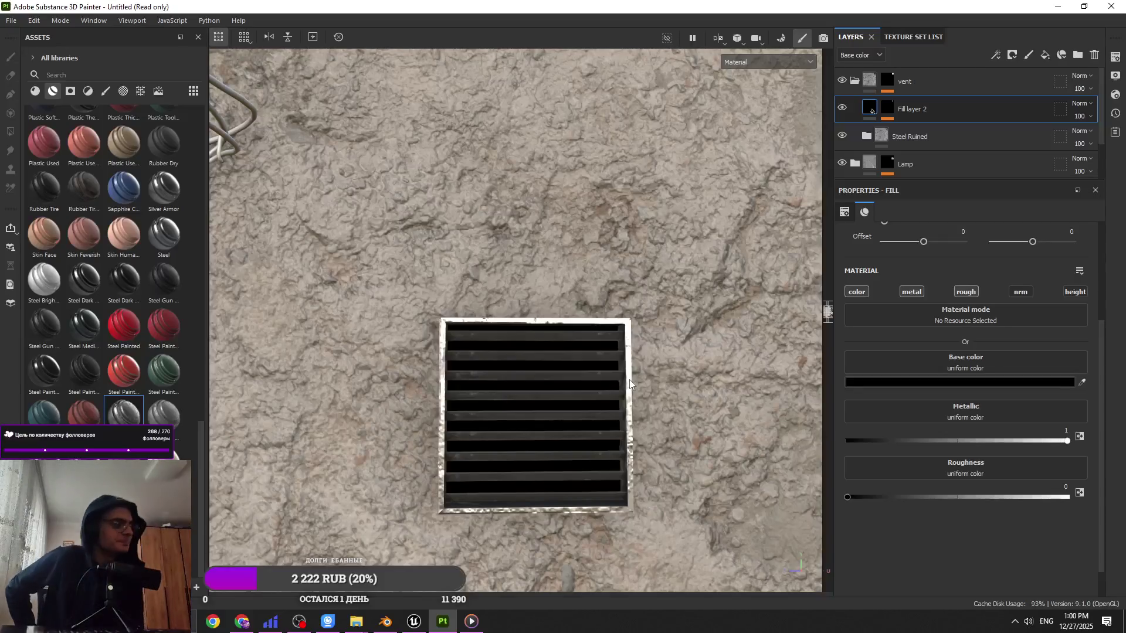
Step: Try the Steel Stained material on the vent, then undo it
{"action": "mouse_move", "coordinate": [629, 378]}
{"action": "left_mouse_down", "text": "alt"}
{"action": "mouse_move", "coordinate": [598, 394]}
{"action": "mouse_move", "coordinate": [384, 399]}
{"action": "left_mouse_up", "text": "alt"}
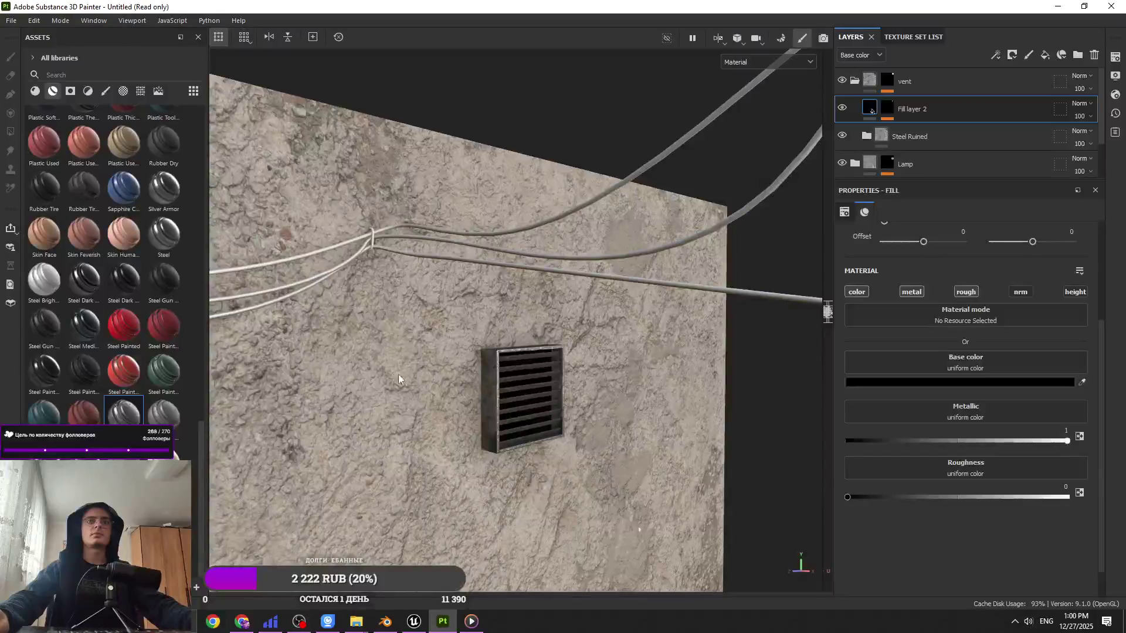
{"action": "mouse_move", "coordinate": [123, 411]}
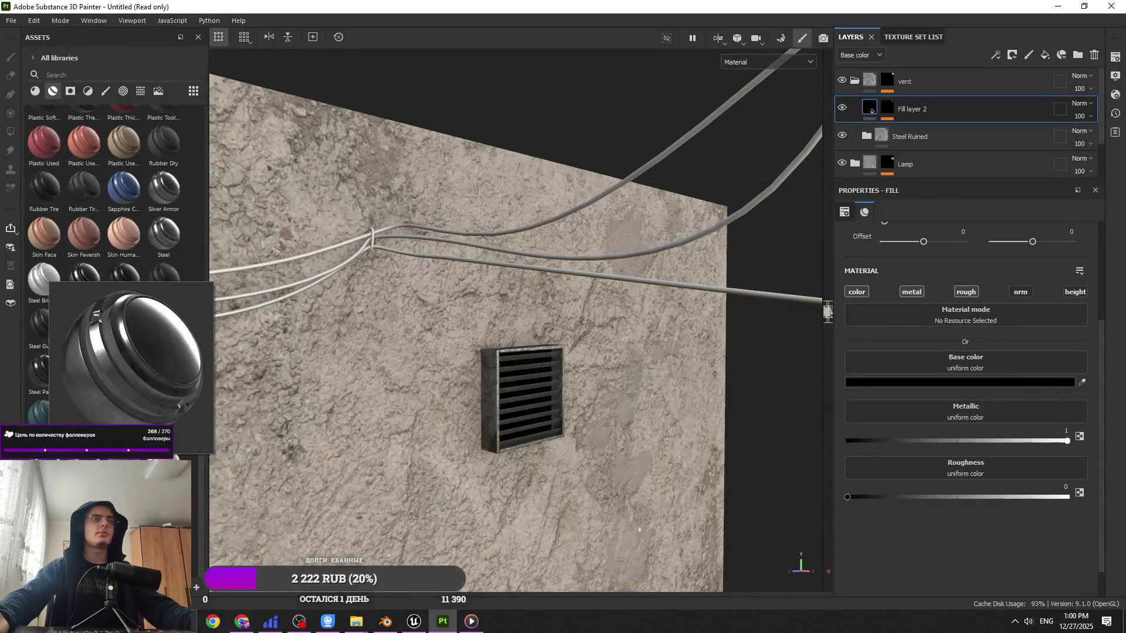
{"action": "left_click_drag", "start_coordinate": [123, 410], "coordinate": [898, 136]}
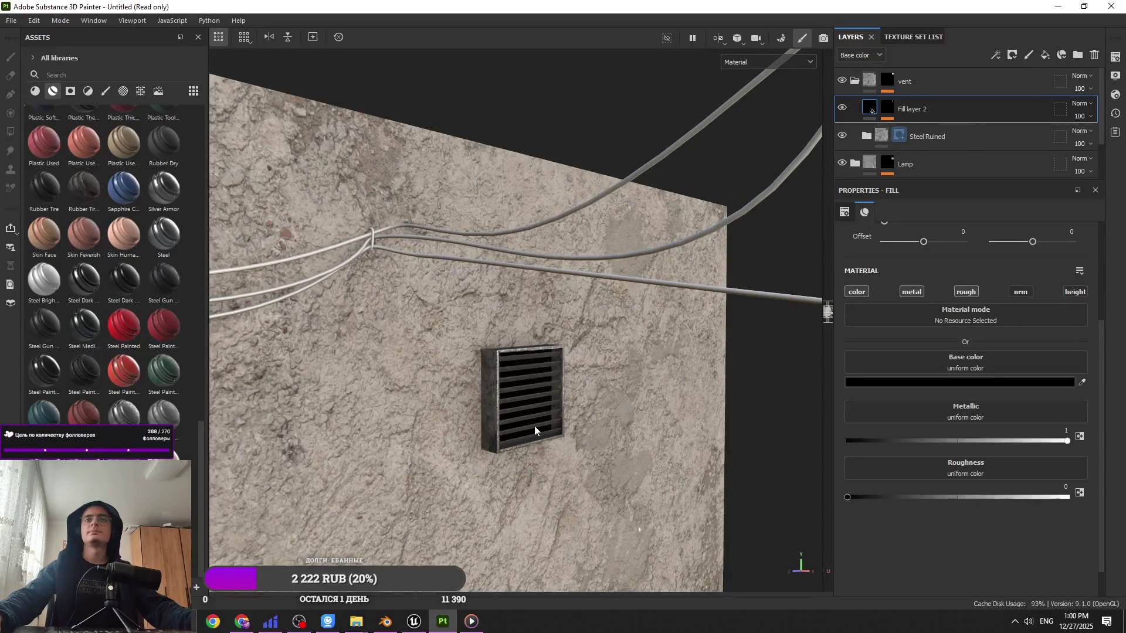
{"action": "mouse_move", "coordinate": [535, 430]}
{"action": "left_mouse_down", "text": "alt"}
{"action": "mouse_move", "coordinate": [237, 339]}
{"action": "mouse_move", "coordinate": [322, 432]}
{"action": "mouse_move", "coordinate": [638, 498]}
{"action": "mouse_move", "coordinate": [526, 402]}
{"action": "mouse_move", "coordinate": [538, 385]}
{"action": "mouse_move", "coordinate": [515, 397]}
{"action": "left_mouse_up", "text": "alt"}
{"action": "key", "text": "ctrl+z"}
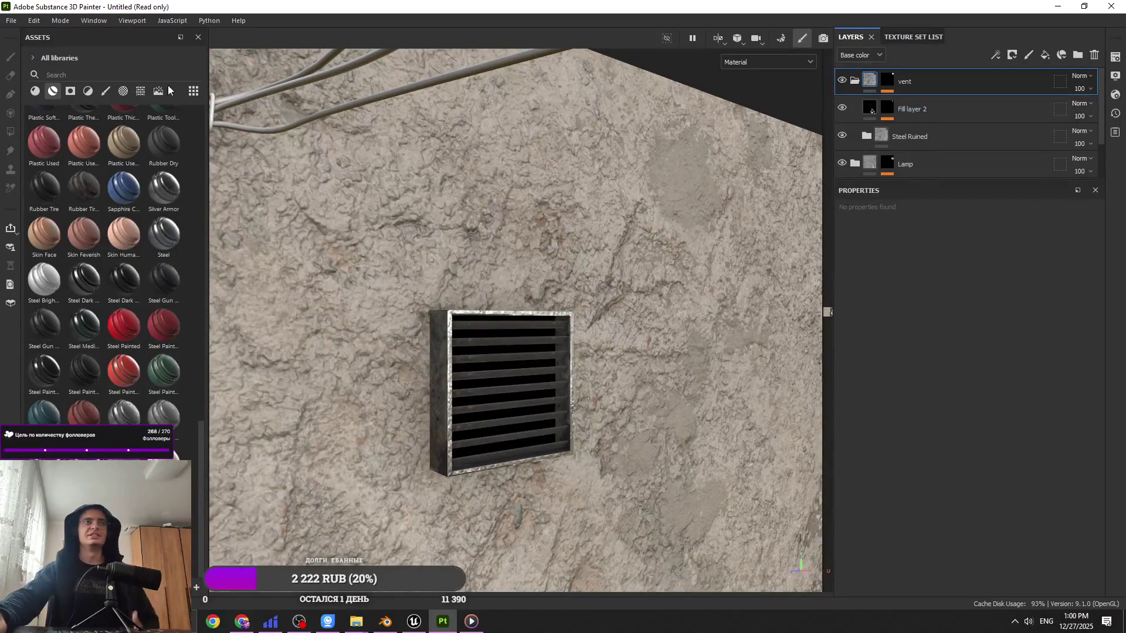
{"action": "left_click", "coordinate": [39, 93]}
Step: Add the Metal Rust material to the vent's layers with tiling 2
{"action": "scroll", "coordinate": [77, 263], "scroll_direction": "down", "scroll_amount": 5}
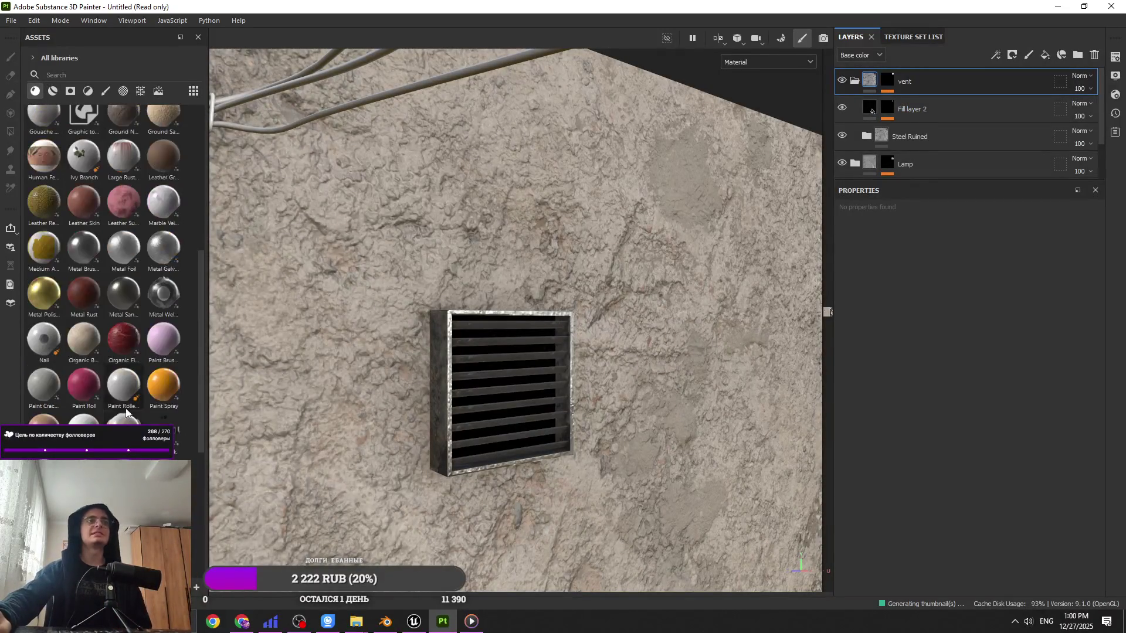
{"action": "left_click", "coordinate": [75, 301]}
{"action": "mouse_move", "coordinate": [89, 301]}
{"action": "left_mouse_down"}
{"action": "mouse_move", "coordinate": [136, 318]}
{"action": "mouse_move", "coordinate": [904, 119]}
{"action": "mouse_move", "coordinate": [885, 141]}
{"action": "left_mouse_up"}
{"action": "scroll", "coordinate": [975, 476], "scroll_direction": "up", "scroll_amount": 2}
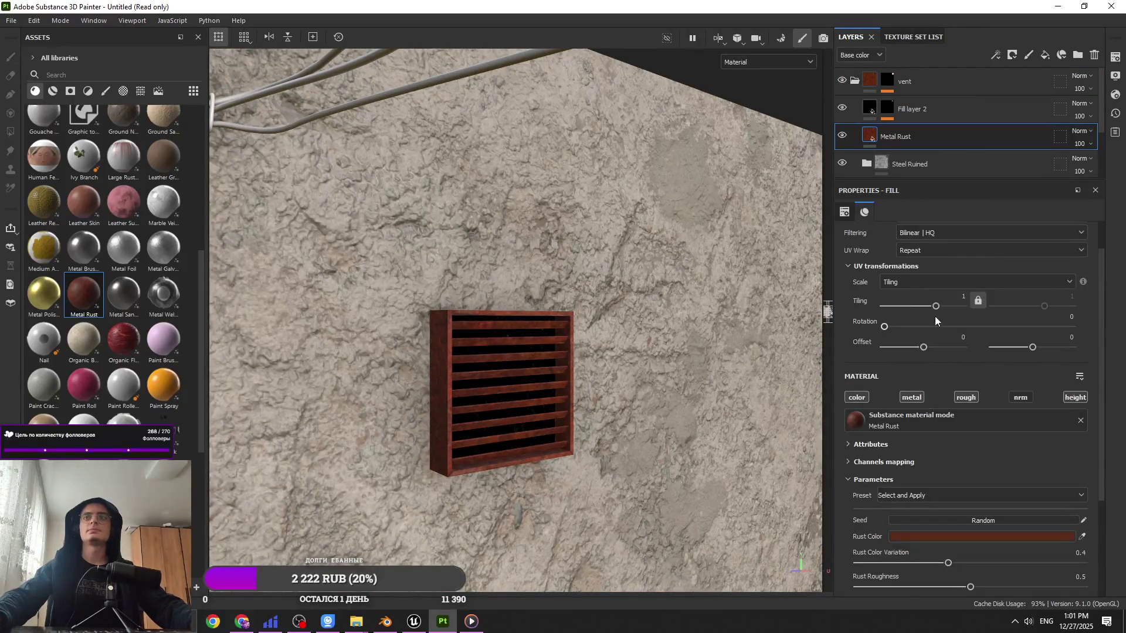
{"action": "key", "text": "Return"}
{"action": "left_click_drag", "start_coordinate": [585, 344], "coordinate": [539, 344], "text": "alt"}
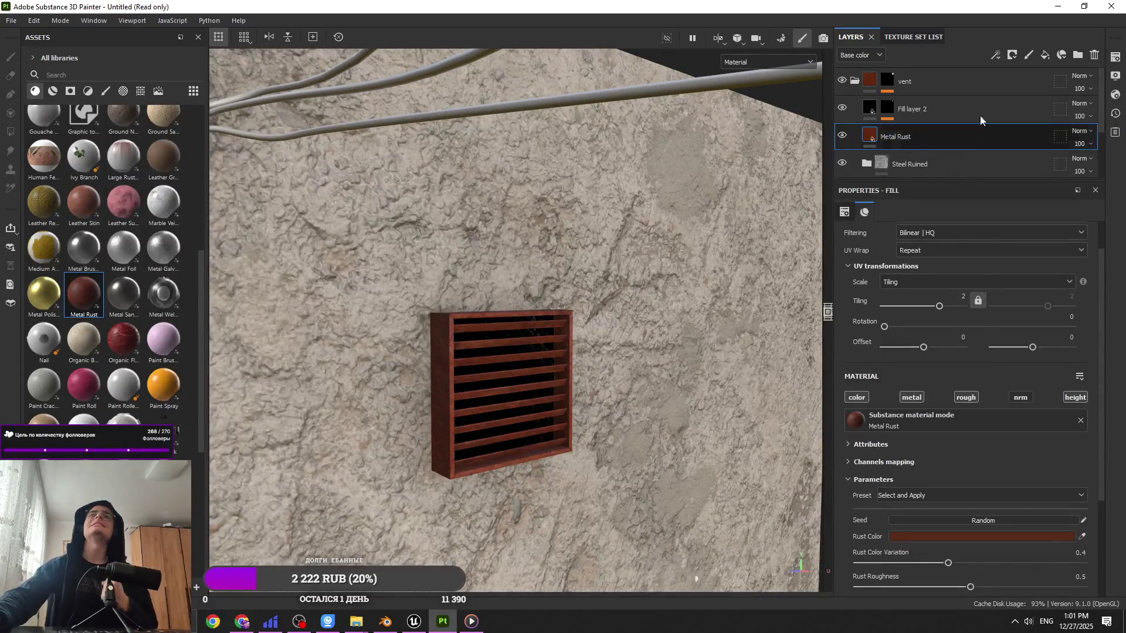
Step: Mask Metal Rust with a black mask and a Dirt generator at level 0.44
{"action": "left_click", "coordinate": [1005, 56]}
{"action": "left_click", "coordinate": [1023, 85]}
{"action": "left_click", "coordinate": [996, 55]}
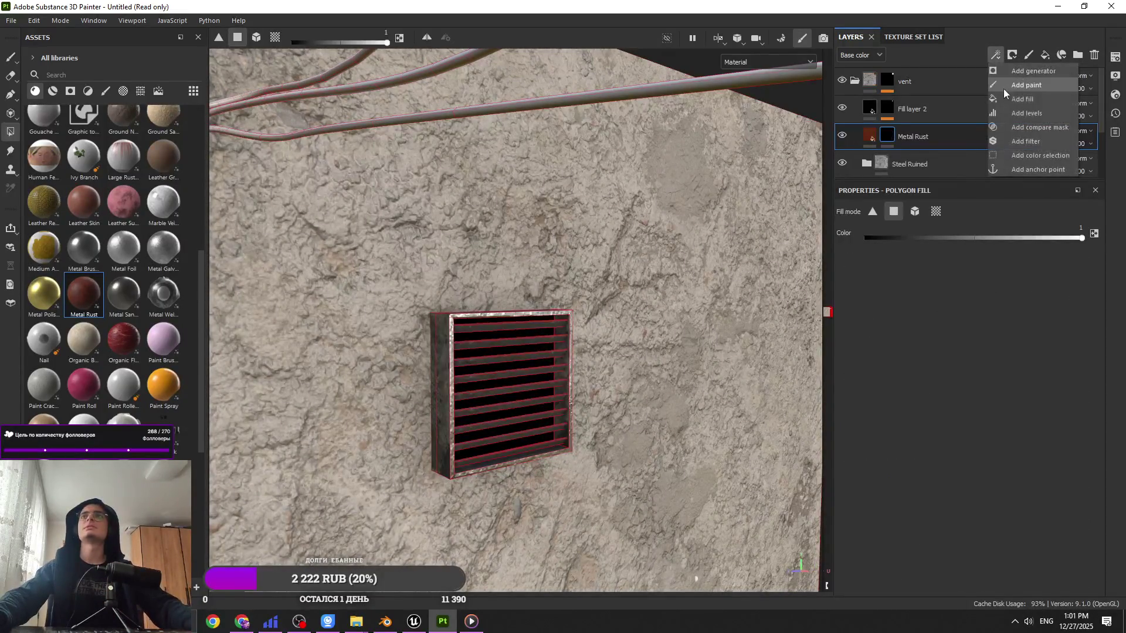
{"action": "left_click", "coordinate": [1017, 73]}
{"action": "left_click", "coordinate": [954, 249]}
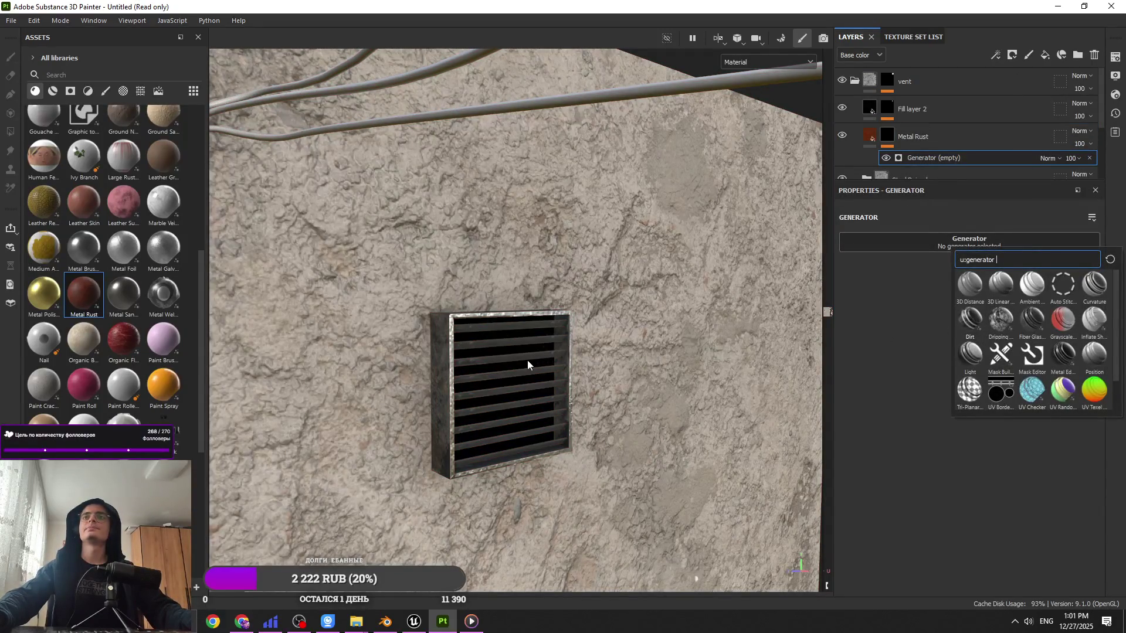
{"action": "type", "text": "dirt"}
{"action": "key", "text": "Return"}
{"action": "left_click_drag", "start_coordinate": [533, 382], "coordinate": [913, 431], "text": "alt"}
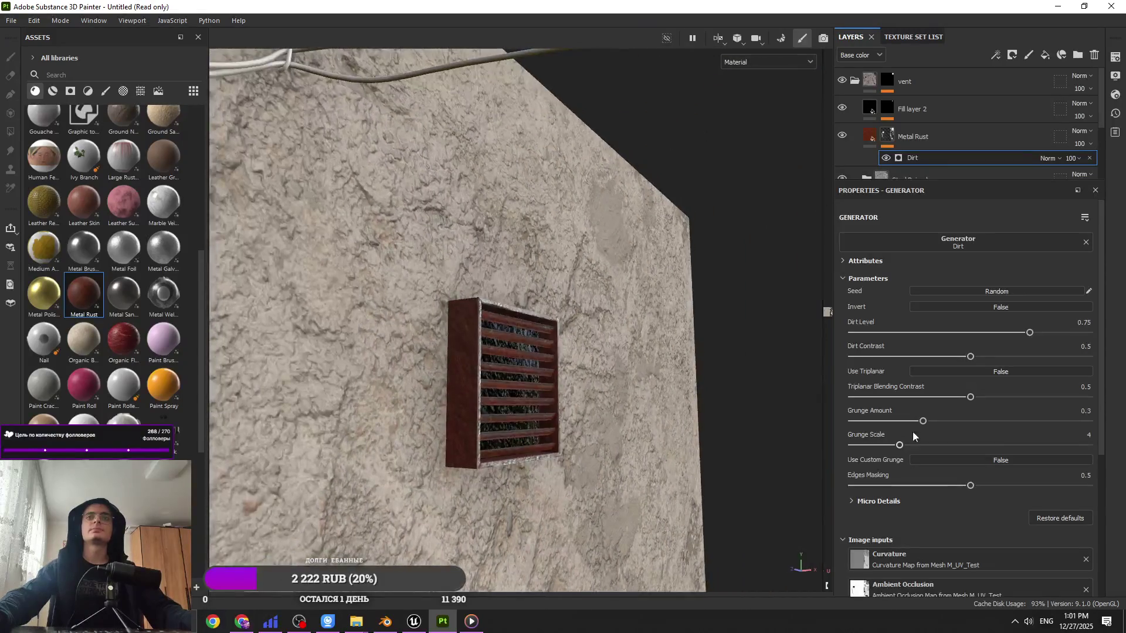
{"action": "left_click_drag", "start_coordinate": [899, 332], "coordinate": [957, 332]}
{"action": "mouse_move", "coordinate": [531, 341]}
{"action": "left_mouse_down", "text": "alt"}
{"action": "mouse_move", "coordinate": [219, 350]}
{"action": "mouse_move", "coordinate": [645, 351]}
{"action": "left_mouse_up", "text": "alt"}
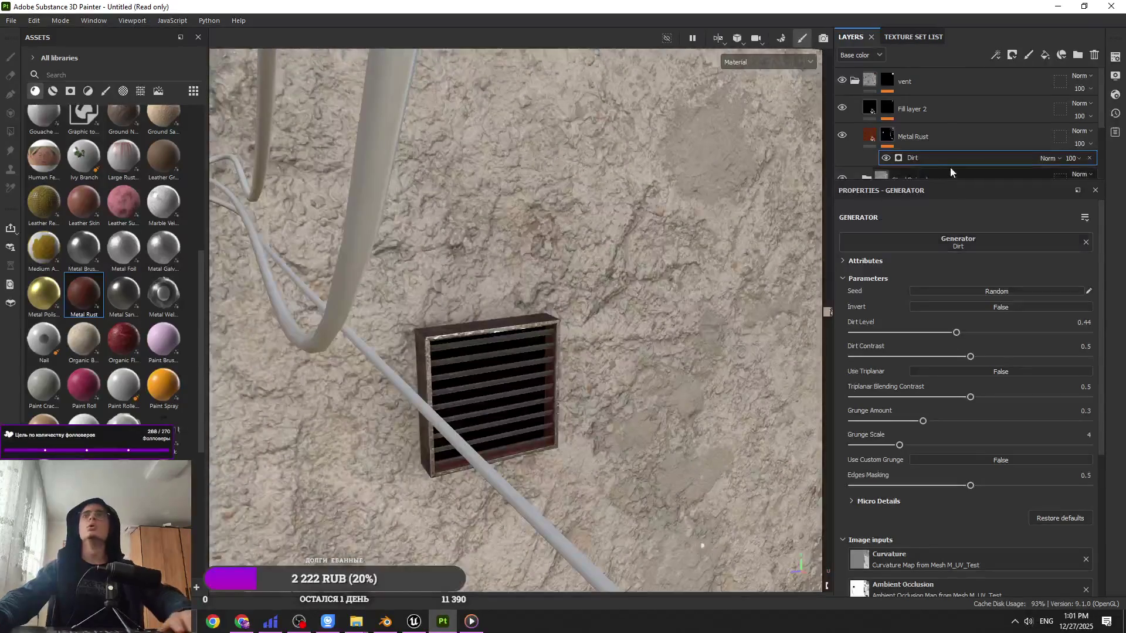
{"action": "left_click", "coordinate": [929, 132]}
{"action": "left_click", "coordinate": [1013, 55]}
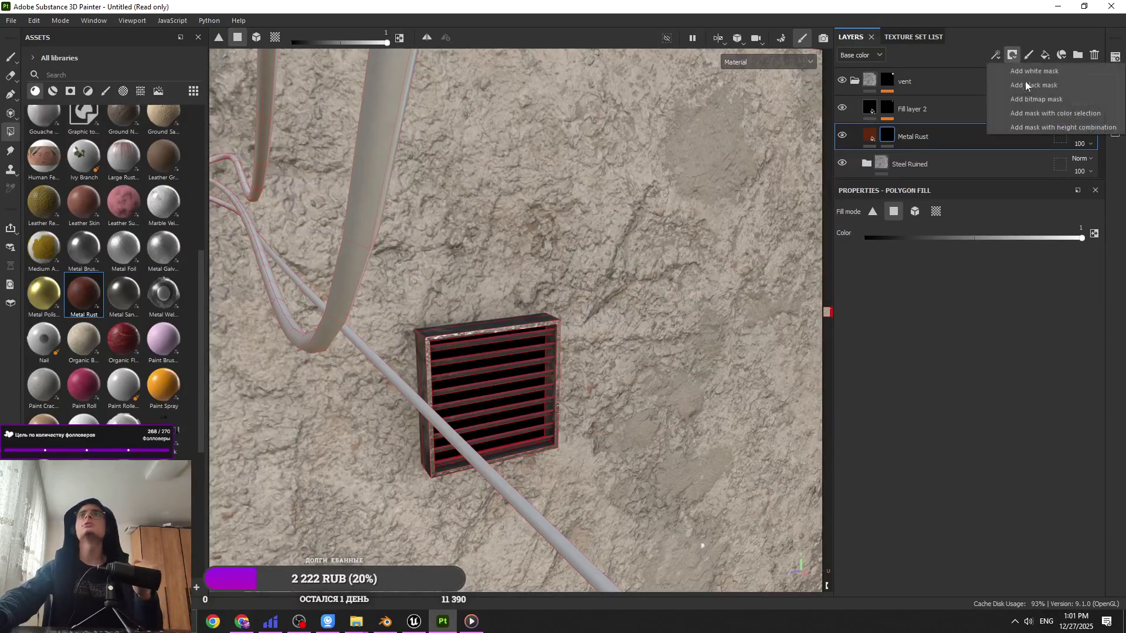
Step: Add a fill effect to the Metal Rust mask using Grunge Cracked Deep as grayscale, tiling 4
{"action": "left_click", "coordinate": [995, 56]}
{"action": "left_click", "coordinate": [1010, 99]}
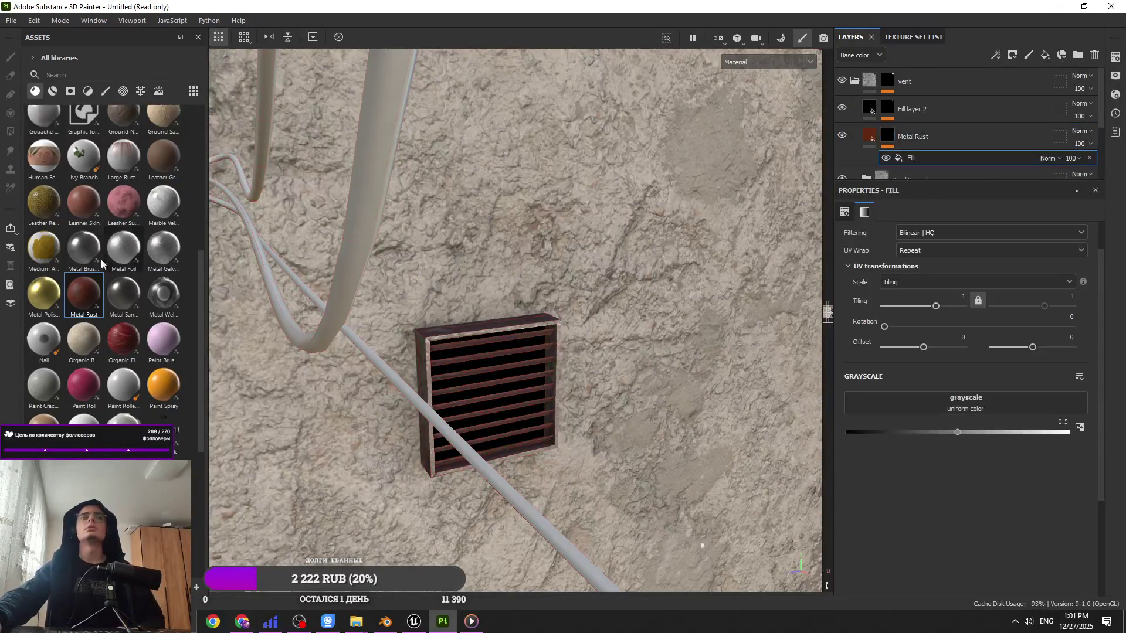
{"action": "left_click", "coordinate": [107, 91]}
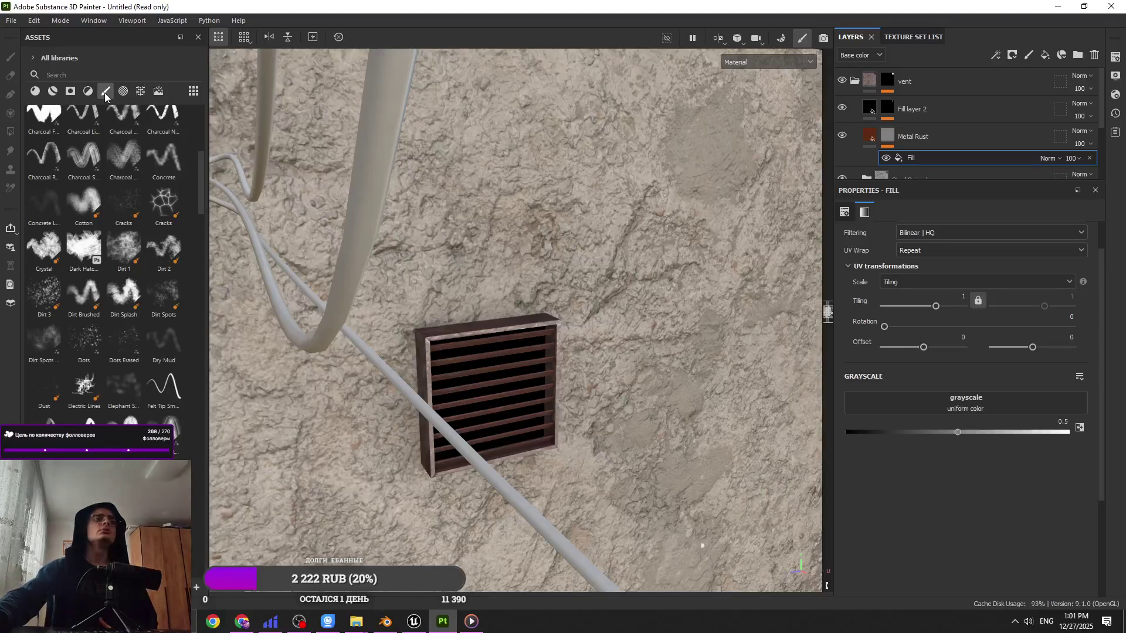
{"action": "scroll", "coordinate": [152, 375], "scroll_direction": "down", "scroll_amount": 5}
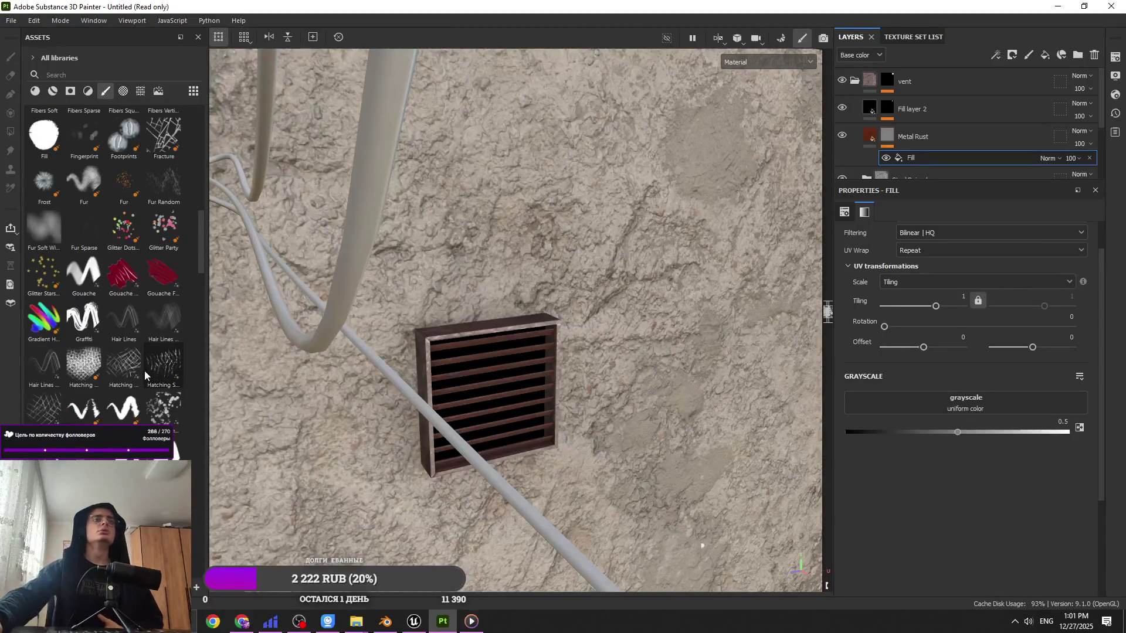
{"action": "mouse_move", "coordinate": [145, 373]}
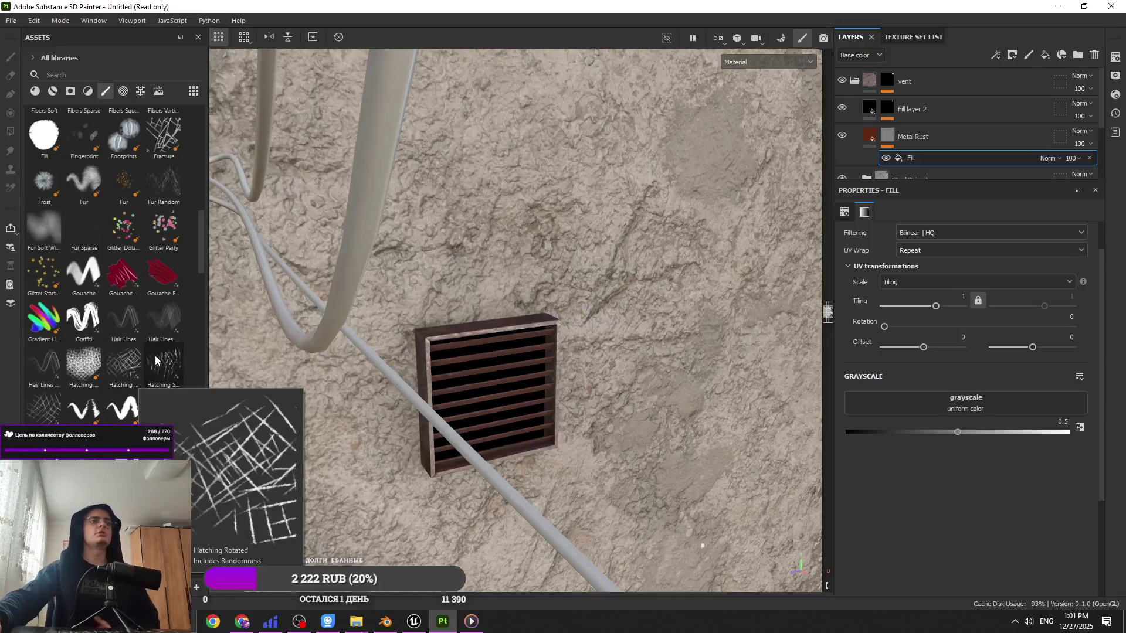
{"action": "left_click", "coordinate": [141, 91]}
{"action": "mouse_move", "coordinate": [201, 190]}
{"action": "left_mouse_down"}
{"action": "mouse_move", "coordinate": [209, 396]}
{"action": "mouse_move", "coordinate": [217, 287]}
{"action": "left_mouse_up"}
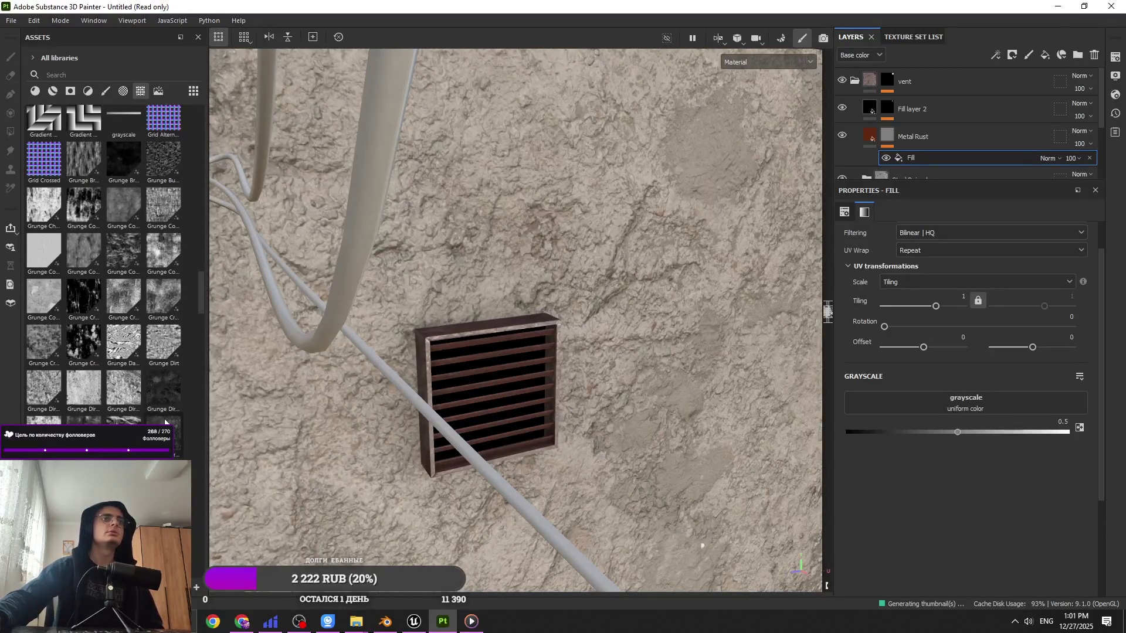
{"action": "mouse_move", "coordinate": [165, 422]}
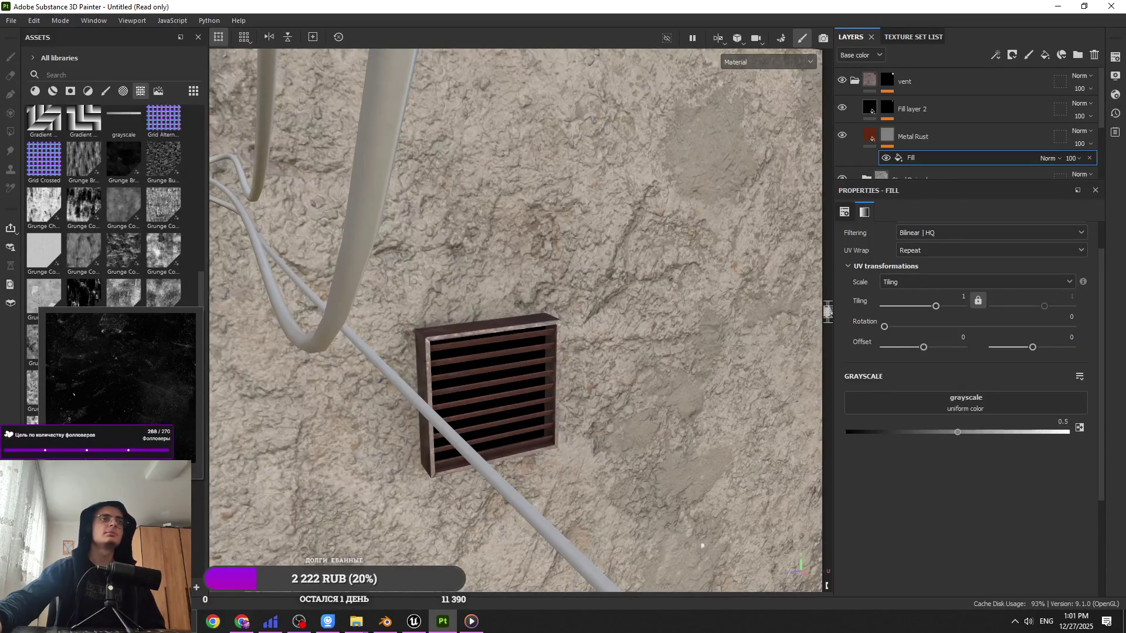
{"action": "mouse_move", "coordinate": [84, 293]}
{"action": "left_mouse_down"}
{"action": "mouse_move", "coordinate": [350, 347]}
{"action": "mouse_move", "coordinate": [998, 402]}
{"action": "left_mouse_up"}
{"action": "left_click_drag", "start_coordinate": [410, 376], "coordinate": [563, 328], "text": "alt"}
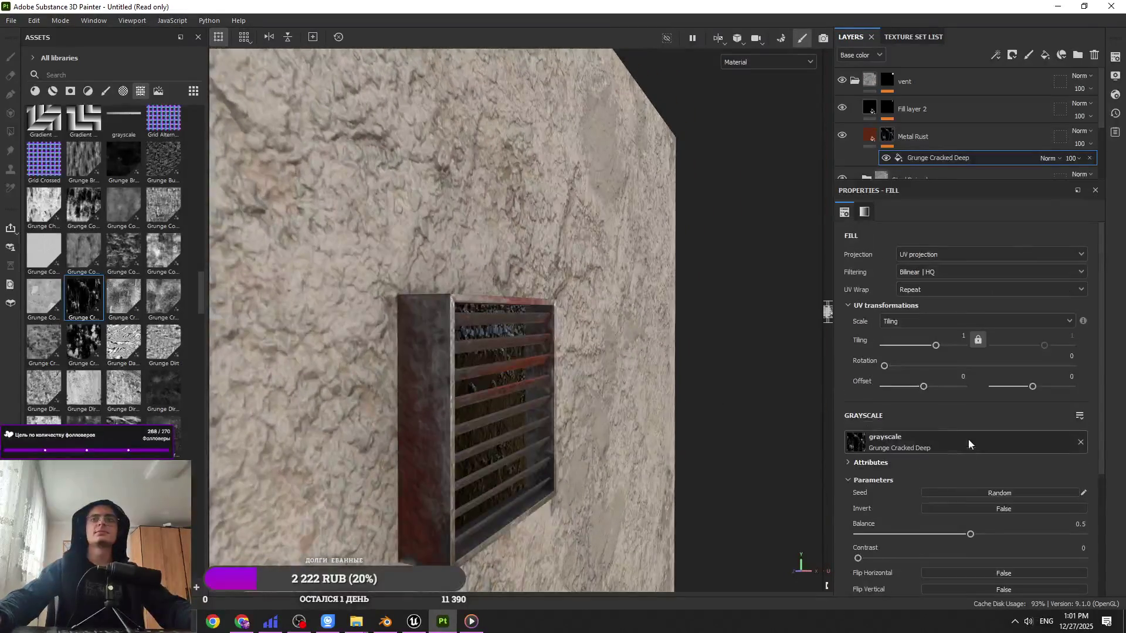
Step: Orbit around the vent to inspect the rust, then collapse and select the vent folder
{"action": "mouse_move", "coordinate": [622, 380]}
{"action": "left_mouse_down", "text": "alt"}
{"action": "mouse_move", "coordinate": [420, 501]}
{"action": "mouse_move", "coordinate": [111, 401]}
{"action": "mouse_move", "coordinate": [176, 410]}
{"action": "mouse_move", "coordinate": [420, 347]}
{"action": "mouse_move", "coordinate": [453, 443]}
{"action": "mouse_move", "coordinate": [466, 438]}
{"action": "left_mouse_up", "text": "alt"}
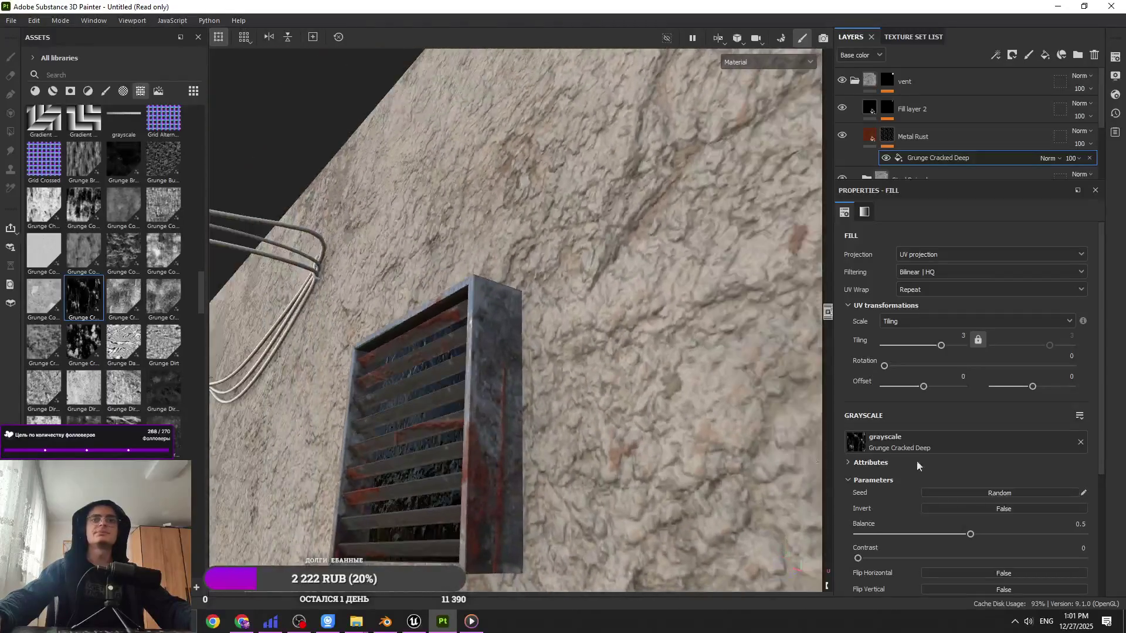
{"action": "mouse_move", "coordinate": [560, 414]}
{"action": "left_mouse_down", "text": "alt"}
{"action": "mouse_move", "coordinate": [734, 478]}
{"action": "mouse_move", "coordinate": [744, 470]}
{"action": "mouse_move", "coordinate": [462, 233]}
{"action": "left_mouse_up", "text": "alt"}
{"action": "right_click_drag", "start_coordinate": [461, 234], "coordinate": [445, 258], "text": "alt"}
{"action": "mouse_move", "coordinate": [446, 258]}
{"action": "left_mouse_down", "text": "alt"}
{"action": "mouse_move", "coordinate": [421, 319]}
{"action": "mouse_move", "coordinate": [434, 328]}
{"action": "left_mouse_up", "text": "alt"}
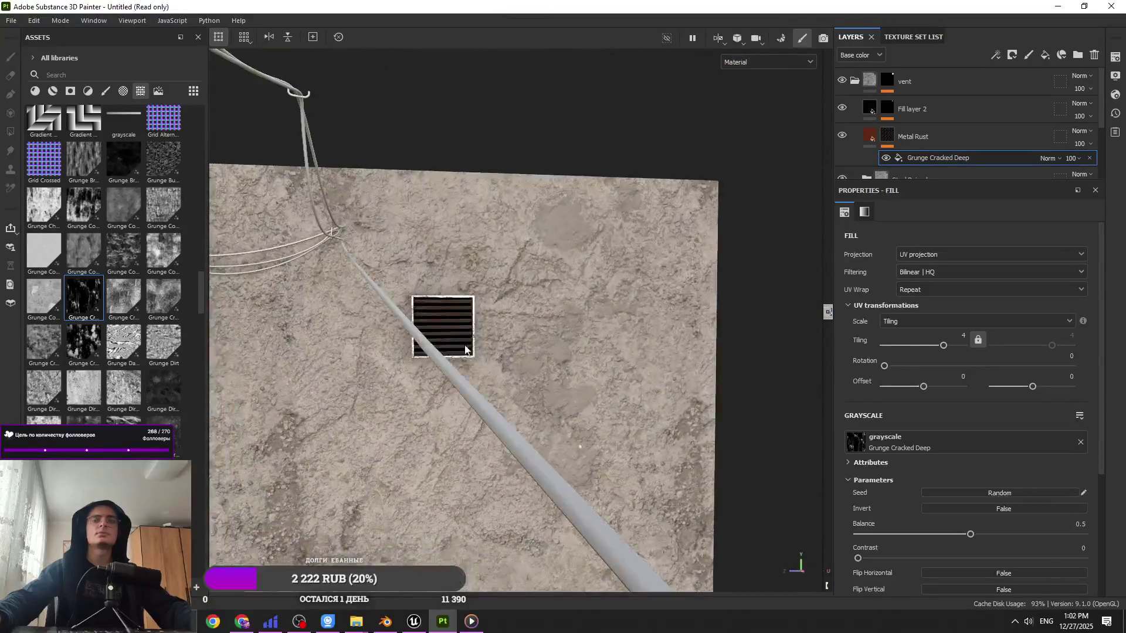
{"action": "left_click", "coordinate": [854, 82]}
{"action": "left_click", "coordinate": [933, 92]}
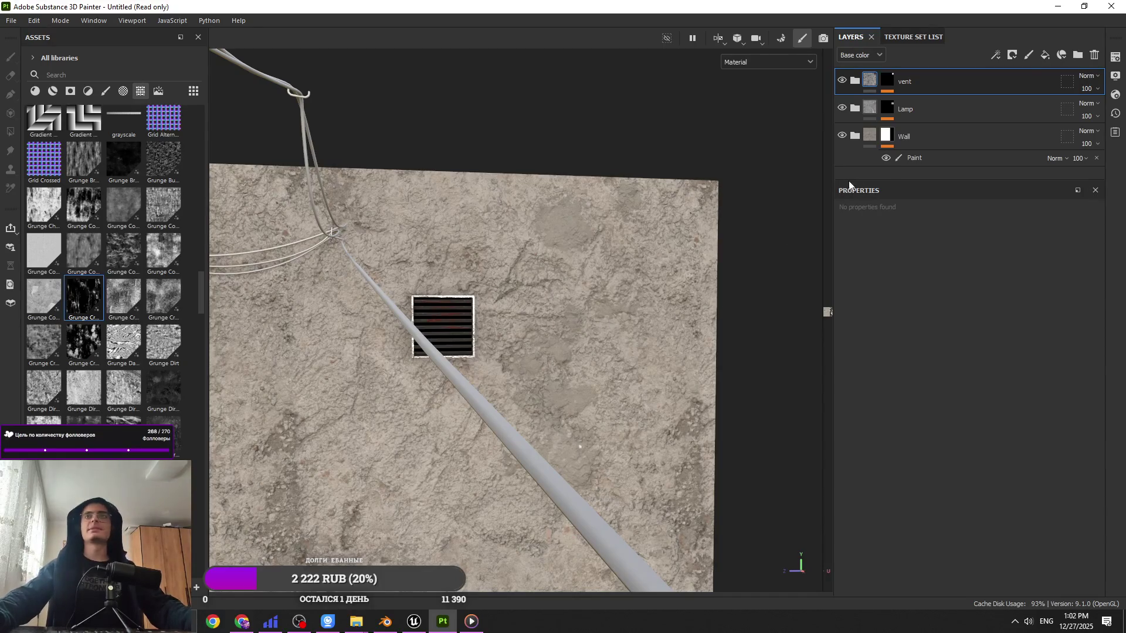
Step: Add a new fill layer, Fill layer 3, inside the vent folder
{"action": "left_click", "coordinate": [1045, 55]}
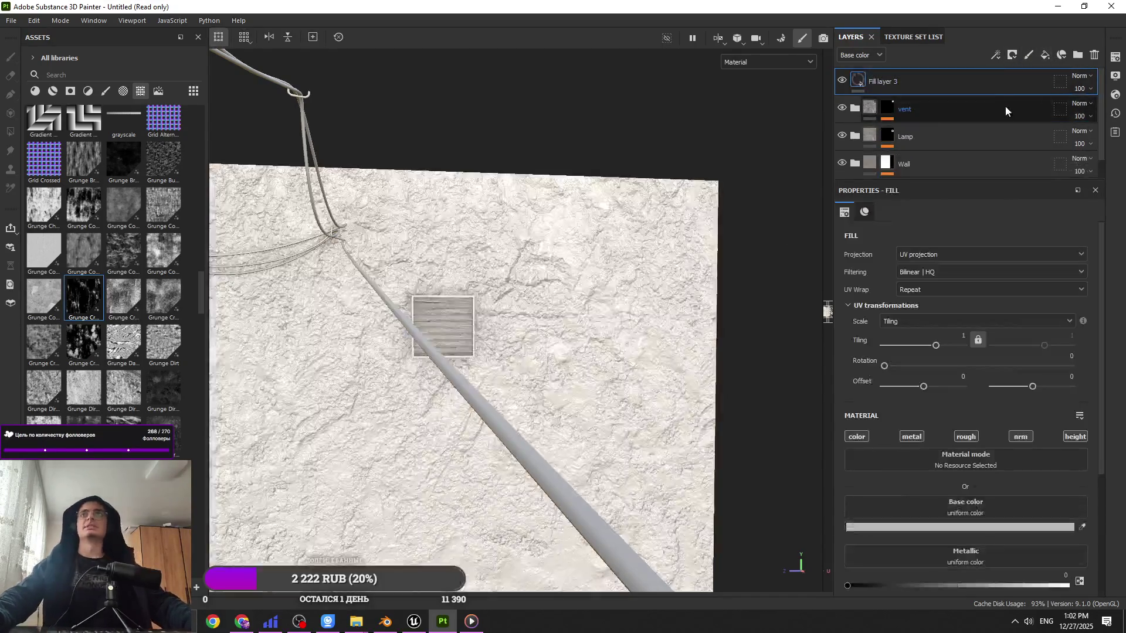
{"action": "left_click_drag", "start_coordinate": [999, 85], "coordinate": [999, 114]}
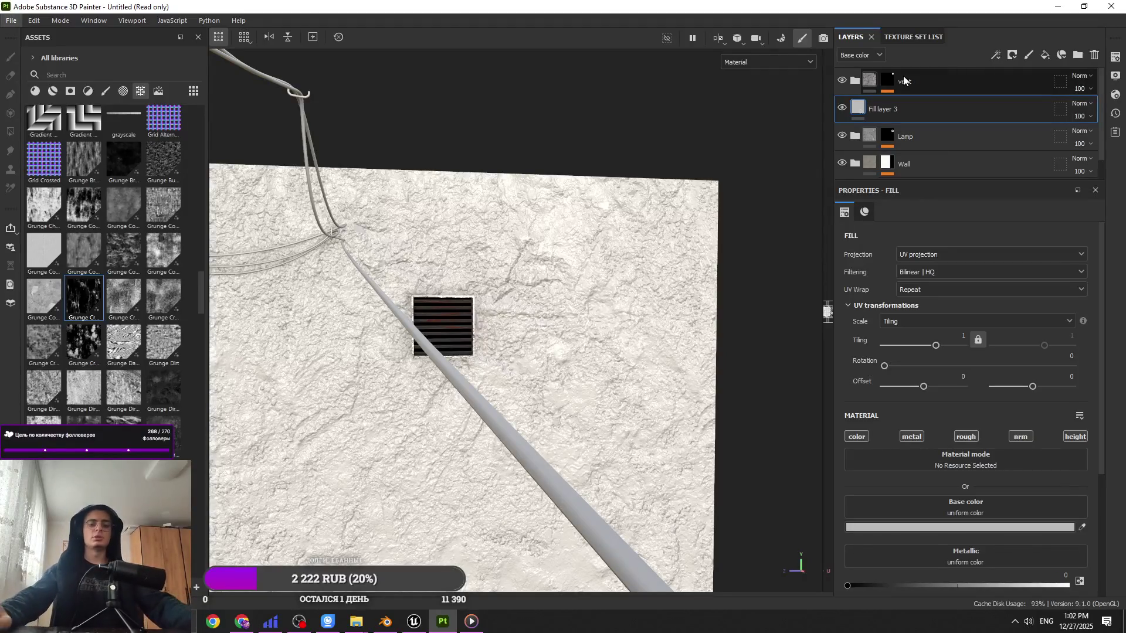
{"action": "key", "text": "Left"}
{"action": "key", "text": "Left"}
{"action": "key", "text": "Left"}
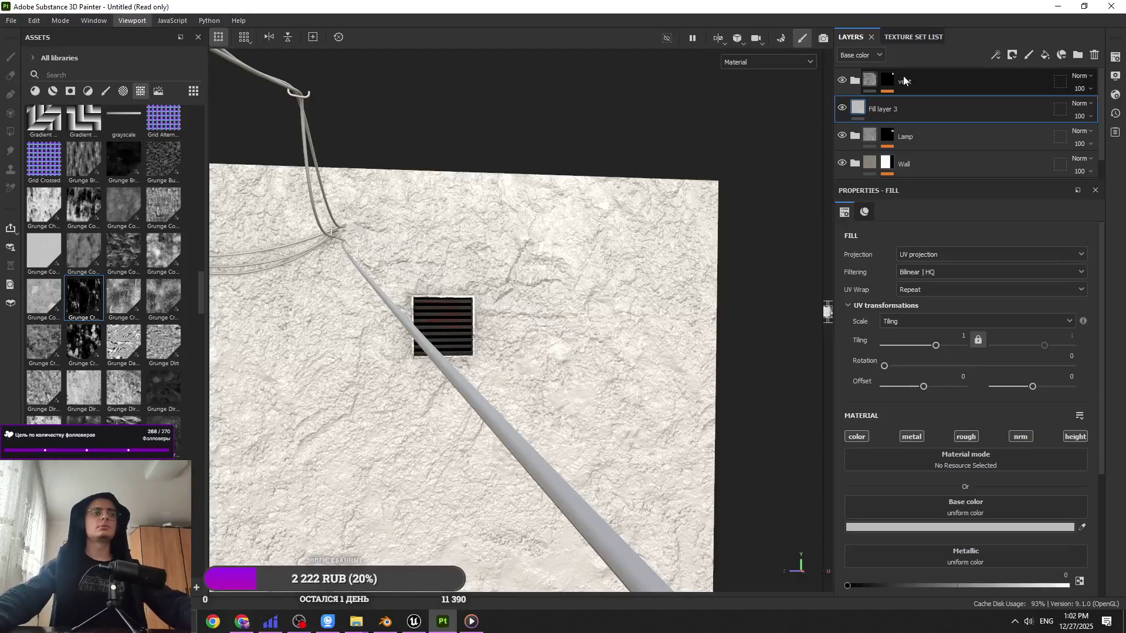
{"action": "key", "text": "Escape"}
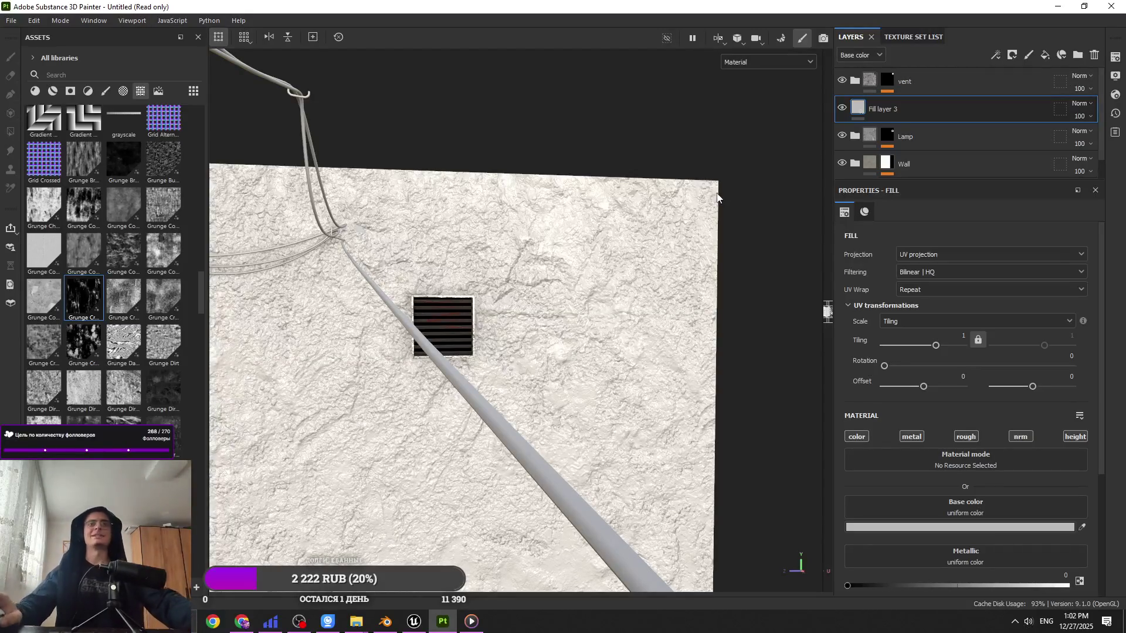
{"action": "left_click_drag", "start_coordinate": [942, 103], "coordinate": [942, 80]}
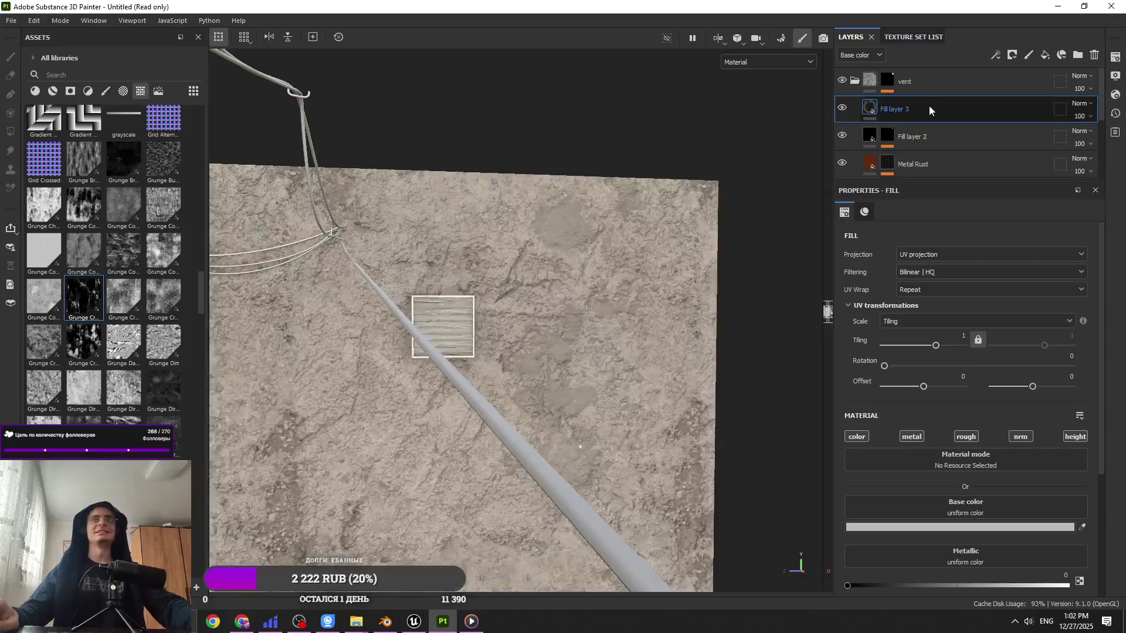
Step: Give Fill layer 3 a black mask filled with the Grunge Croncrete Paint Leak texture
{"action": "left_click", "coordinate": [1013, 59]}
{"action": "left_click", "coordinate": [1018, 86]}
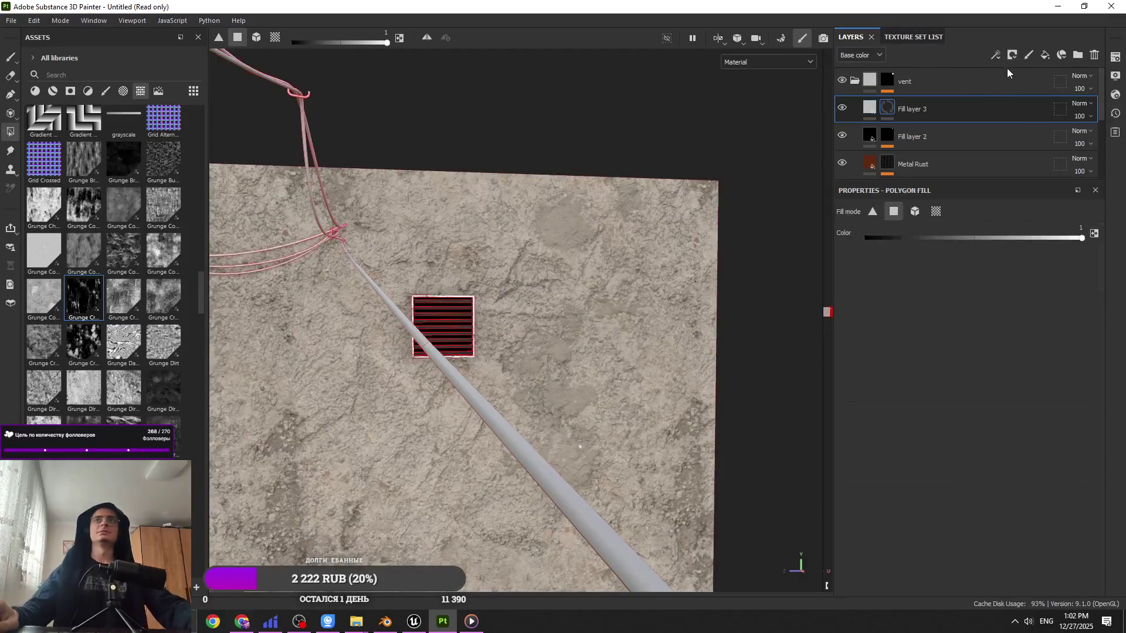
{"action": "left_click", "coordinate": [1044, 54]}
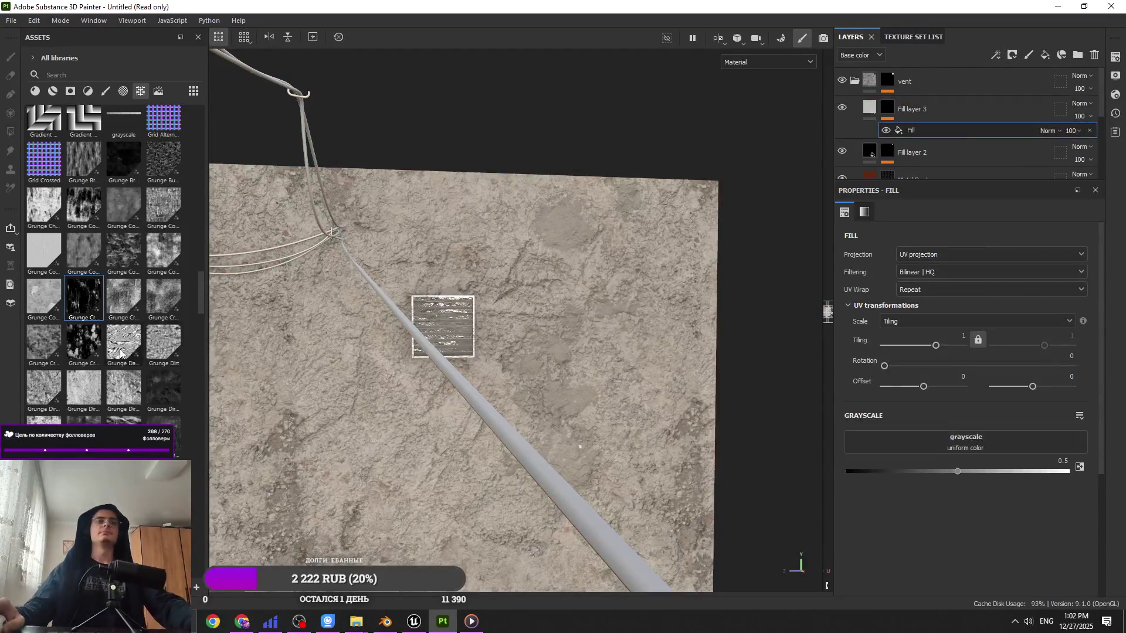
{"action": "scroll", "coordinate": [106, 264], "scroll_direction": "down", "scroll_amount": 3}
{"action": "mouse_move", "coordinate": [123, 244]}
{"action": "left_mouse_down"}
{"action": "mouse_move", "coordinate": [56, 266]}
{"action": "mouse_move", "coordinate": [44, 199]}
{"action": "left_mouse_up"}
{"action": "mouse_move", "coordinate": [44, 200]}
{"action": "left_mouse_down"}
{"action": "mouse_move", "coordinate": [206, 253]}
{"action": "mouse_move", "coordinate": [82, 223]}
{"action": "mouse_move", "coordinate": [799, 371]}
{"action": "mouse_move", "coordinate": [989, 434]}
{"action": "mouse_move", "coordinate": [982, 446]}
{"action": "left_mouse_up"}
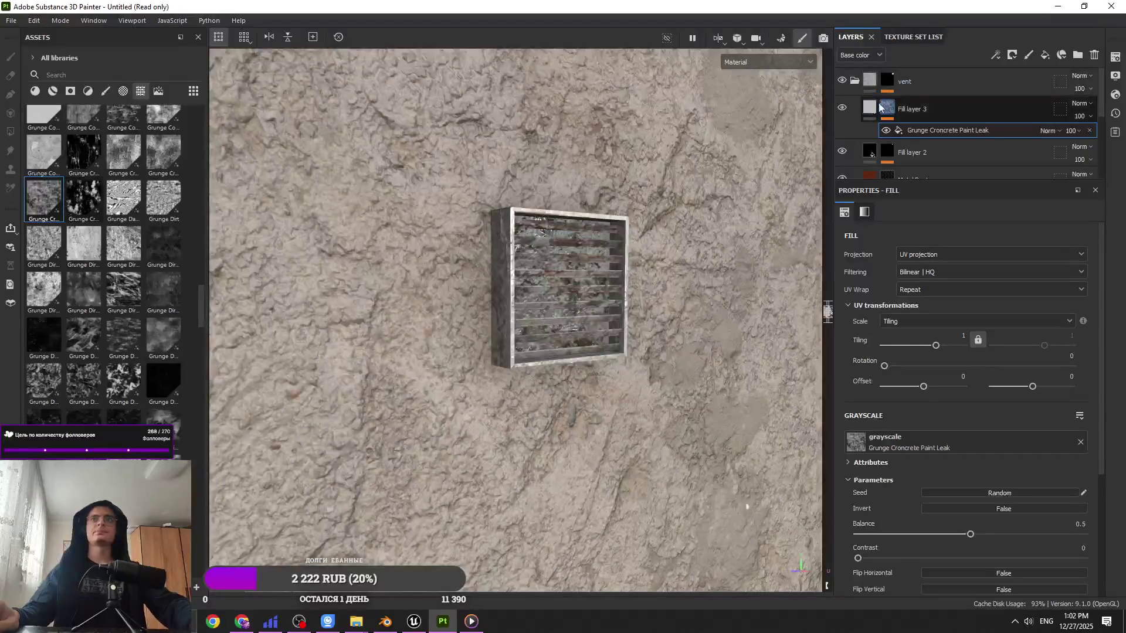
Step: Make Fill layer 3 affect only roughness at value 1, then bring up the music player
{"action": "left_click", "coordinate": [870, 107]}
{"action": "left_click", "coordinate": [965, 437]}
{"action": "left_click_drag", "start_coordinate": [937, 536], "coordinate": [1067, 536]}
{"action": "scroll", "coordinate": [456, 384], "scroll_direction": "up", "scroll_amount": 1}
{"action": "mouse_move", "coordinate": [455, 385]}
{"action": "left_mouse_down", "text": "alt"}
{"action": "mouse_move", "coordinate": [301, 381]}
{"action": "mouse_move", "coordinate": [549, 381]}
{"action": "left_mouse_up", "text": "alt"}
{"action": "left_click_drag", "start_coordinate": [44, 199], "coordinate": [920, 133]}
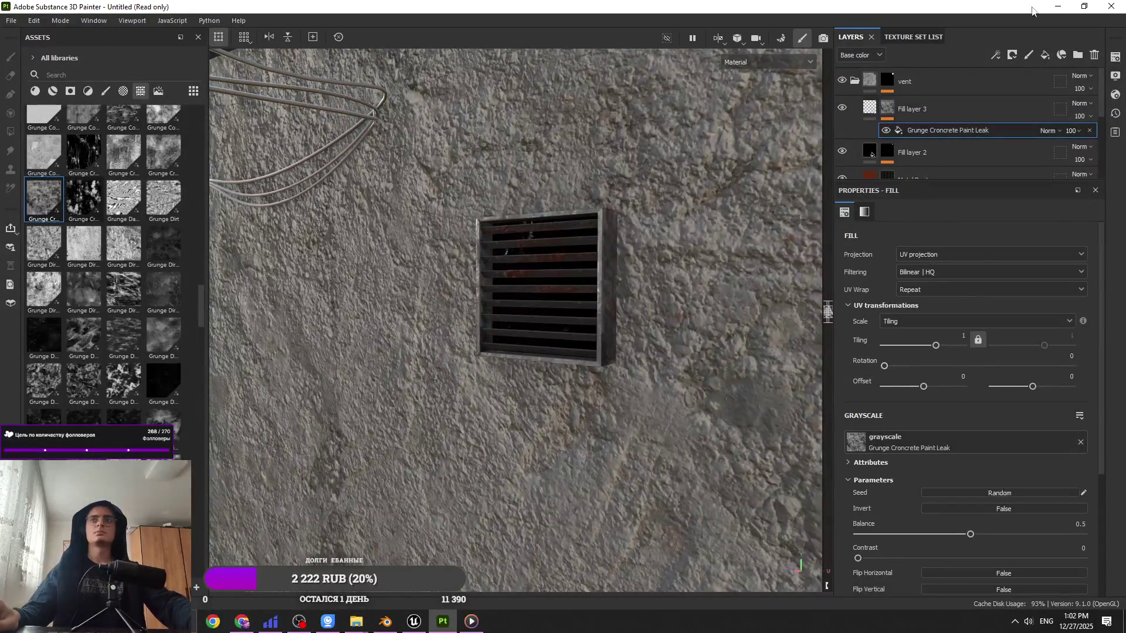
{"action": "left_click", "coordinate": [1058, 6]}
{"action": "left_click", "coordinate": [472, 621]}
Step: Pause the song and launch Telegram from the system search with 'te'
{"action": "key", "text": "space"}
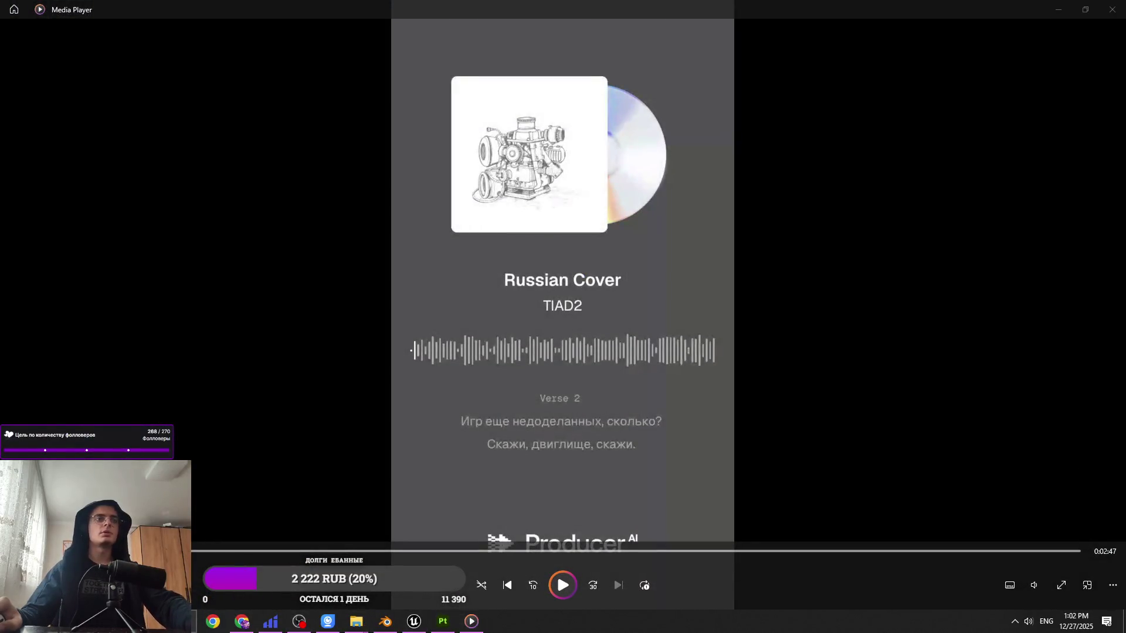
{"action": "key", "text": "super"}
{"action": "type", "text": "te"}
{"action": "left_click", "coordinate": [81, 346]}
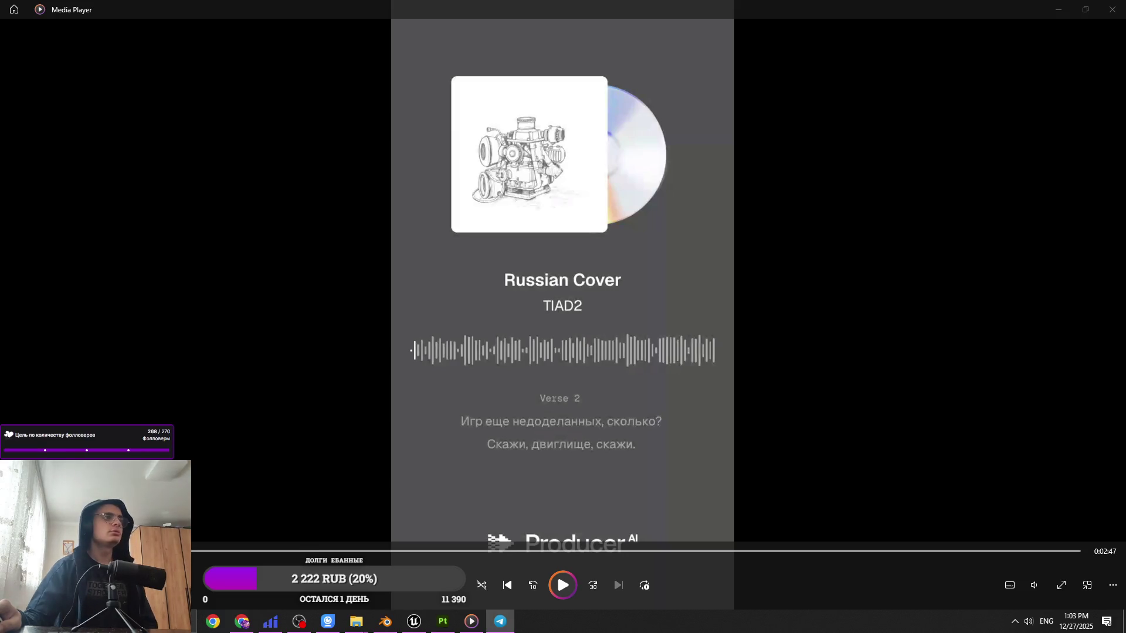
Step: Minimize the music player and bring Substance 3D Painter back to the front
{"action": "left_click", "coordinate": [200, 208]}
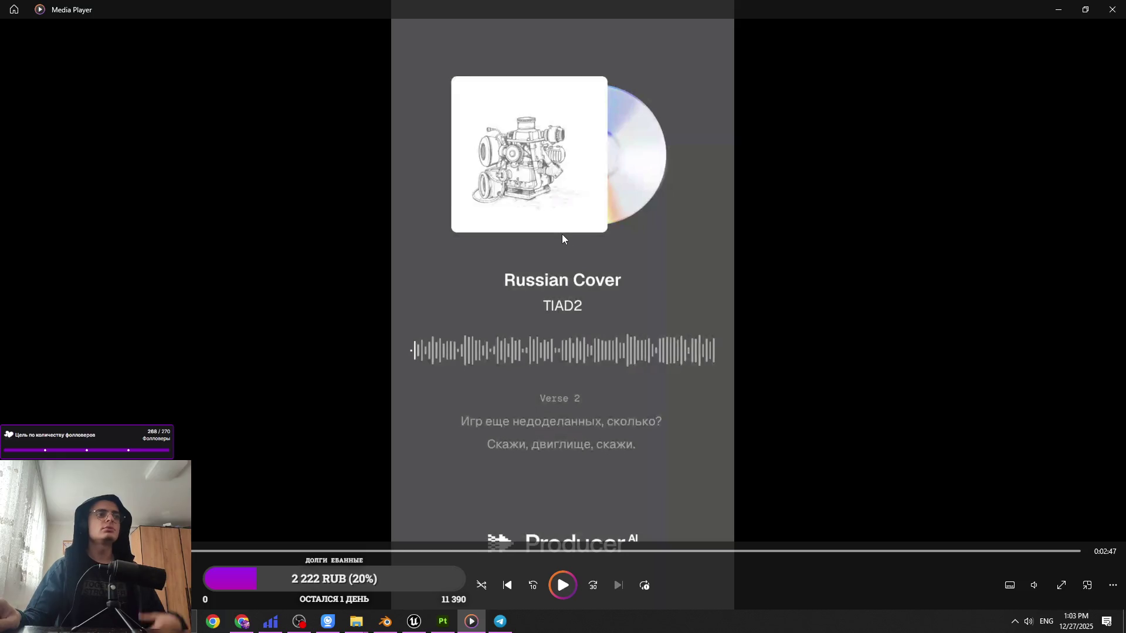
{"action": "left_click", "coordinate": [1059, 9]}
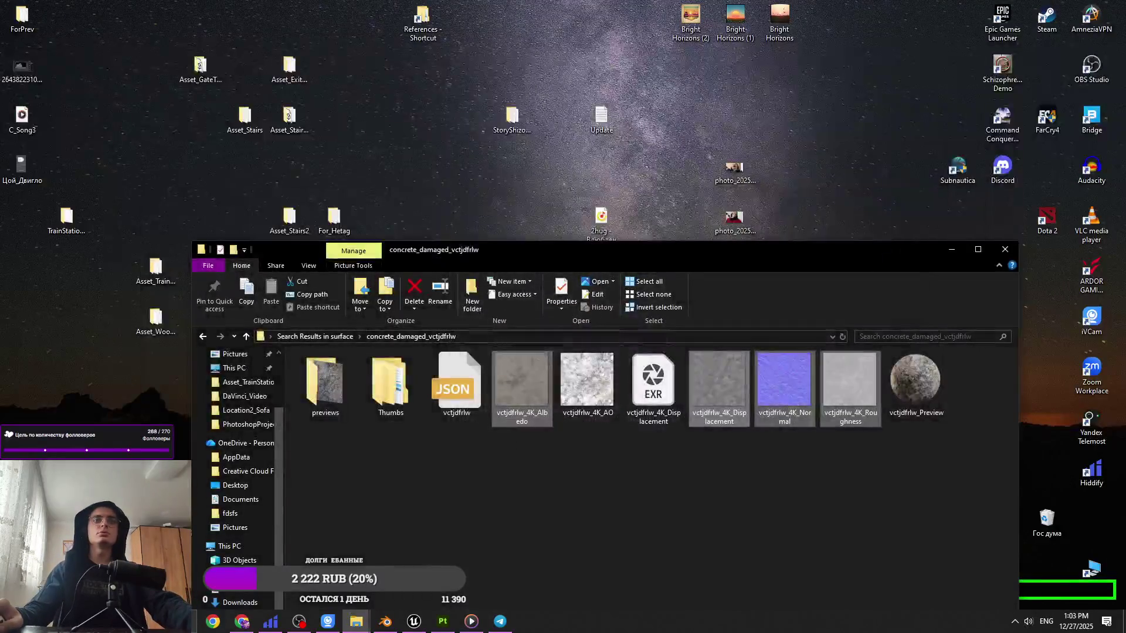
{"action": "left_click", "coordinate": [460, 627]}
{"action": "left_click", "coordinate": [460, 627]}
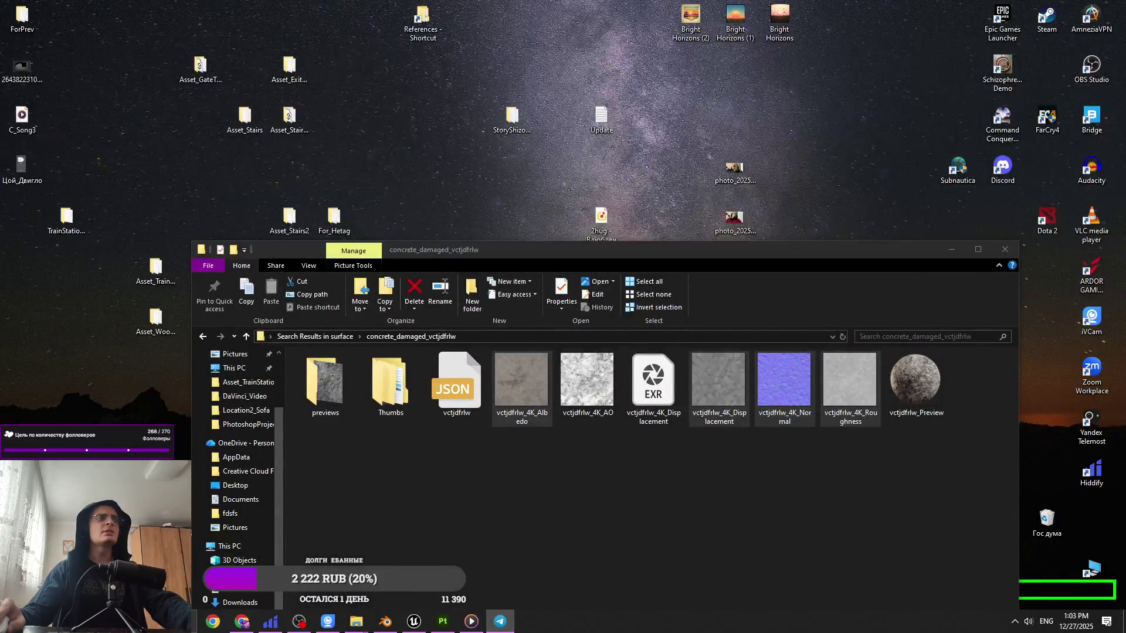
{"action": "left_click", "coordinate": [443, 622]}
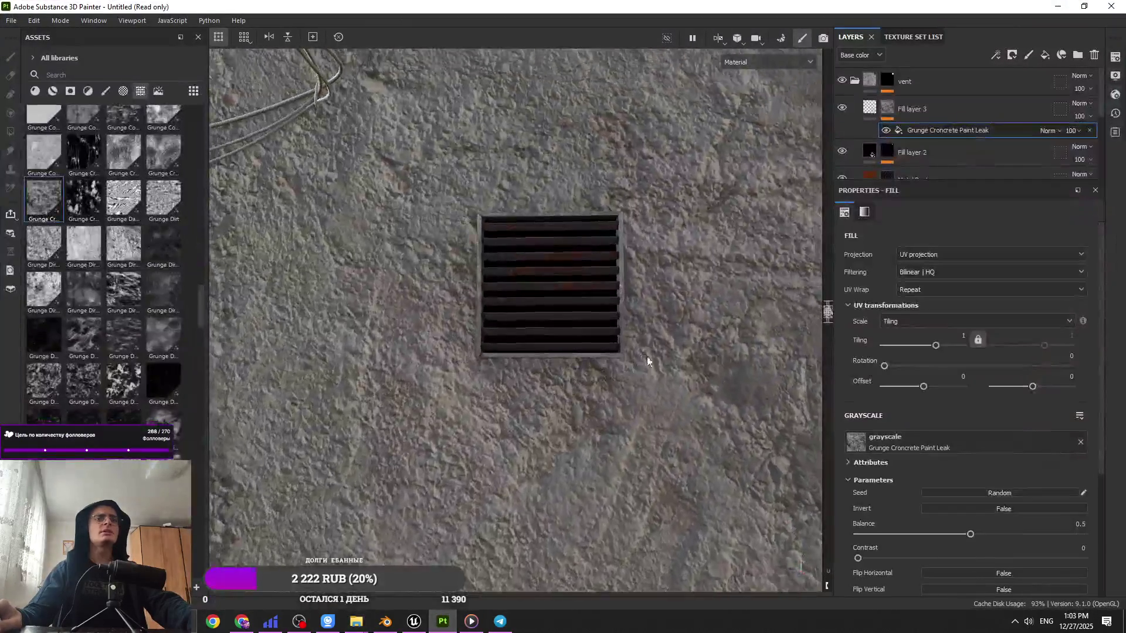
Step: Orbit and zoom in on the lamp, vent and wires, then bring up the project save window
{"action": "mouse_move", "coordinate": [648, 361]}
{"action": "left_mouse_down", "text": "alt"}
{"action": "mouse_move", "coordinate": [500, 322]}
{"action": "mouse_move", "coordinate": [570, 338]}
{"action": "mouse_move", "coordinate": [452, 150]}
{"action": "mouse_move", "coordinate": [422, 269]}
{"action": "mouse_move", "coordinate": [616, 284]}
{"action": "mouse_move", "coordinate": [519, 300]}
{"action": "mouse_move", "coordinate": [562, 308]}
{"action": "mouse_move", "coordinate": [536, 316]}
{"action": "mouse_move", "coordinate": [659, 353]}
{"action": "mouse_move", "coordinate": [594, 333]}
{"action": "mouse_move", "coordinate": [623, 247]}
{"action": "mouse_move", "coordinate": [577, 247]}
{"action": "left_mouse_up", "text": "alt"}
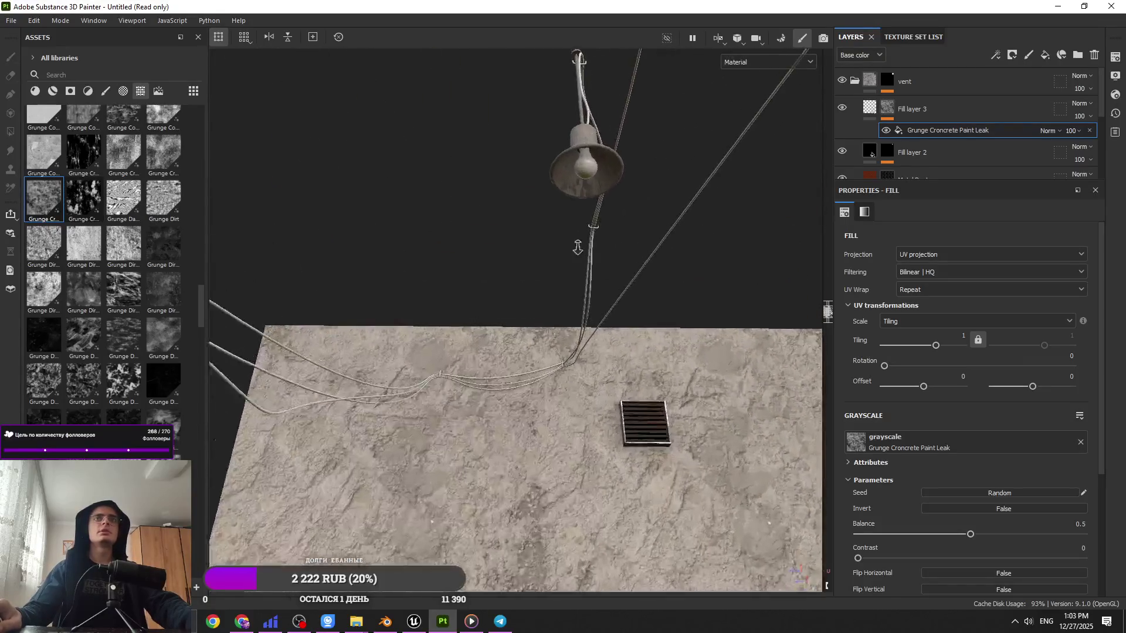
{"action": "mouse_move", "coordinate": [577, 247]}
{"action": "right_mouse_down", "text": "alt"}
{"action": "mouse_move", "coordinate": [557, 363]}
{"action": "mouse_move", "coordinate": [578, 345]}
{"action": "mouse_move", "coordinate": [585, 360]}
{"action": "right_mouse_up", "text": "alt"}
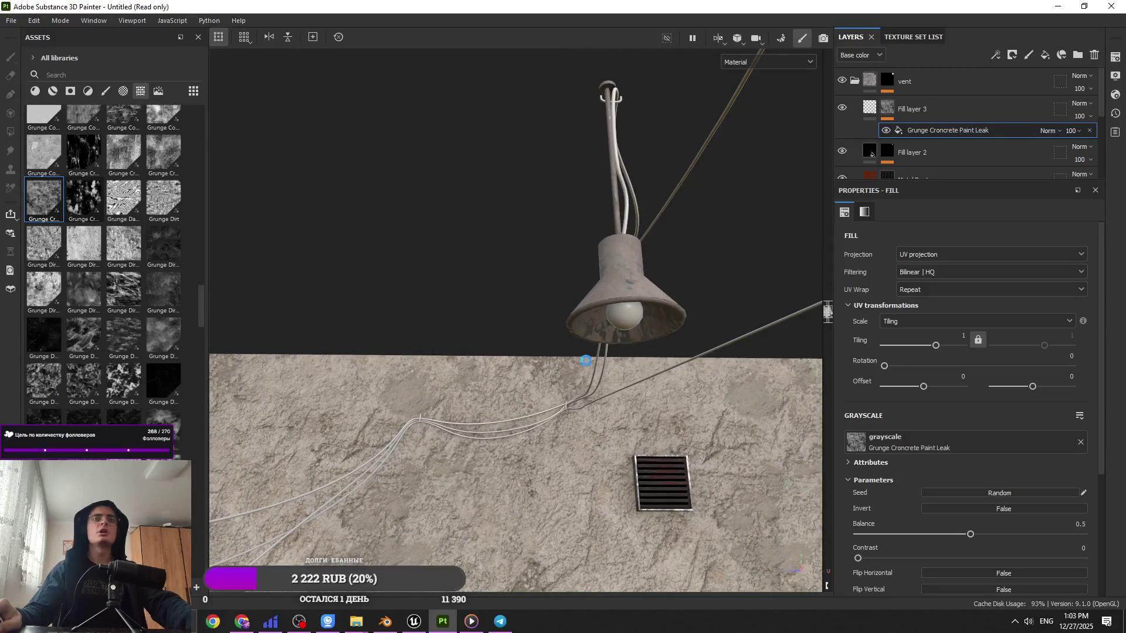
{"action": "key", "text": "ctrl+s"}
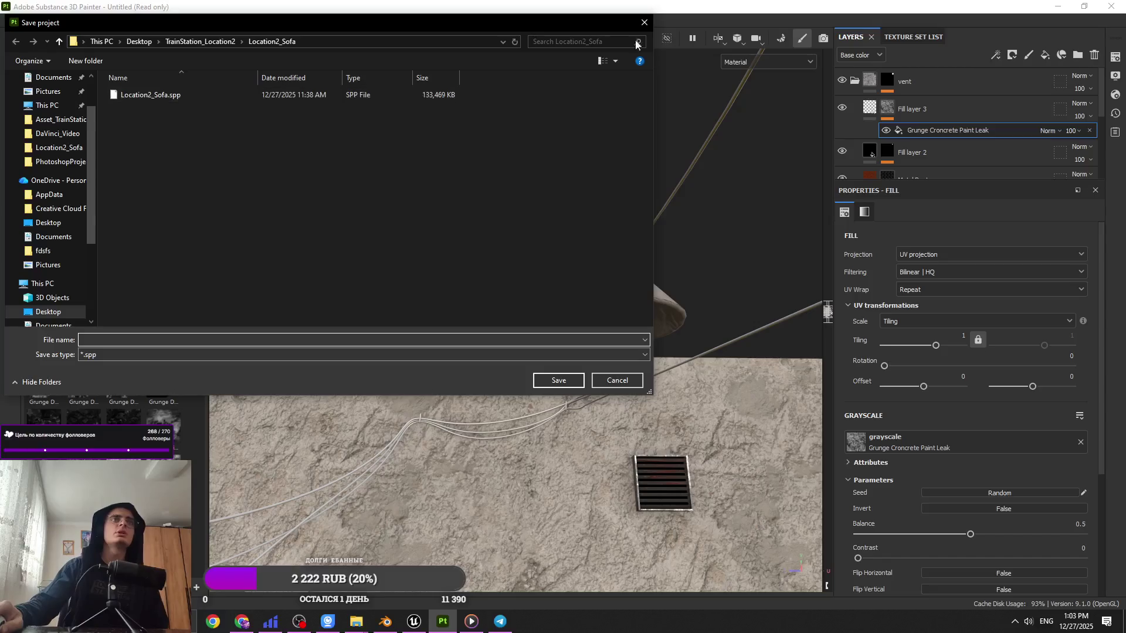
Step: Save the project as Location2_Wall_Wires_and_Other in its folder under TrainStation_Location2
{"action": "left_click", "coordinate": [200, 41]}
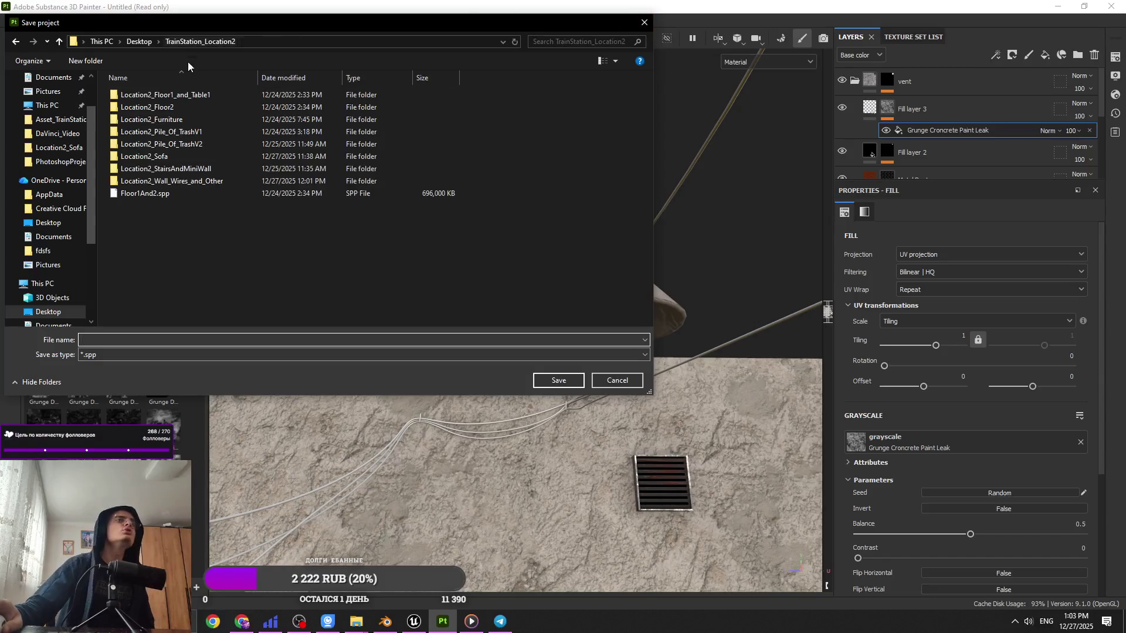
{"action": "double_click", "coordinate": [258, 181]}
{"action": "left_click", "coordinate": [317, 338]}
{"action": "type", "text": "locati"}
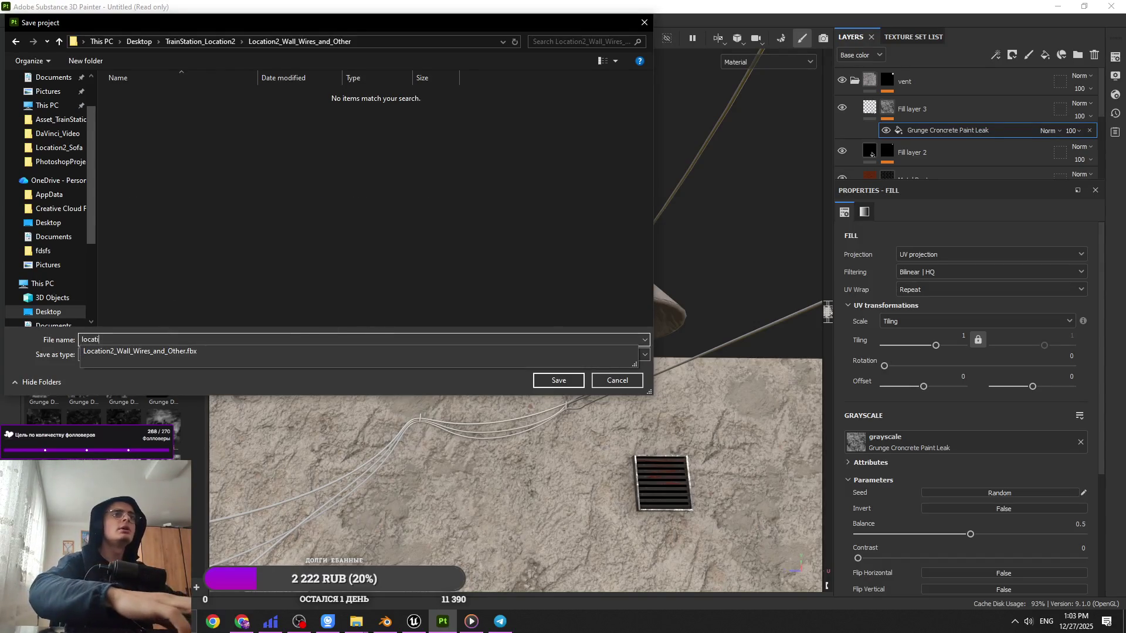
{"action": "key", "text": "Down"}
{"action": "key", "text": "Return"}
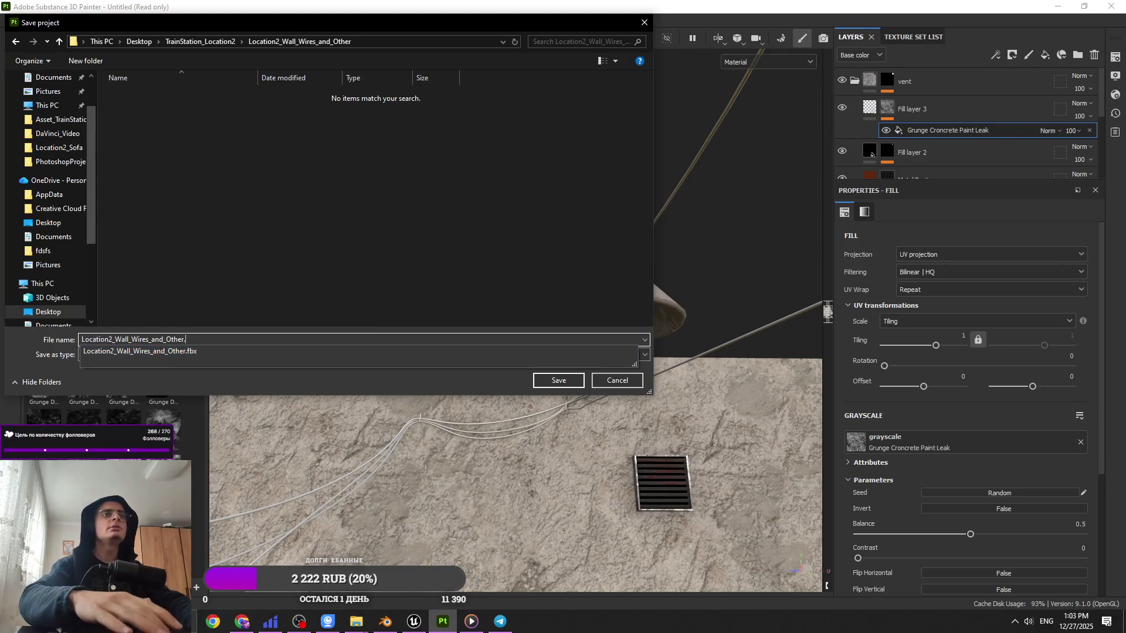
{"action": "key", "text": "Return"}
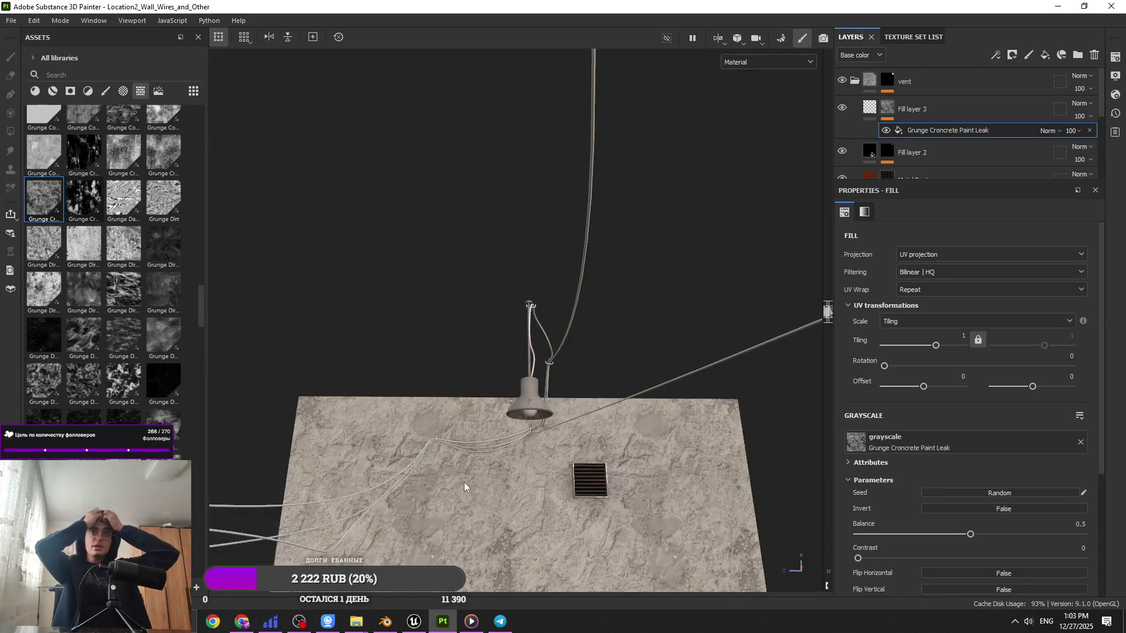
Step: Collapse and select the vent folder, add a new folder above it, and start renaming it
{"action": "left_click", "coordinate": [902, 81]}
{"action": "left_click", "coordinate": [855, 80]}
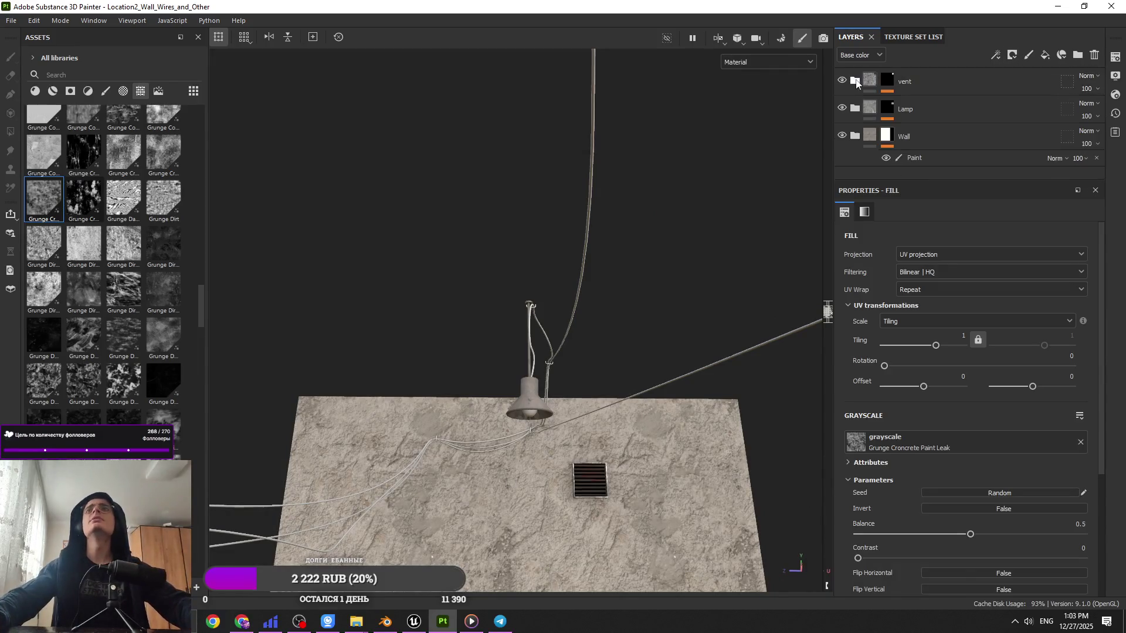
{"action": "left_click", "coordinate": [1050, 57]}
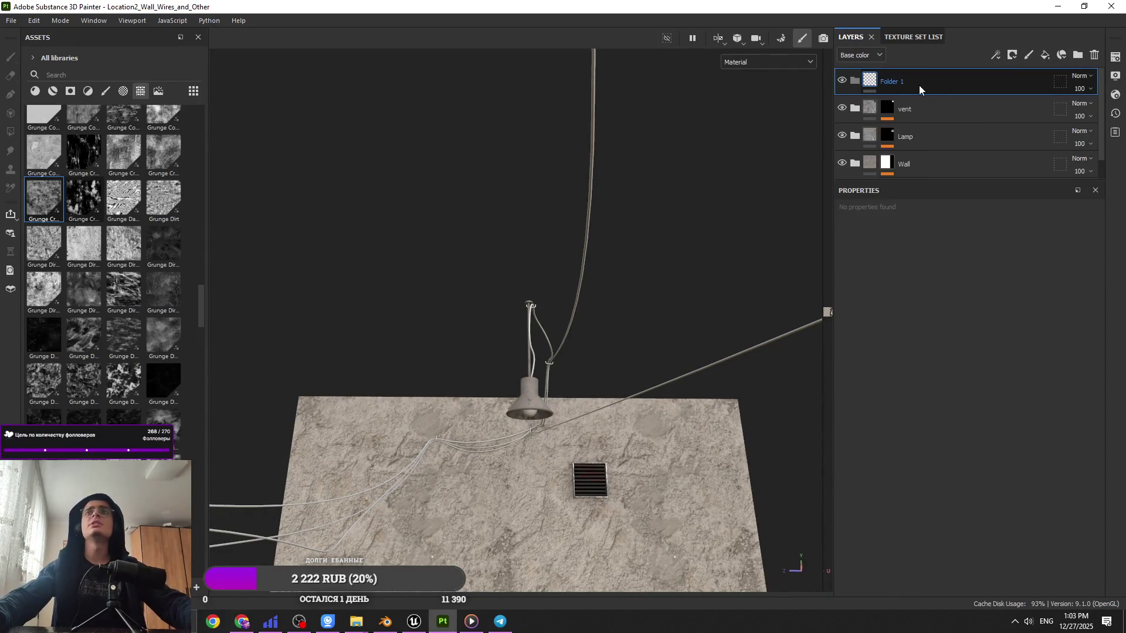
{"action": "double_click", "coordinate": [920, 85]}
Step: Name the new folder Wires and add a fill layer inside it
{"action": "type", "text": "Wires"}
{"action": "key", "text": "Return"}
{"action": "left_click", "coordinate": [1044, 54]}
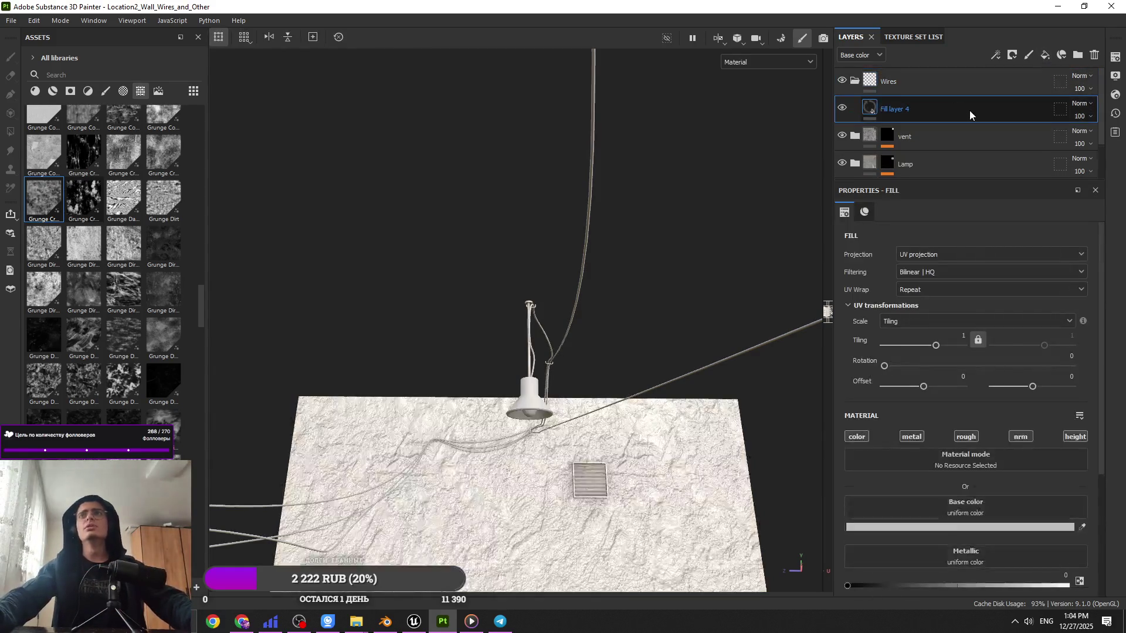
Step: List materials in the asset browser and apply Fabric Composite Reinforced Used to the Wires folder
{"action": "left_click_drag", "start_coordinate": [614, 272], "coordinate": [576, 362], "text": "alt"}
{"action": "mouse_move", "coordinate": [509, 415]}
{"action": "left_mouse_down", "text": "alt"}
{"action": "mouse_move", "coordinate": [457, 322]}
{"action": "mouse_move", "coordinate": [496, 424]}
{"action": "mouse_move", "coordinate": [613, 387]}
{"action": "mouse_move", "coordinate": [553, 400]}
{"action": "mouse_move", "coordinate": [747, 370]}
{"action": "mouse_move", "coordinate": [609, 299]}
{"action": "mouse_move", "coordinate": [536, 280]}
{"action": "mouse_move", "coordinate": [470, 191]}
{"action": "mouse_move", "coordinate": [571, 315]}
{"action": "mouse_move", "coordinate": [564, 344]}
{"action": "mouse_move", "coordinate": [504, 191]}
{"action": "mouse_move", "coordinate": [447, 393]}
{"action": "mouse_move", "coordinate": [447, 270]}
{"action": "left_mouse_up", "text": "alt"}
{"action": "scroll", "coordinate": [443, 398], "scroll_direction": "down", "scroll_amount": 4}
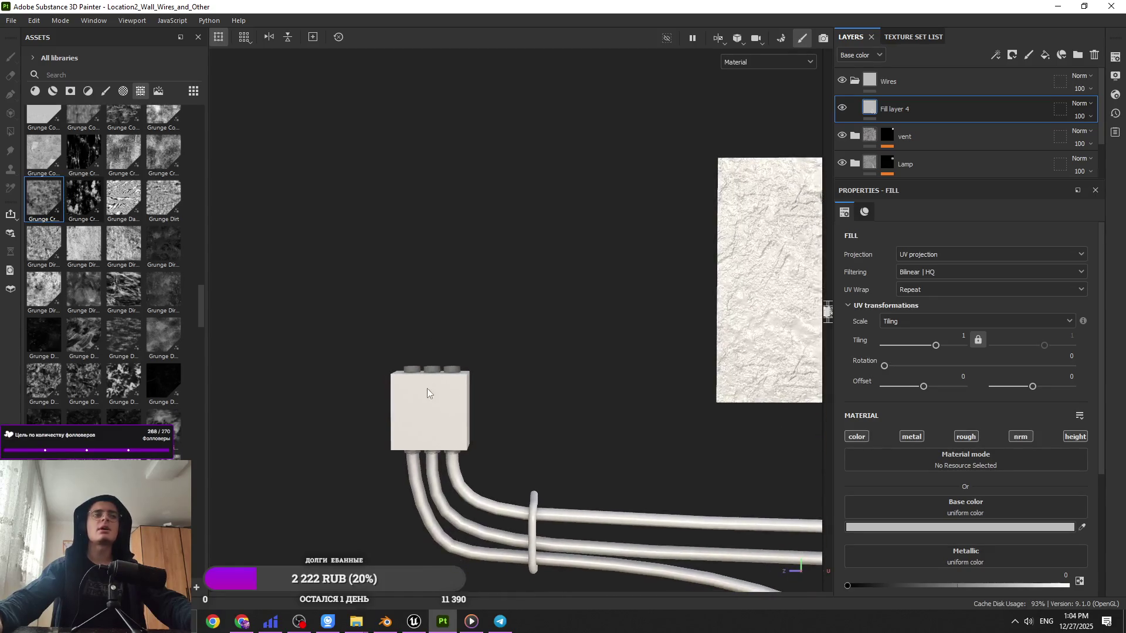
{"action": "scroll", "coordinate": [970, 459], "scroll_direction": "down", "scroll_amount": 5}
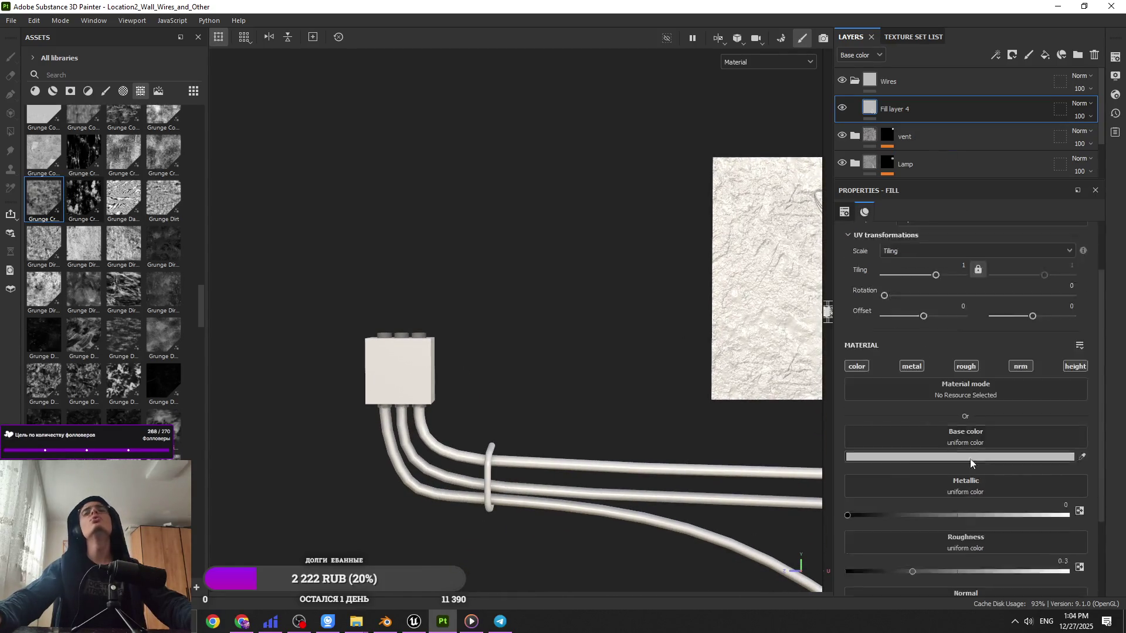
{"action": "scroll", "coordinate": [142, 372], "scroll_direction": "up", "scroll_amount": 5}
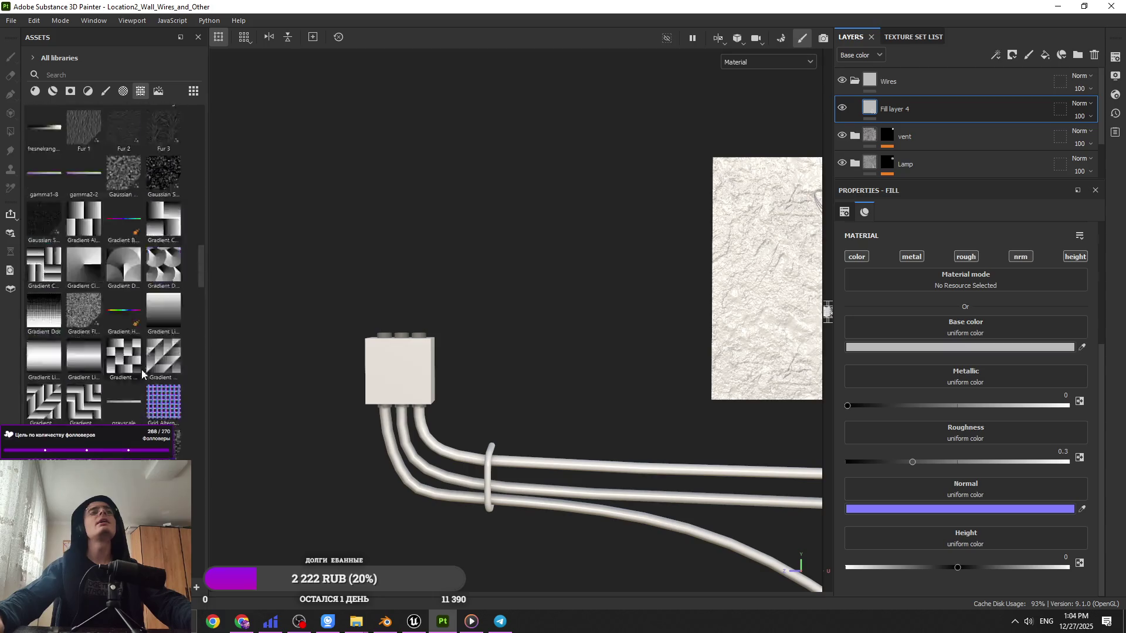
{"action": "left_click", "coordinate": [53, 91]}
{"action": "scroll", "coordinate": [102, 264], "scroll_direction": "down", "scroll_amount": 5}
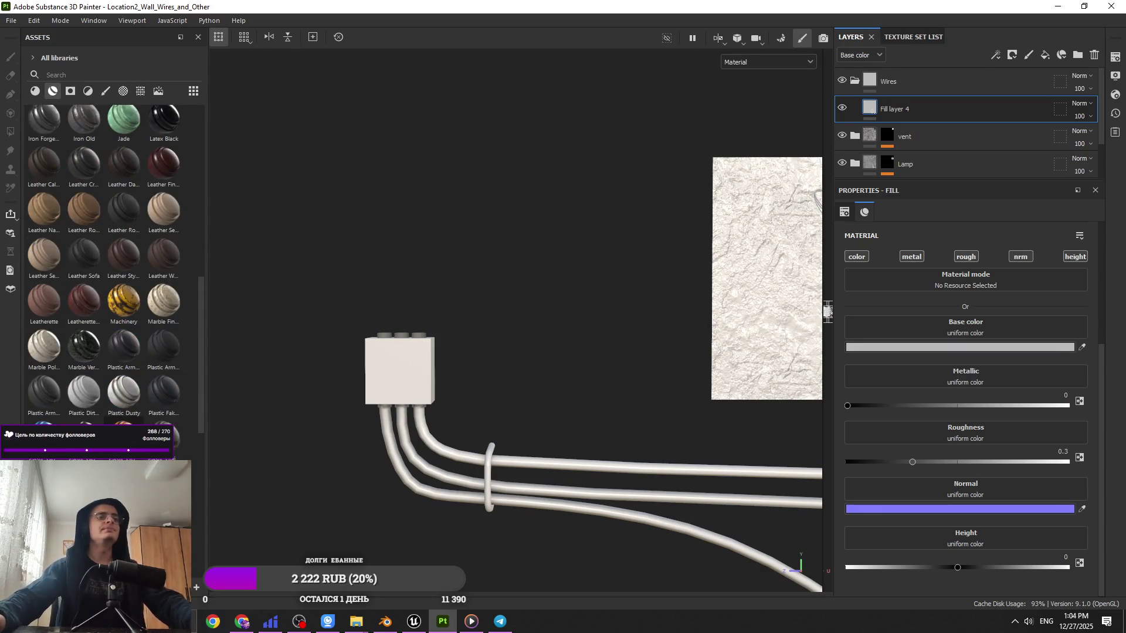
{"action": "scroll", "coordinate": [117, 387], "scroll_direction": "up", "scroll_amount": 5}
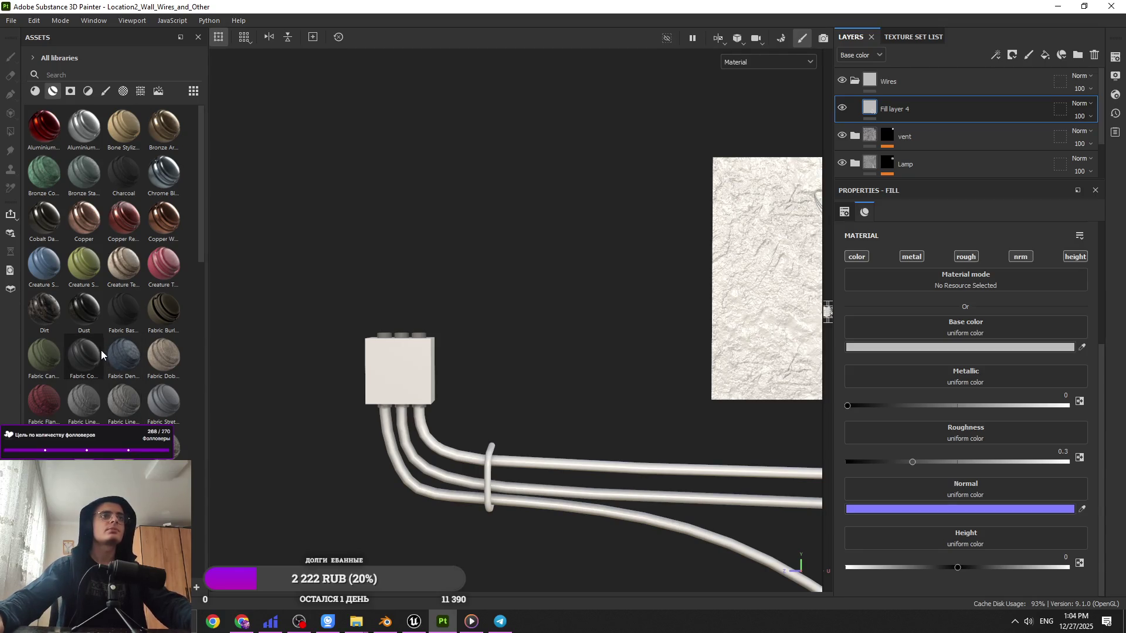
{"action": "mouse_move", "coordinate": [102, 355]}
{"action": "mouse_move", "coordinate": [94, 351]}
{"action": "left_mouse_down"}
{"action": "mouse_move", "coordinate": [897, 85]}
{"action": "mouse_move", "coordinate": [936, 111]}
{"action": "mouse_move", "coordinate": [918, 97]}
{"action": "mouse_move", "coordinate": [922, 82]}
{"action": "left_mouse_up"}
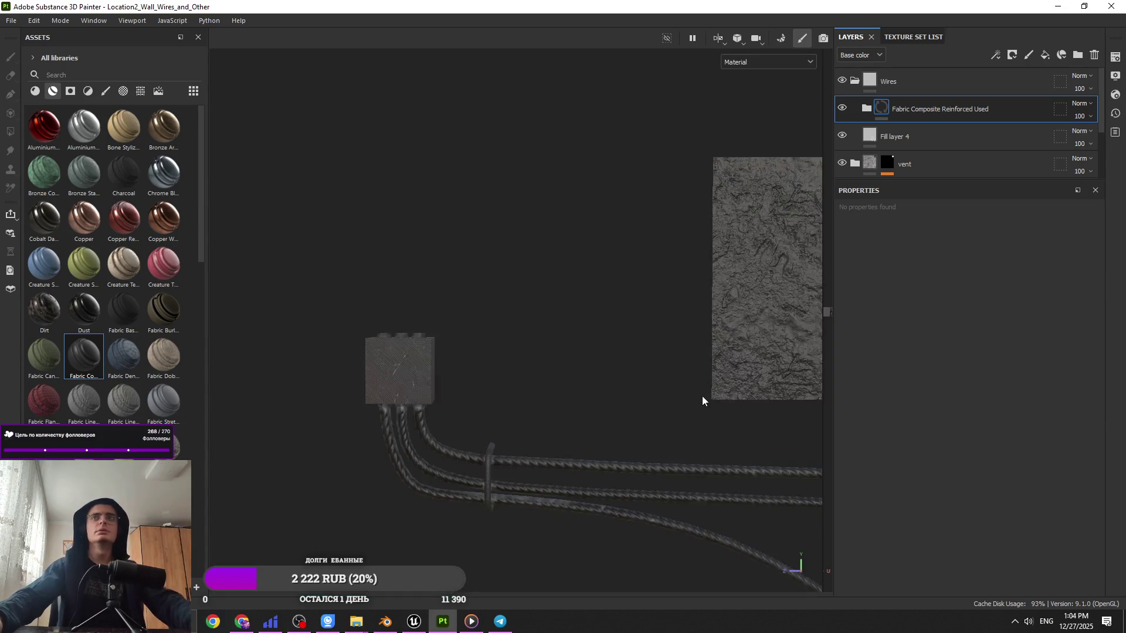
Step: Inspect the fabric-covered wires and delete the Fabric Composite Reinforced Used layer
{"action": "mouse_move", "coordinate": [698, 405]}
{"action": "left_mouse_down", "text": "alt"}
{"action": "mouse_move", "coordinate": [690, 445]}
{"action": "mouse_move", "coordinate": [774, 359]}
{"action": "mouse_move", "coordinate": [651, 495]}
{"action": "mouse_move", "coordinate": [692, 468]}
{"action": "mouse_move", "coordinate": [627, 449]}
{"action": "mouse_move", "coordinate": [604, 509]}
{"action": "mouse_move", "coordinate": [613, 439]}
{"action": "mouse_move", "coordinate": [591, 351]}
{"action": "left_mouse_up", "text": "alt"}
{"action": "scroll", "coordinate": [593, 322], "scroll_direction": "up", "scroll_amount": 5}
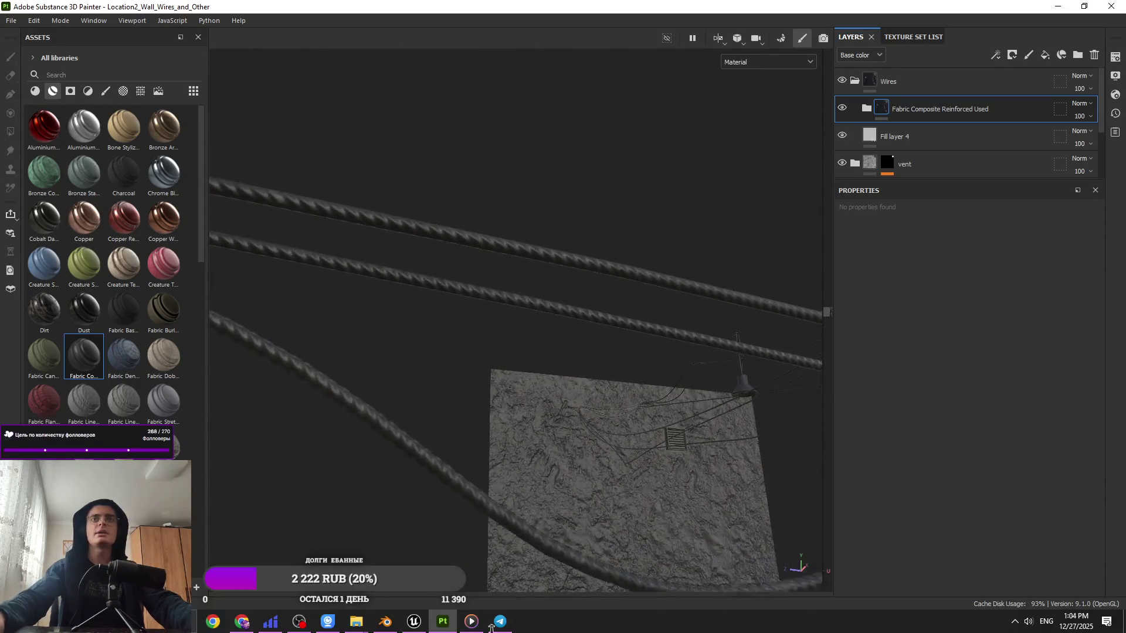
{"action": "mouse_move", "coordinate": [560, 334]}
{"action": "right_mouse_down", "text": "alt"}
{"action": "mouse_move", "coordinate": [517, 555]}
{"action": "mouse_move", "coordinate": [513, 307]}
{"action": "mouse_move", "coordinate": [448, 381]}
{"action": "mouse_move", "coordinate": [510, 299]}
{"action": "mouse_move", "coordinate": [494, 108]}
{"action": "mouse_move", "coordinate": [498, 246]}
{"action": "mouse_move", "coordinate": [438, 379]}
{"action": "right_mouse_up", "text": "alt"}
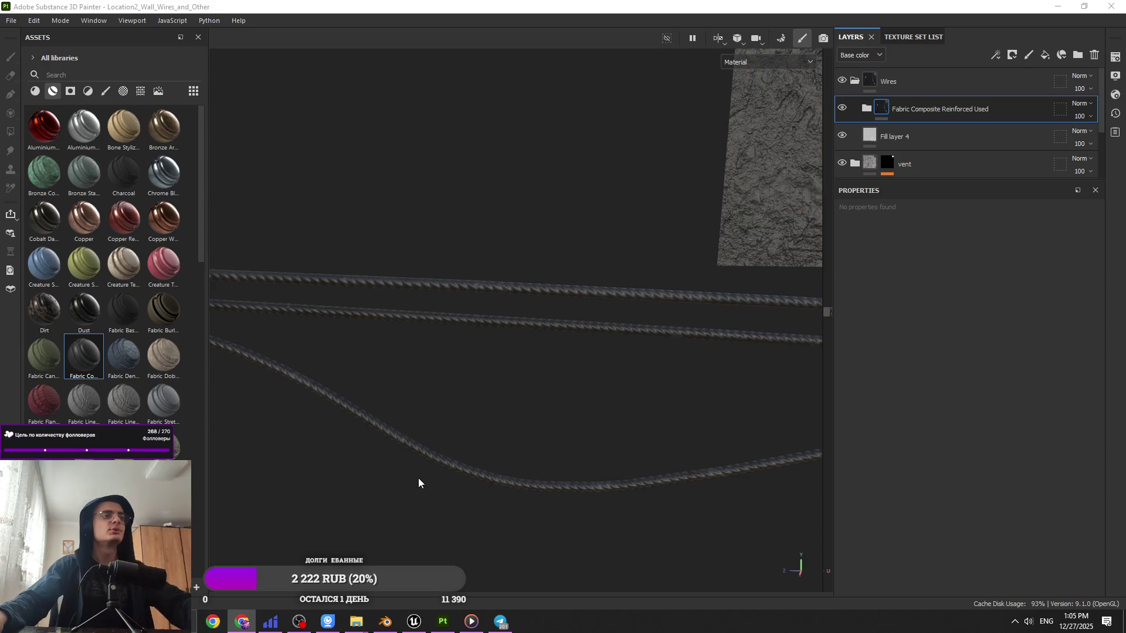
{"action": "scroll", "coordinate": [417, 479], "scroll_direction": "up", "scroll_amount": 3}
{"action": "mouse_move", "coordinate": [495, 239]}
{"action": "left_mouse_down", "text": "alt"}
{"action": "mouse_move", "coordinate": [557, 221]}
{"action": "mouse_move", "coordinate": [511, 241]}
{"action": "left_mouse_up", "text": "alt"}
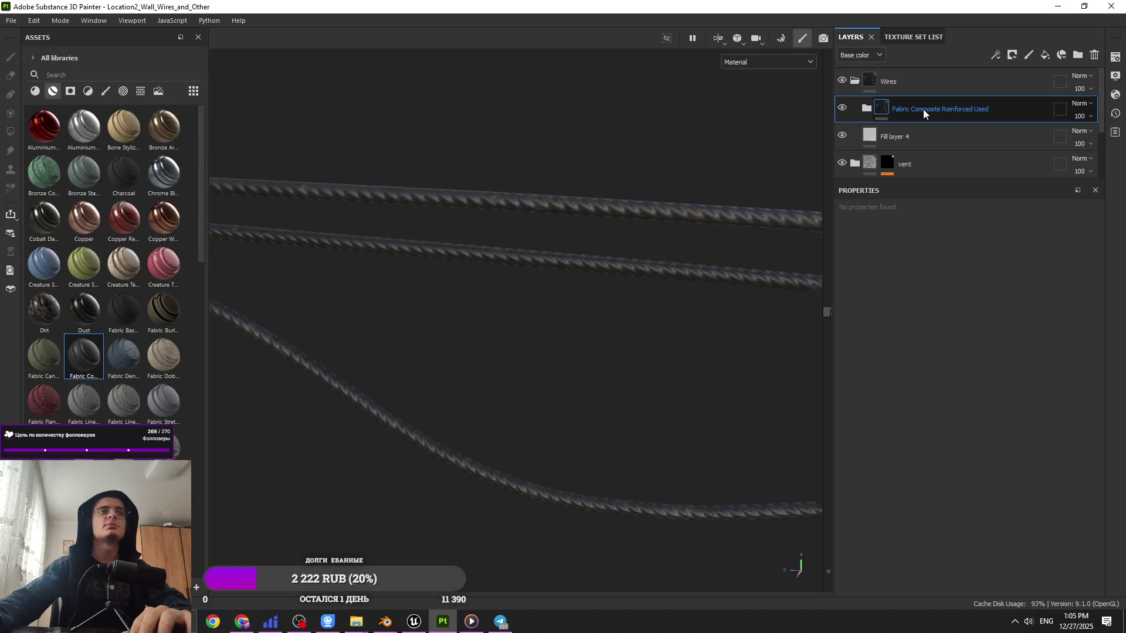
{"action": "key", "text": "Delete"}
{"action": "mouse_move", "coordinate": [155, 368]}
{"action": "mouse_move", "coordinate": [153, 363]}
{"action": "left_mouse_down"}
{"action": "mouse_move", "coordinate": [182, 371]}
{"action": "mouse_move", "coordinate": [955, 156]}
{"action": "mouse_move", "coordinate": [935, 100]}
{"action": "mouse_move", "coordinate": [159, 401]}
{"action": "mouse_move", "coordinate": [143, 387]}
{"action": "left_mouse_up"}
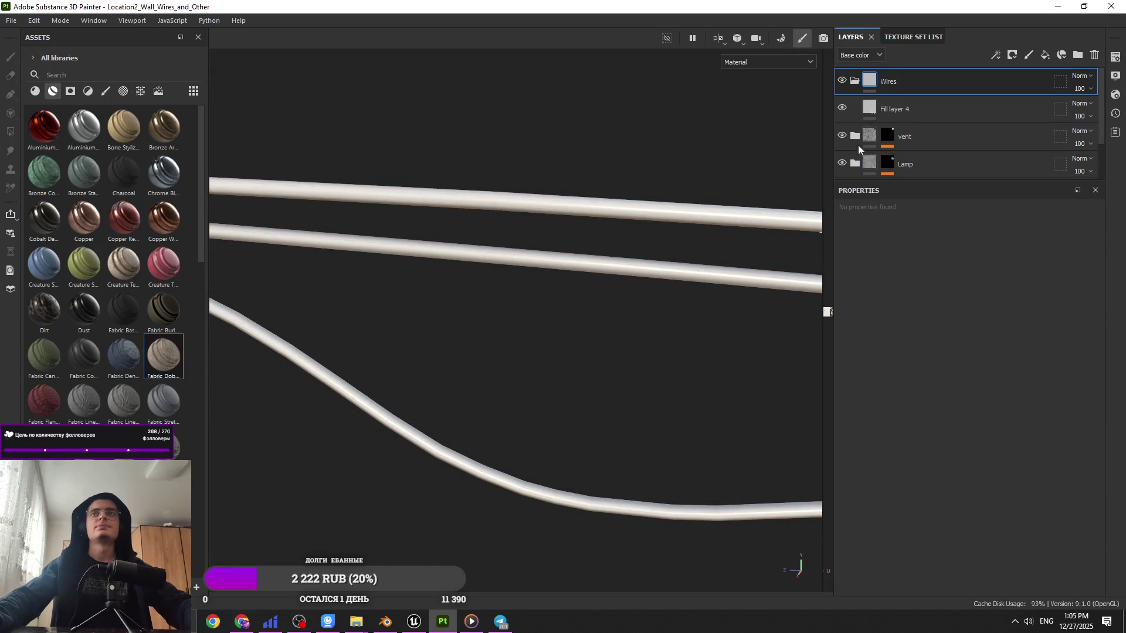
Step: Add a Mesh-fill paint effect to the Wires mask and apply Fabric Dobby Aged to the folder
{"action": "left_click", "coordinate": [995, 54]}
{"action": "left_click", "coordinate": [1021, 85]}
{"action": "left_click", "coordinate": [915, 211]}
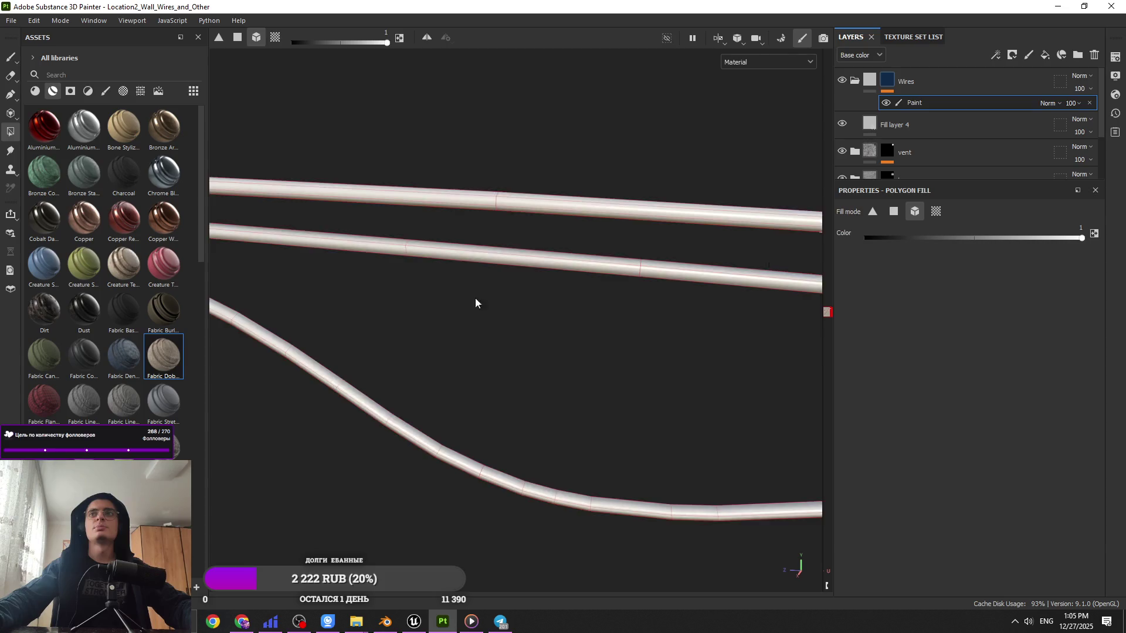
{"action": "scroll", "coordinate": [475, 297], "scroll_direction": "down", "scroll_amount": 5}
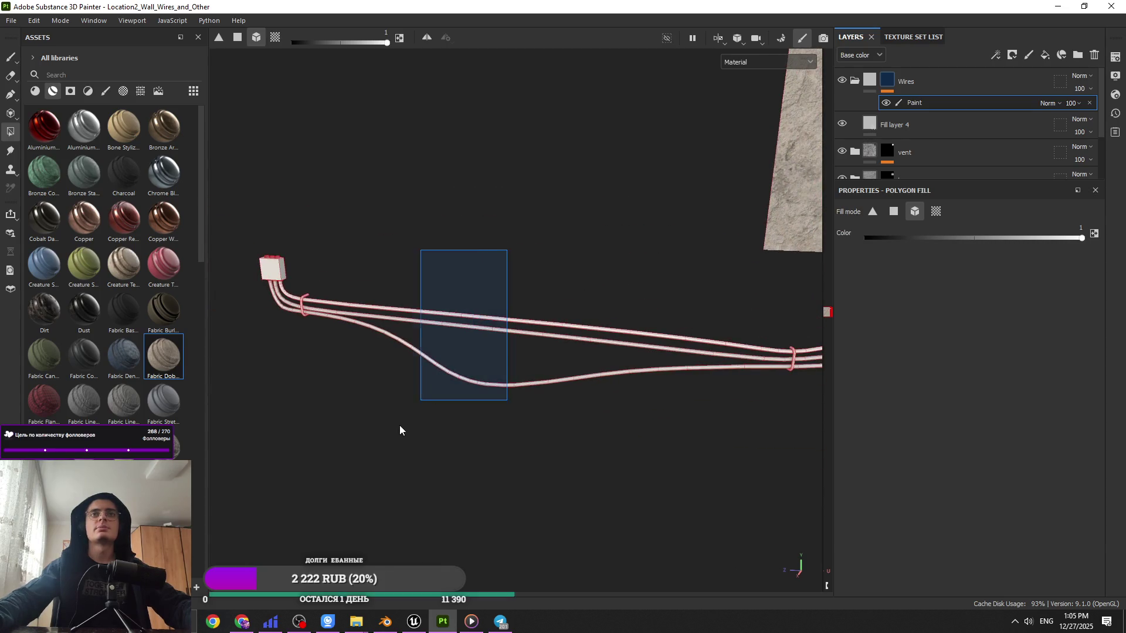
{"action": "left_click", "coordinate": [891, 130]}
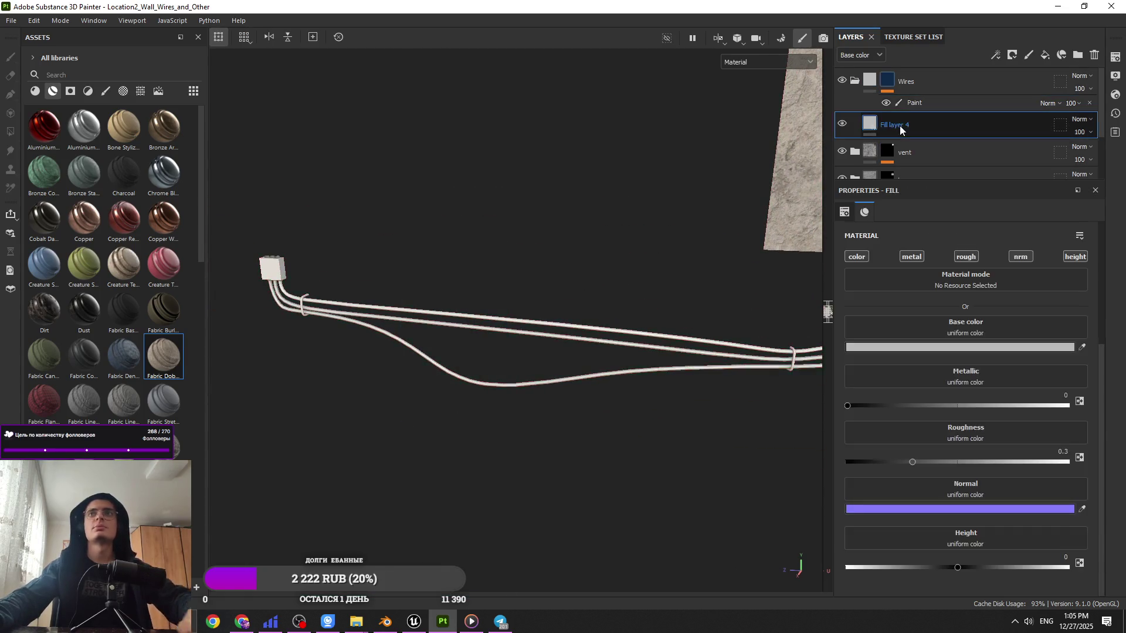
{"action": "left_click", "coordinate": [855, 81]}
{"action": "mouse_move", "coordinate": [164, 356]}
{"action": "left_mouse_down"}
{"action": "mouse_move", "coordinate": [930, 126]}
{"action": "mouse_move", "coordinate": [935, 95]}
{"action": "mouse_move", "coordinate": [915, 81]}
{"action": "left_mouse_up"}
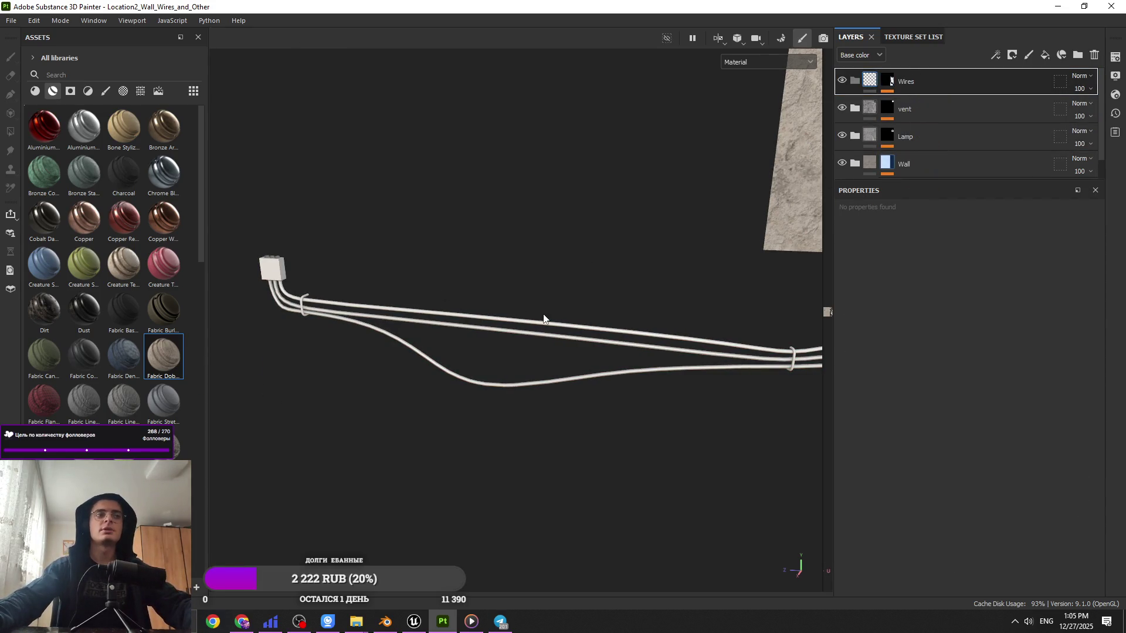
{"action": "scroll", "coordinate": [543, 319], "scroll_direction": "up", "scroll_amount": 10}
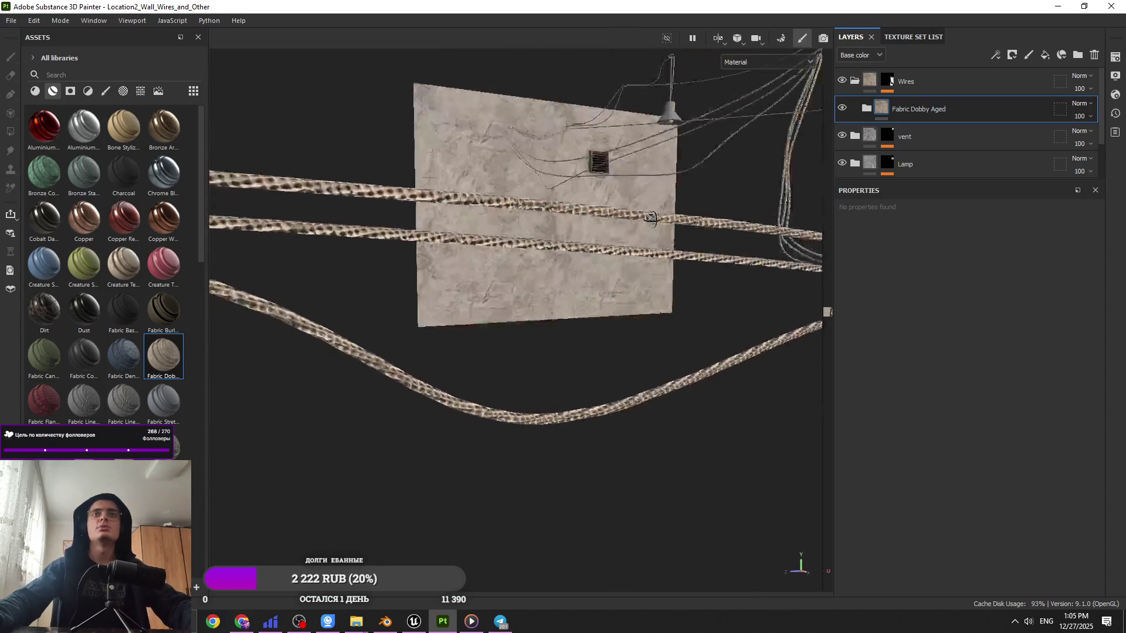
Step: Swap out Fabric Dobby Aged, trying Fabric Stretchy Sci-Fi and Fabric Synthetic Sport Used, undoing each
{"action": "mouse_move", "coordinate": [651, 217]}
{"action": "left_mouse_down", "text": "alt"}
{"action": "mouse_move", "coordinate": [553, 234]}
{"action": "mouse_move", "coordinate": [744, 201]}
{"action": "mouse_move", "coordinate": [752, 247]}
{"action": "left_mouse_up", "text": "alt"}
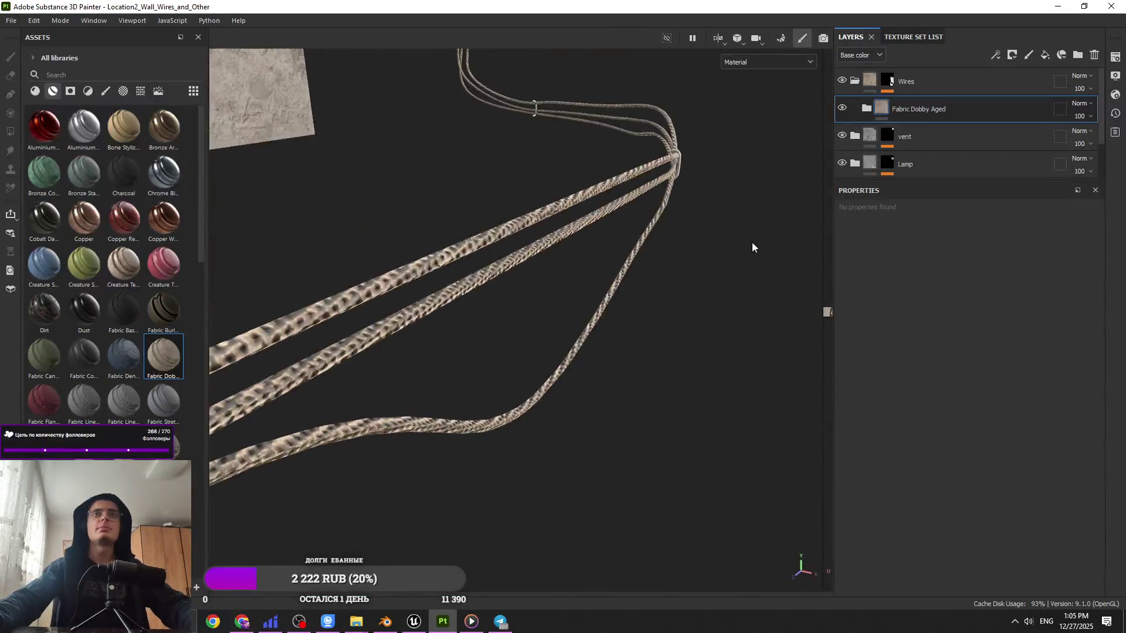
{"action": "key", "text": "ctrl+z"}
{"action": "mouse_move", "coordinate": [164, 401]}
{"action": "left_mouse_down"}
{"action": "mouse_move", "coordinate": [581, 303]}
{"action": "mouse_move", "coordinate": [938, 83]}
{"action": "left_mouse_up"}
{"action": "mouse_move", "coordinate": [523, 261]}
{"action": "left_mouse_down", "text": "alt"}
{"action": "mouse_move", "coordinate": [344, 196]}
{"action": "mouse_move", "coordinate": [311, 218]}
{"action": "left_mouse_up", "text": "alt"}
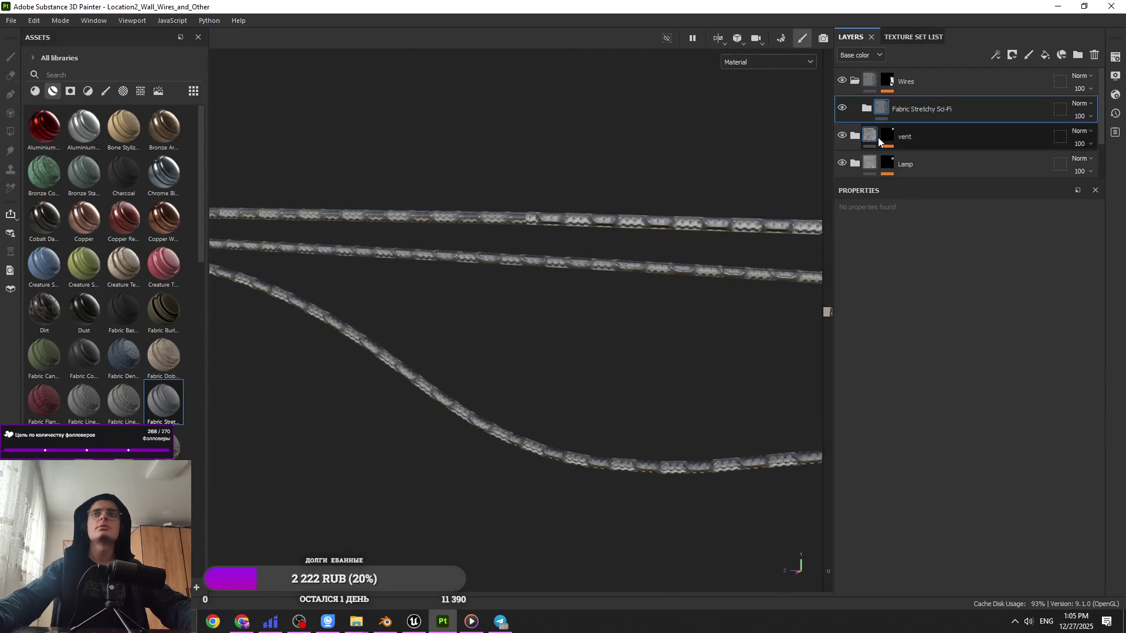
{"action": "key", "text": "ctrl+z"}
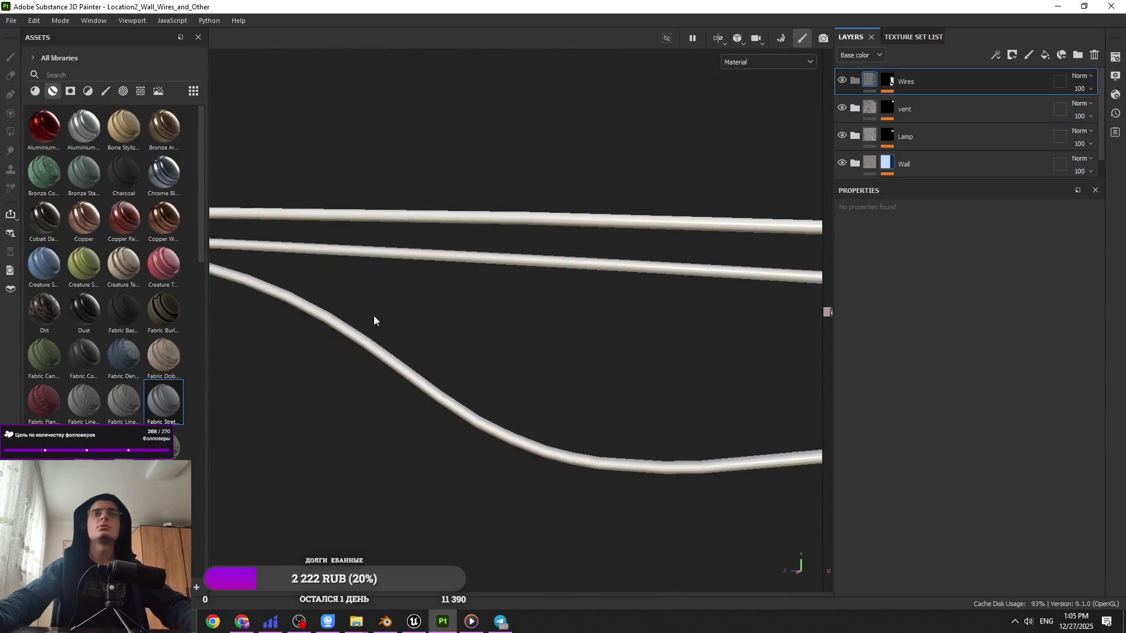
{"action": "mouse_move", "coordinate": [123, 401]}
{"action": "left_mouse_down"}
{"action": "mouse_move", "coordinate": [284, 375]}
{"action": "mouse_move", "coordinate": [920, 86]}
{"action": "left_mouse_up"}
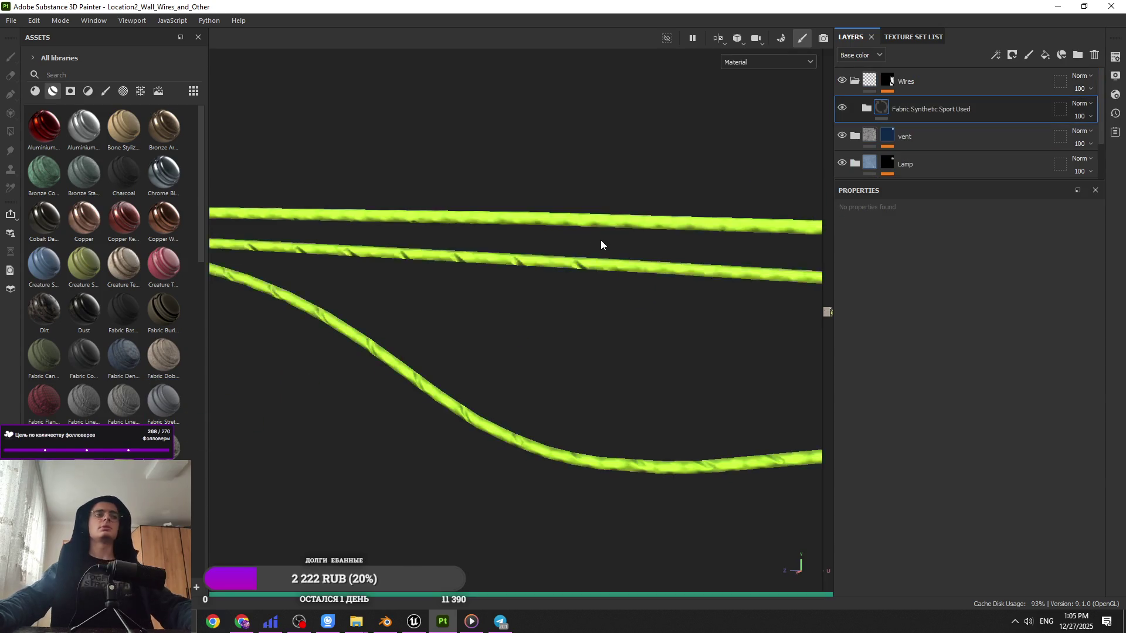
{"action": "mouse_move", "coordinate": [582, 254]}
{"action": "left_mouse_down", "text": "alt"}
{"action": "mouse_move", "coordinate": [665, 271]}
{"action": "mouse_move", "coordinate": [595, 285]}
{"action": "left_mouse_up", "text": "alt"}
{"action": "key", "text": "ctrl+z"}
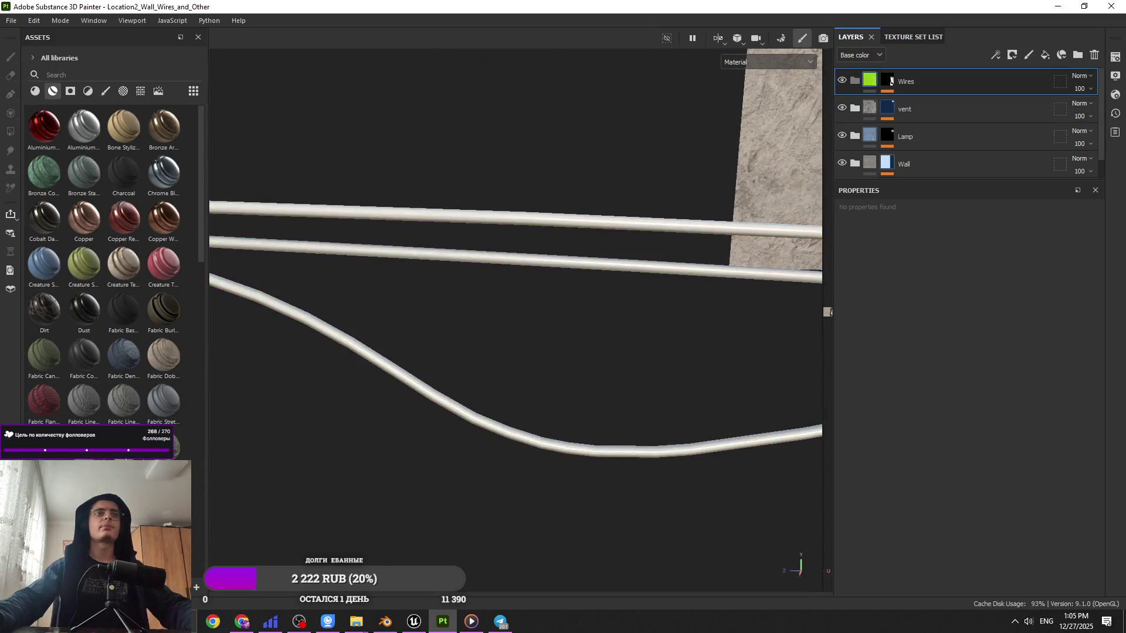
Step: Try Fabric Super Hero and Fabric Flannel, then keep Fabric Canvas Creased on the Wires folder
{"action": "left_click", "coordinate": [923, 74]}
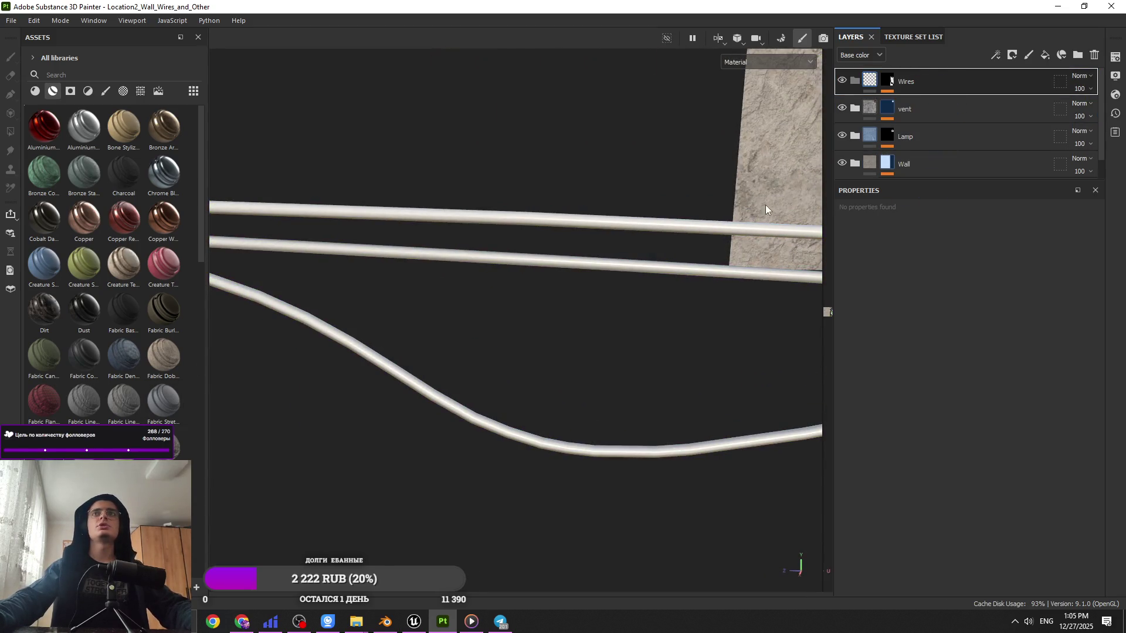
{"action": "mouse_move", "coordinate": [643, 251]}
{"action": "left_mouse_down", "text": "alt"}
{"action": "mouse_move", "coordinate": [540, 231]}
{"action": "mouse_move", "coordinate": [535, 214]}
{"action": "left_mouse_up", "text": "alt"}
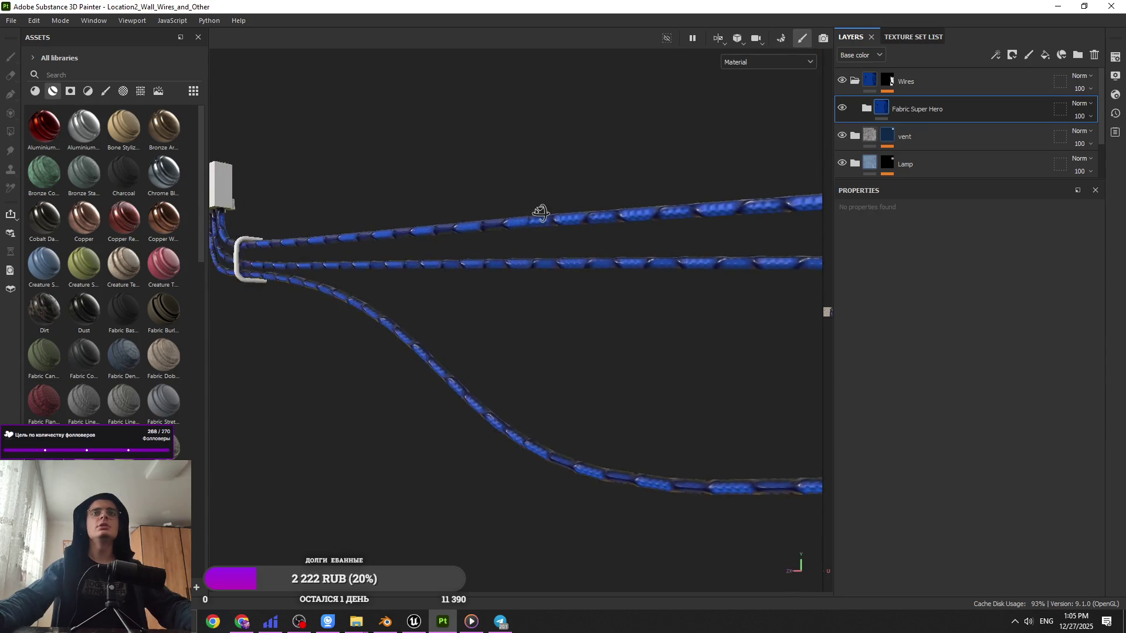
{"action": "key", "text": "ctrl+z"}
{"action": "mouse_move", "coordinate": [44, 402]}
{"action": "left_mouse_down"}
{"action": "mouse_move", "coordinate": [636, 289]}
{"action": "mouse_move", "coordinate": [688, 119]}
{"action": "mouse_move", "coordinate": [47, 400]}
{"action": "left_mouse_up"}
{"action": "left_click_drag", "start_coordinate": [44, 355], "coordinate": [922, 75]}
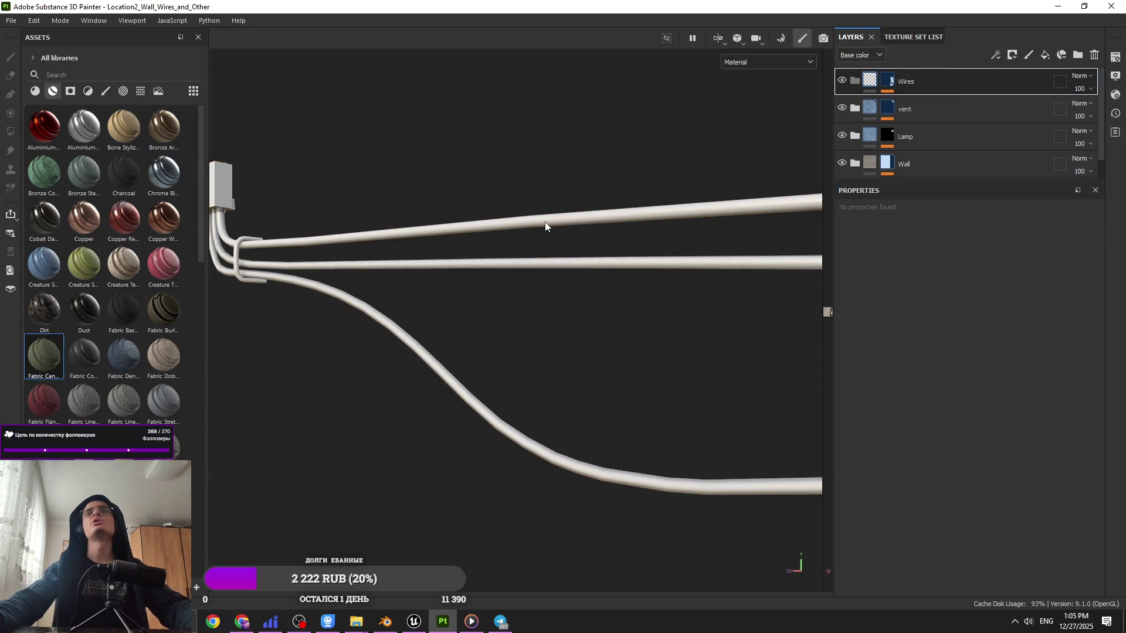
{"action": "mouse_move", "coordinate": [550, 218]}
{"action": "left_mouse_down", "text": "alt"}
{"action": "mouse_move", "coordinate": [719, 268]}
{"action": "mouse_move", "coordinate": [653, 241]}
{"action": "mouse_move", "coordinate": [674, 234]}
{"action": "left_mouse_up", "text": "alt"}
{"action": "left_click", "coordinate": [867, 109]}
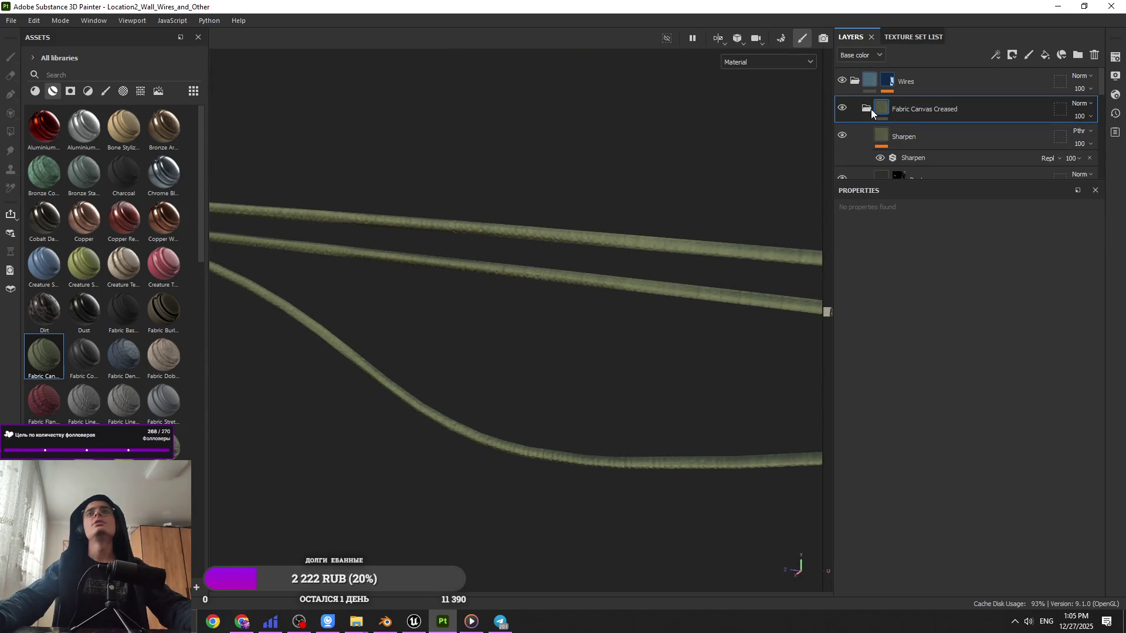
Step: Set the Fabric Canvas Creased Base layer colour to dark grey, about 2B2B2B
{"action": "scroll", "coordinate": [937, 134], "scroll_direction": "down", "scroll_amount": 5}
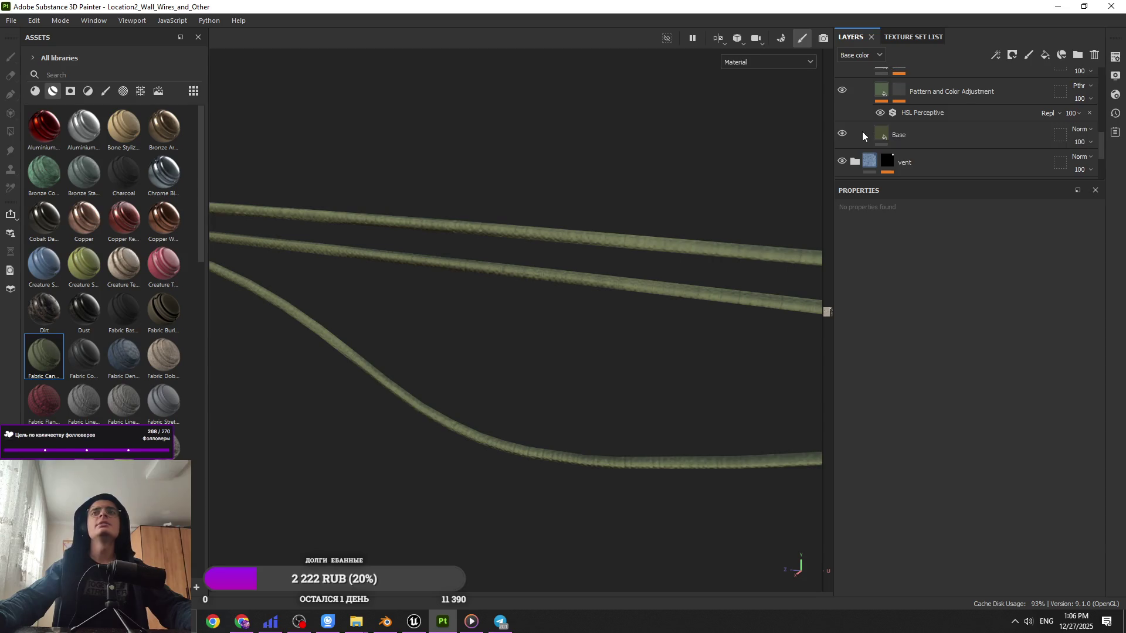
{"action": "left_click", "coordinate": [862, 135]}
{"action": "left_click", "coordinate": [929, 347]}
{"action": "mouse_move", "coordinate": [898, 488]}
{"action": "left_mouse_down"}
{"action": "mouse_move", "coordinate": [892, 510]}
{"action": "mouse_move", "coordinate": [880, 493]}
{"action": "left_mouse_up"}
{"action": "mouse_move", "coordinate": [736, 307]}
{"action": "left_mouse_down", "text": "alt"}
{"action": "mouse_move", "coordinate": [732, 291]}
{"action": "mouse_move", "coordinate": [797, 218]}
{"action": "mouse_move", "coordinate": [833, 294]}
{"action": "left_mouse_up", "text": "alt"}
{"action": "left_click", "coordinate": [1041, 352]}
Step: Check the dark grey wires in the viewport and save the project
{"action": "scroll", "coordinate": [927, 129], "scroll_direction": "up", "scroll_amount": 5}
{"action": "mouse_move", "coordinate": [596, 336]}
{"action": "left_mouse_down", "text": "alt"}
{"action": "mouse_move", "coordinate": [540, 287]}
{"action": "mouse_move", "coordinate": [541, 320]}
{"action": "left_mouse_up", "text": "alt"}
{"action": "key", "text": "ctrl+s"}
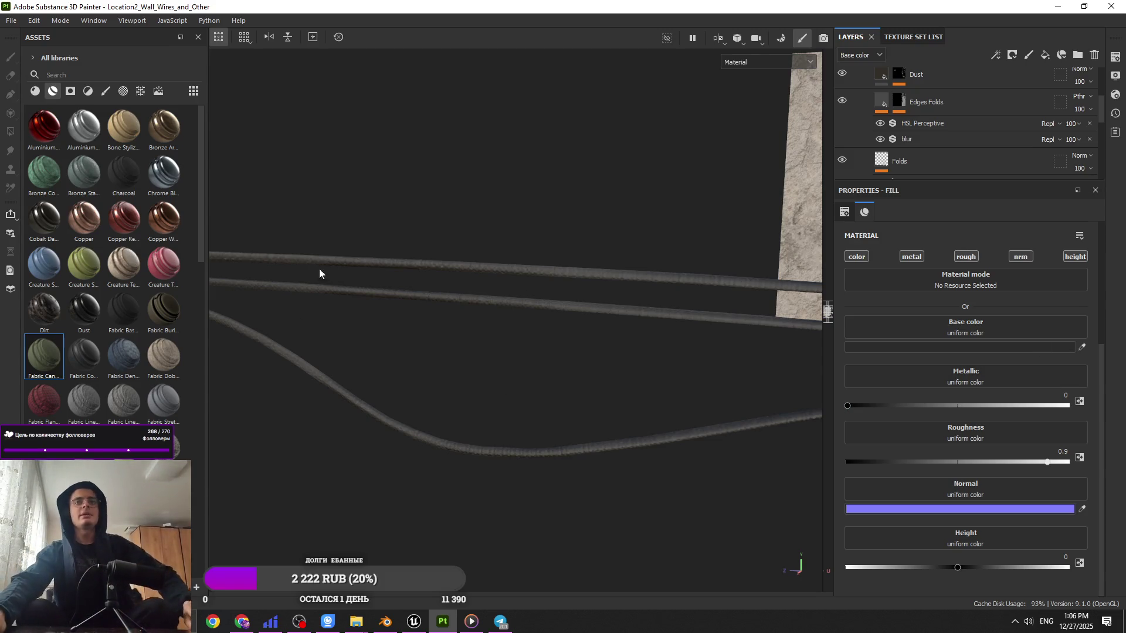
Step: Raise the wire fill's roughness to 1 and disable its normal channel
{"action": "left_click_drag", "start_coordinate": [1106, 462], "coordinate": [1107, 462]}
{"action": "mouse_move", "coordinate": [700, 305]}
{"action": "left_mouse_down", "text": "alt"}
{"action": "mouse_move", "coordinate": [829, 286]}
{"action": "mouse_move", "coordinate": [680, 306]}
{"action": "mouse_move", "coordinate": [732, 282]}
{"action": "mouse_move", "coordinate": [734, 244]}
{"action": "mouse_move", "coordinate": [747, 314]}
{"action": "mouse_move", "coordinate": [809, 376]}
{"action": "left_mouse_up", "text": "alt"}
{"action": "scroll", "coordinate": [1033, 477], "scroll_direction": "up", "scroll_amount": 3}
{"action": "left_click", "coordinate": [1019, 366]}
{"action": "scroll", "coordinate": [967, 123], "scroll_direction": "up", "scroll_amount": 3}
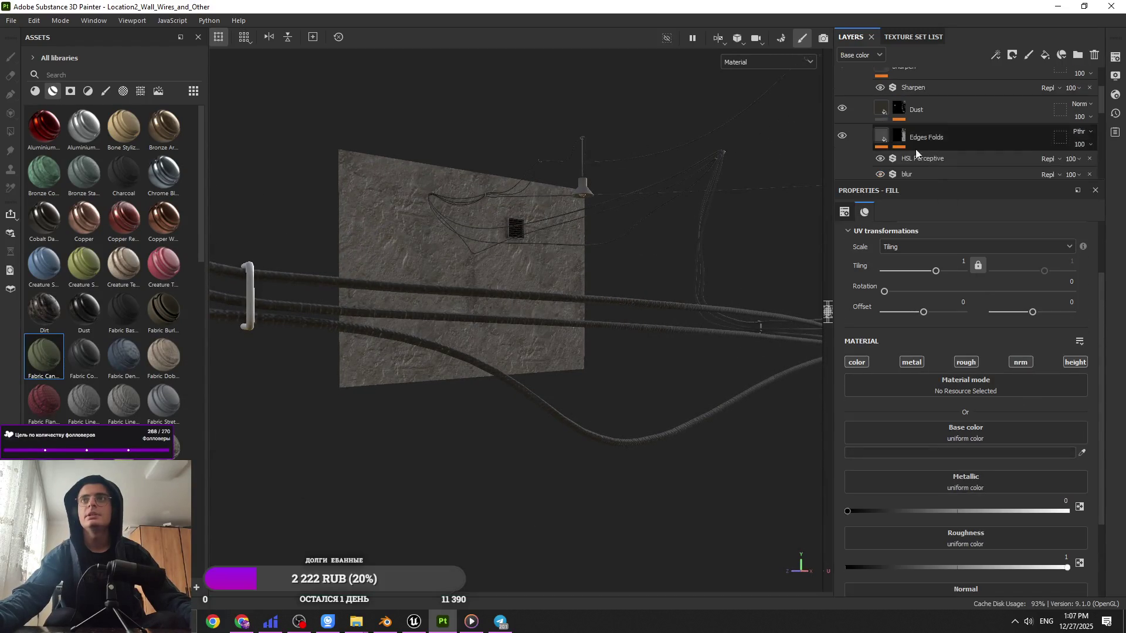
{"action": "left_click_drag", "start_coordinate": [968, 183], "coordinate": [967, 303]}
{"action": "scroll", "coordinate": [709, 330], "scroll_direction": "up", "scroll_amount": 3}
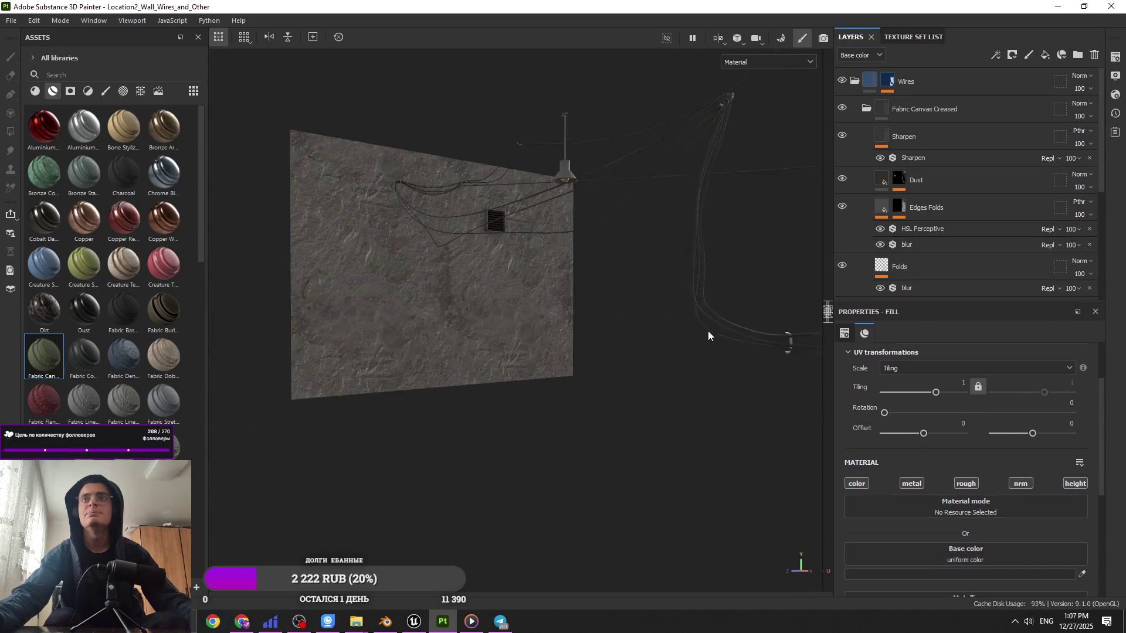
Step: Toggle the Edges Folds and Sharpen layers on and off to compare their effect
{"action": "left_click", "coordinate": [843, 206]}
{"action": "left_click", "coordinate": [844, 206]}
{"action": "left_click", "coordinate": [844, 208]}
{"action": "mouse_move", "coordinate": [730, 308]}
{"action": "left_mouse_down", "text": "alt"}
{"action": "mouse_move", "coordinate": [711, 364]}
{"action": "mouse_move", "coordinate": [763, 323]}
{"action": "left_mouse_up", "text": "alt"}
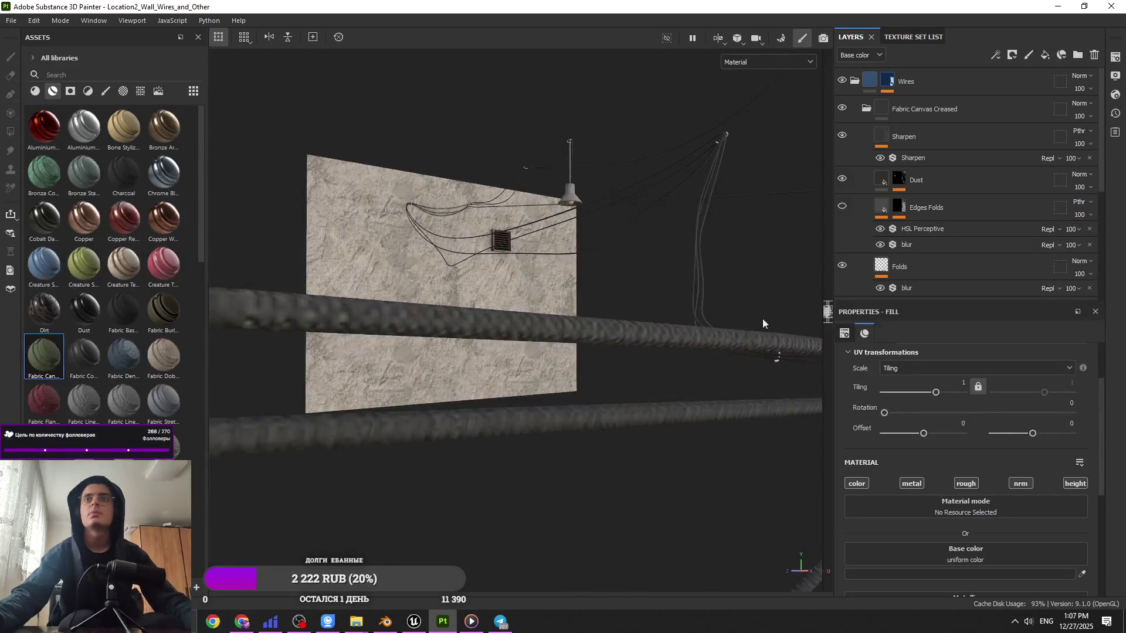
{"action": "left_click", "coordinate": [844, 207]}
{"action": "left_click", "coordinate": [842, 136]}
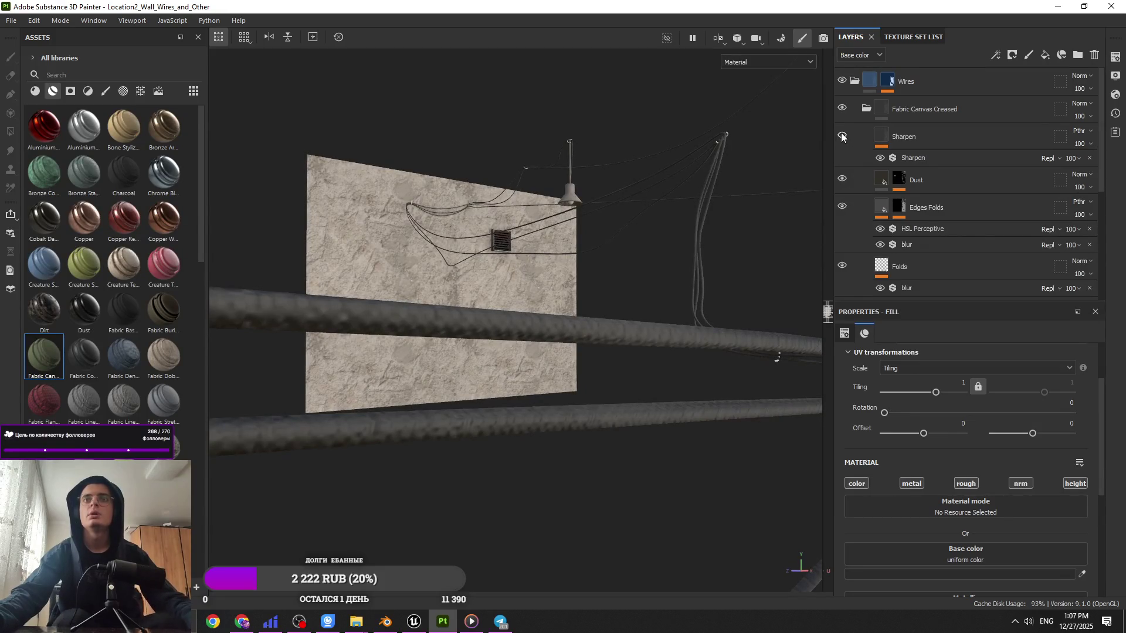
{"action": "left_click", "coordinate": [846, 138]}
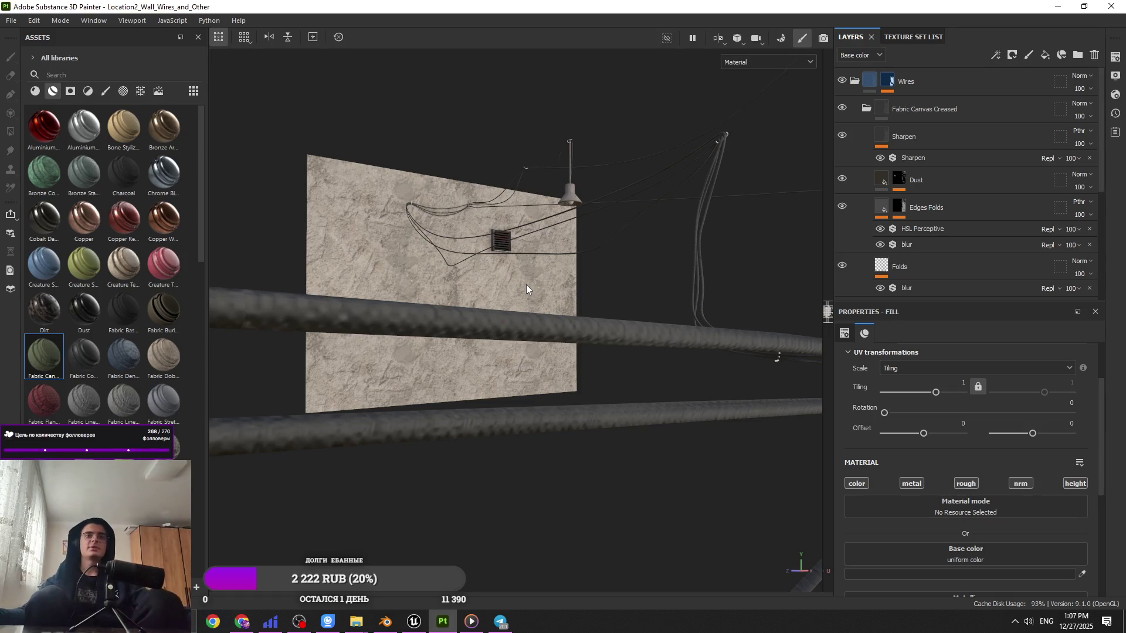
Step: Collapse the Wires layer group and select it
{"action": "mouse_move", "coordinate": [705, 328]}
{"action": "left_mouse_down", "text": "alt"}
{"action": "mouse_move", "coordinate": [638, 346]}
{"action": "mouse_move", "coordinate": [599, 180]}
{"action": "mouse_move", "coordinate": [694, 226]}
{"action": "mouse_move", "coordinate": [297, 254]}
{"action": "mouse_move", "coordinate": [374, 304]}
{"action": "mouse_move", "coordinate": [510, 321]}
{"action": "mouse_move", "coordinate": [508, 367]}
{"action": "mouse_move", "coordinate": [462, 247]}
{"action": "mouse_move", "coordinate": [426, 224]}
{"action": "mouse_move", "coordinate": [317, 241]}
{"action": "mouse_move", "coordinate": [425, 239]}
{"action": "mouse_move", "coordinate": [397, 231]}
{"action": "mouse_move", "coordinate": [471, 201]}
{"action": "left_mouse_up", "text": "alt"}
{"action": "right_click", "coordinate": [472, 201]}
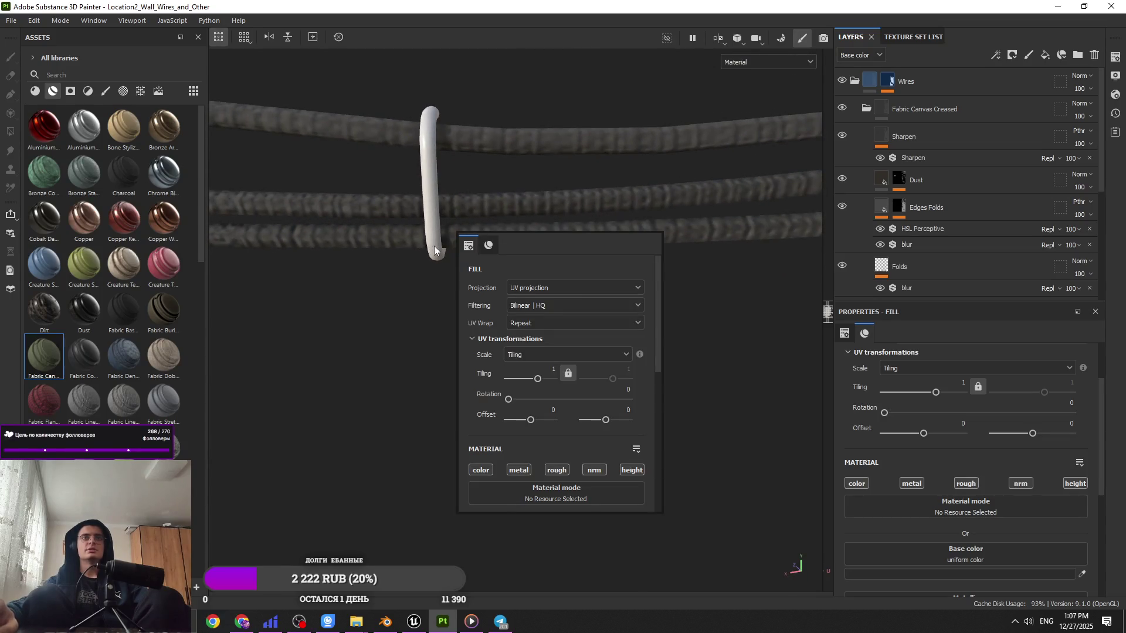
{"action": "left_click_drag", "start_coordinate": [434, 251], "coordinate": [447, 237], "text": "alt"}
{"action": "left_click", "coordinate": [855, 80]}
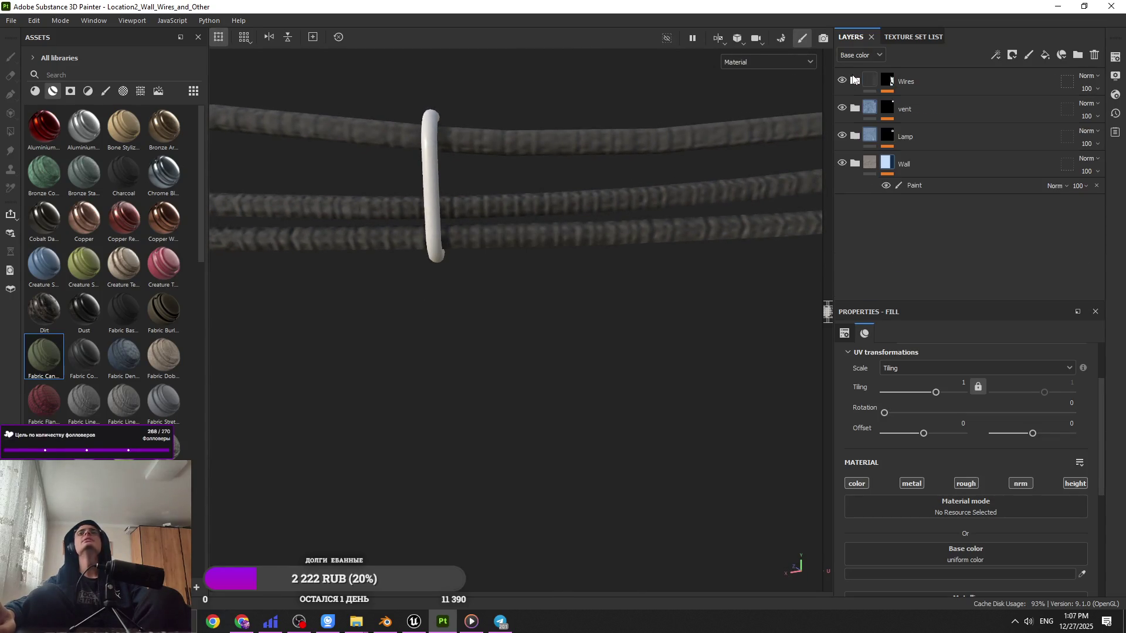
{"action": "left_click", "coordinate": [940, 90]}
{"action": "mouse_move", "coordinate": [565, 184]}
{"action": "left_mouse_down", "text": "alt"}
{"action": "mouse_move", "coordinate": [446, 184]}
{"action": "mouse_move", "coordinate": [590, 213]}
{"action": "left_mouse_up", "text": "alt"}
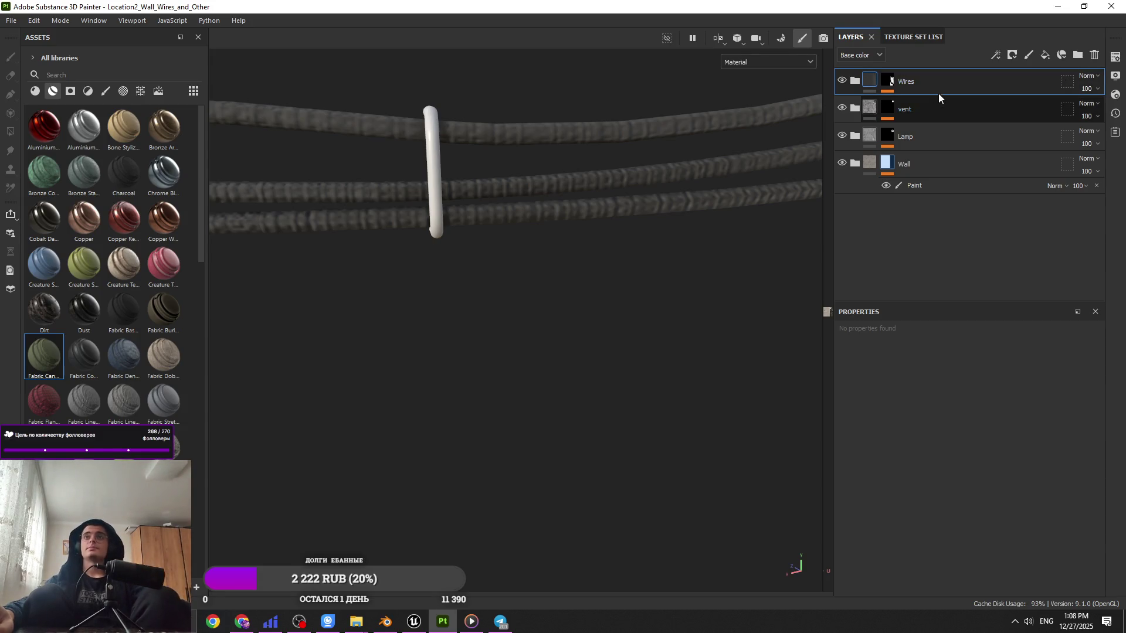
Step: Add a folder named Metal with a black mask and a paint effect
{"action": "left_click", "coordinate": [1078, 55]}
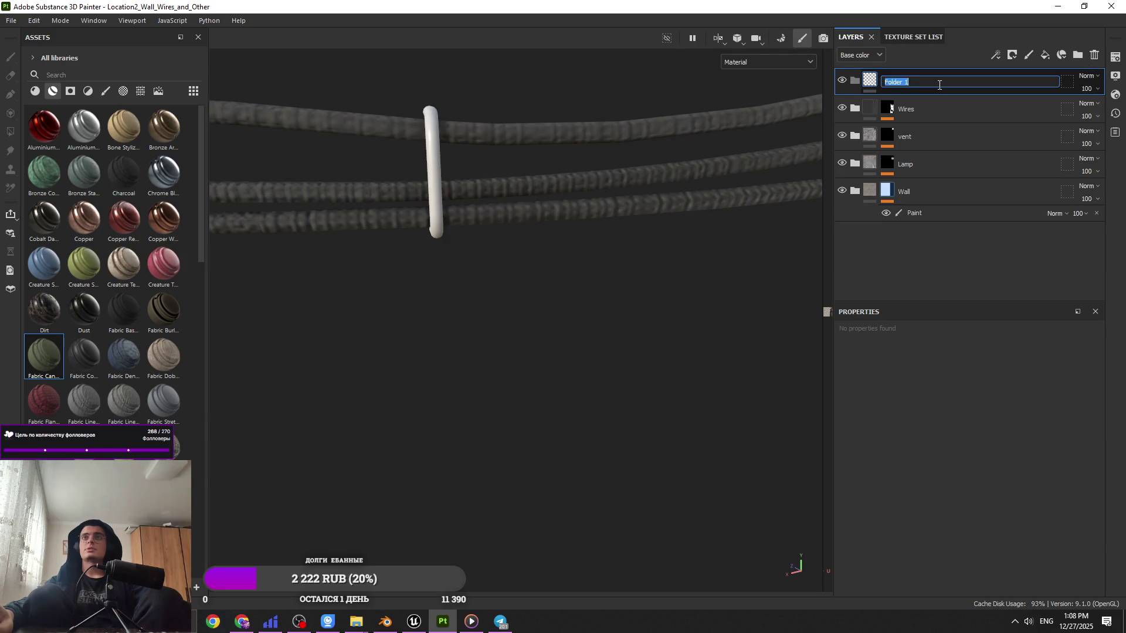
{"action": "type", "text": "Metal"}
{"action": "key", "text": "Return"}
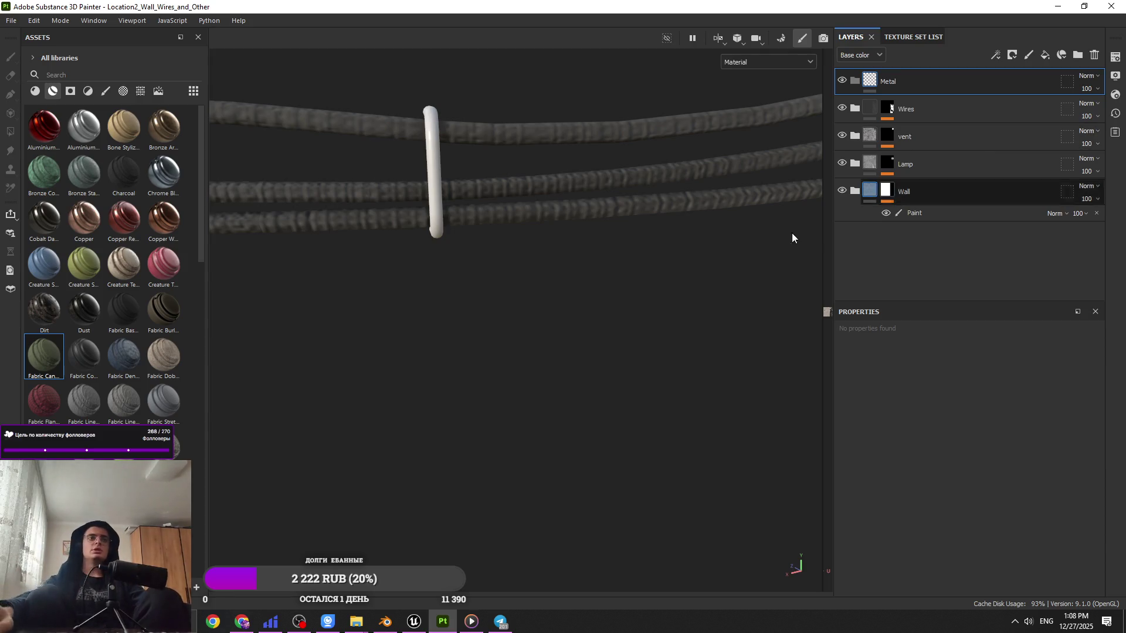
{"action": "left_click", "coordinate": [1011, 55]}
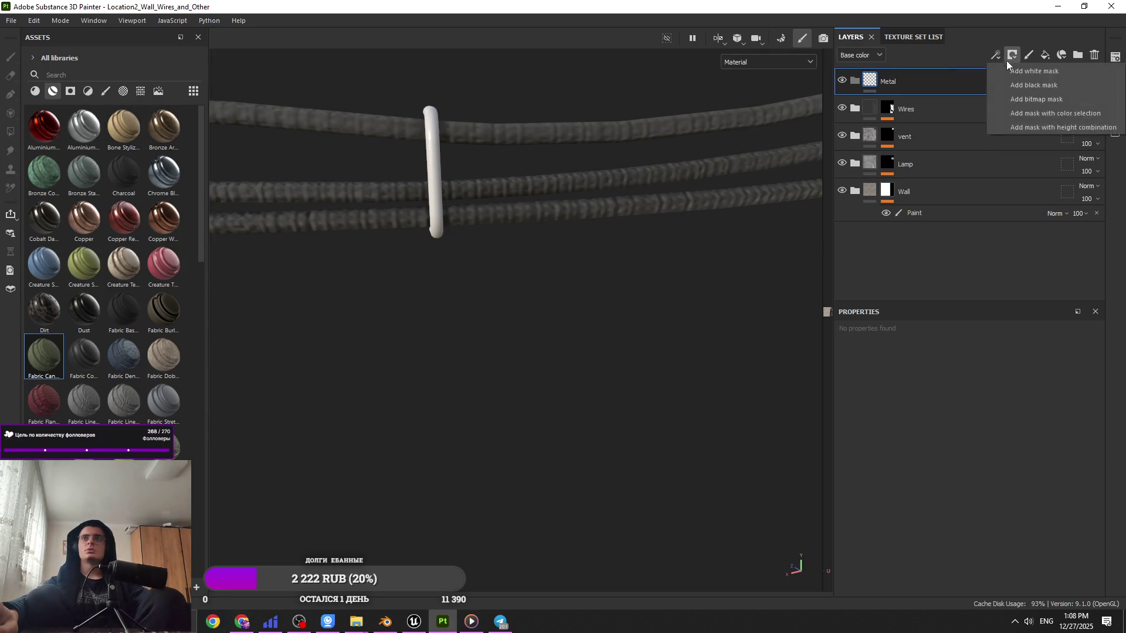
{"action": "left_click", "coordinate": [1006, 69]}
{"action": "left_click", "coordinate": [996, 56]}
{"action": "left_click", "coordinate": [1001, 86]}
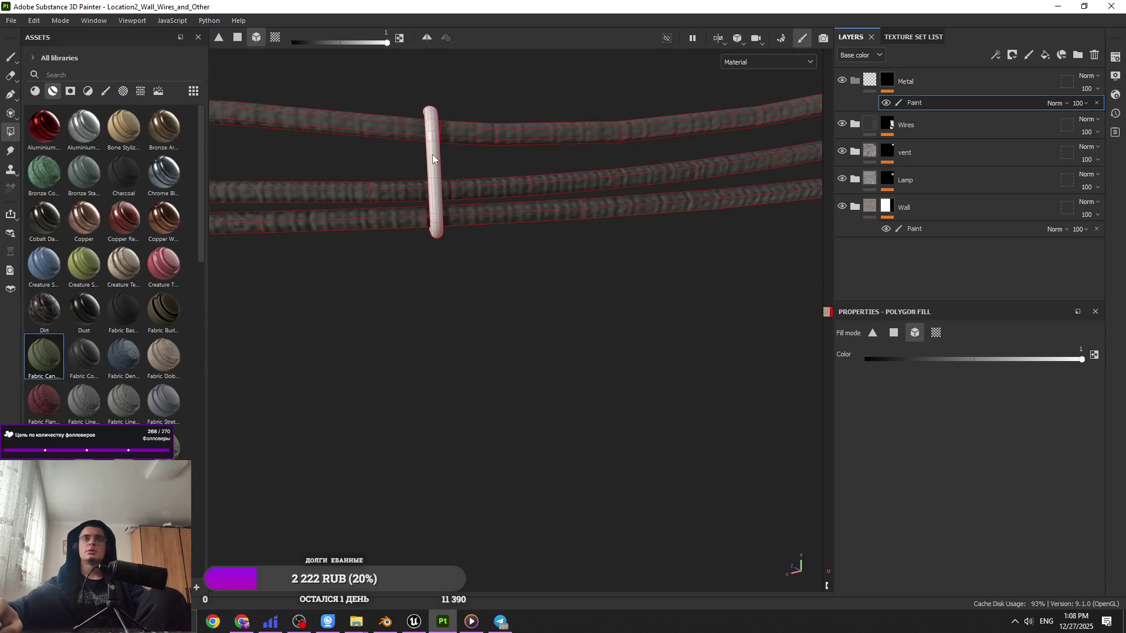
Step: Select the Metal folder and drop a Steel material from Assets into it
{"action": "scroll", "coordinate": [433, 158], "scroll_direction": "down", "scroll_amount": 3}
{"action": "mouse_move", "coordinate": [433, 176]}
{"action": "left_mouse_down", "text": "alt"}
{"action": "mouse_move", "coordinate": [490, 273]}
{"action": "mouse_move", "coordinate": [394, 289]}
{"action": "mouse_move", "coordinate": [434, 309]}
{"action": "mouse_move", "coordinate": [515, 442]}
{"action": "mouse_move", "coordinate": [588, 382]}
{"action": "left_mouse_up", "text": "alt"}
{"action": "scroll", "coordinate": [588, 381], "scroll_direction": "up", "scroll_amount": 5}
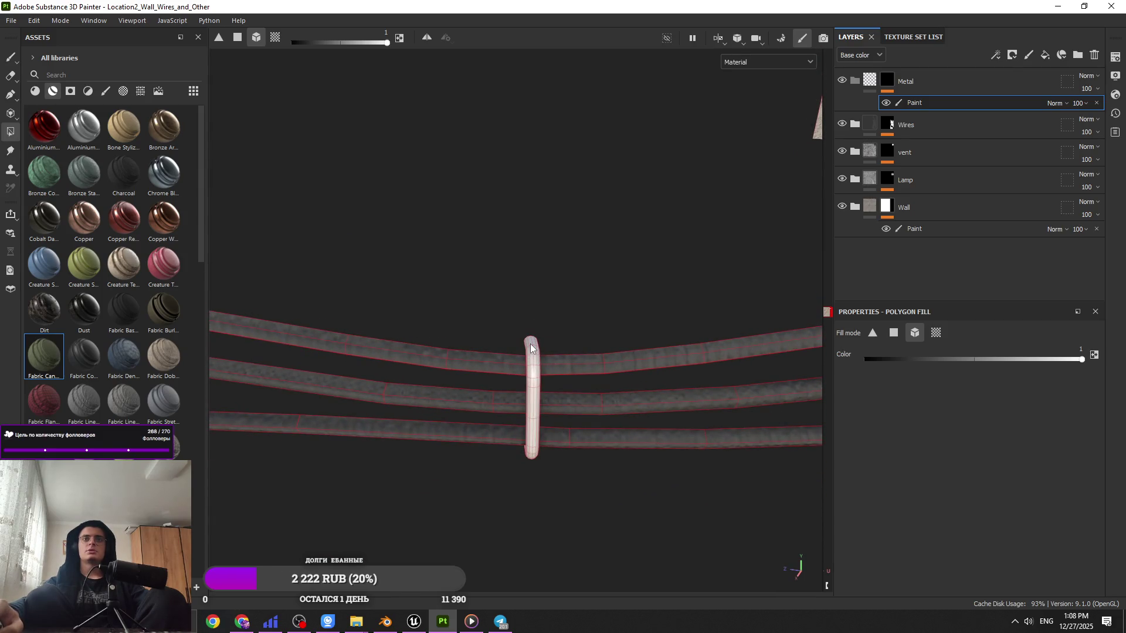
{"action": "scroll", "coordinate": [531, 348], "scroll_direction": "down", "scroll_amount": 5}
{"action": "mouse_move", "coordinate": [533, 342]}
{"action": "left_mouse_down", "text": "alt"}
{"action": "mouse_move", "coordinate": [438, 313]}
{"action": "mouse_move", "coordinate": [398, 320]}
{"action": "mouse_move", "coordinate": [642, 368]}
{"action": "mouse_move", "coordinate": [514, 344]}
{"action": "mouse_move", "coordinate": [573, 309]}
{"action": "left_mouse_up", "text": "alt"}
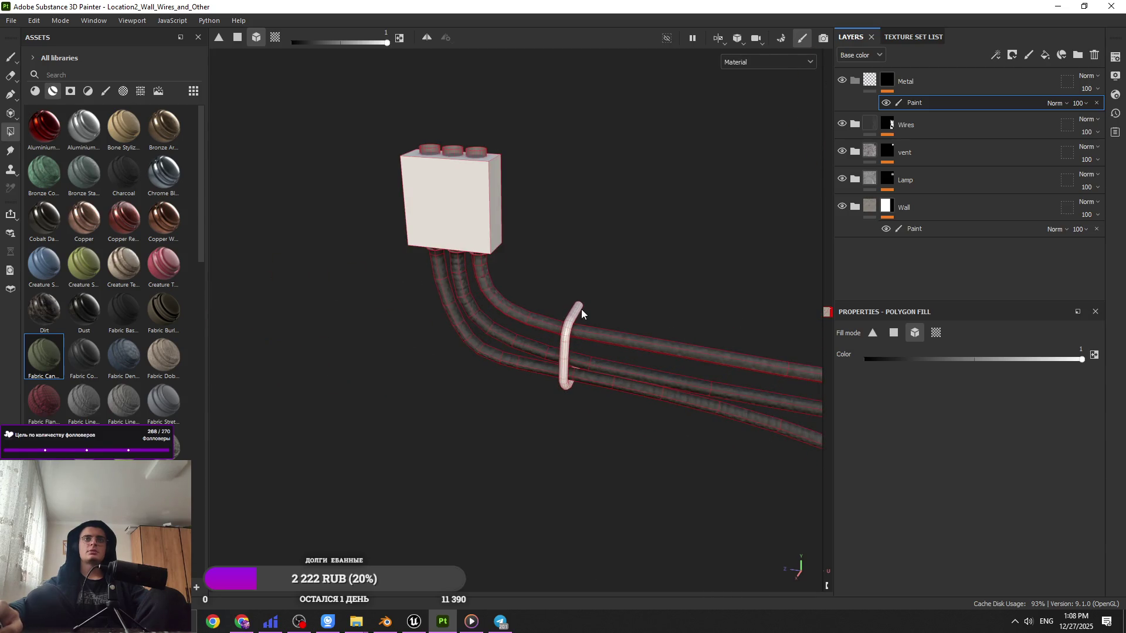
{"action": "scroll", "coordinate": [578, 308], "scroll_direction": "down", "scroll_amount": 5}
{"action": "mouse_move", "coordinate": [718, 373]}
{"action": "left_mouse_down", "text": "alt"}
{"action": "mouse_move", "coordinate": [663, 335]}
{"action": "mouse_move", "coordinate": [596, 193]}
{"action": "mouse_move", "coordinate": [659, 151]}
{"action": "mouse_move", "coordinate": [531, 285]}
{"action": "left_mouse_up", "text": "alt"}
{"action": "scroll", "coordinate": [516, 446], "scroll_direction": "up", "scroll_amount": 6}
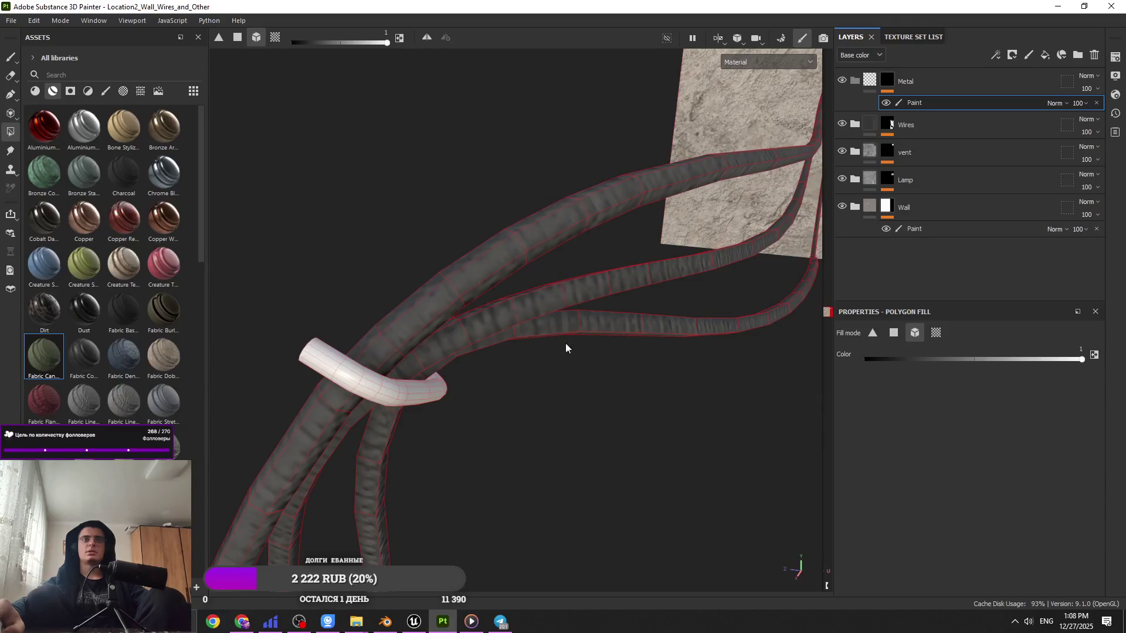
{"action": "left_click", "coordinate": [891, 78]}
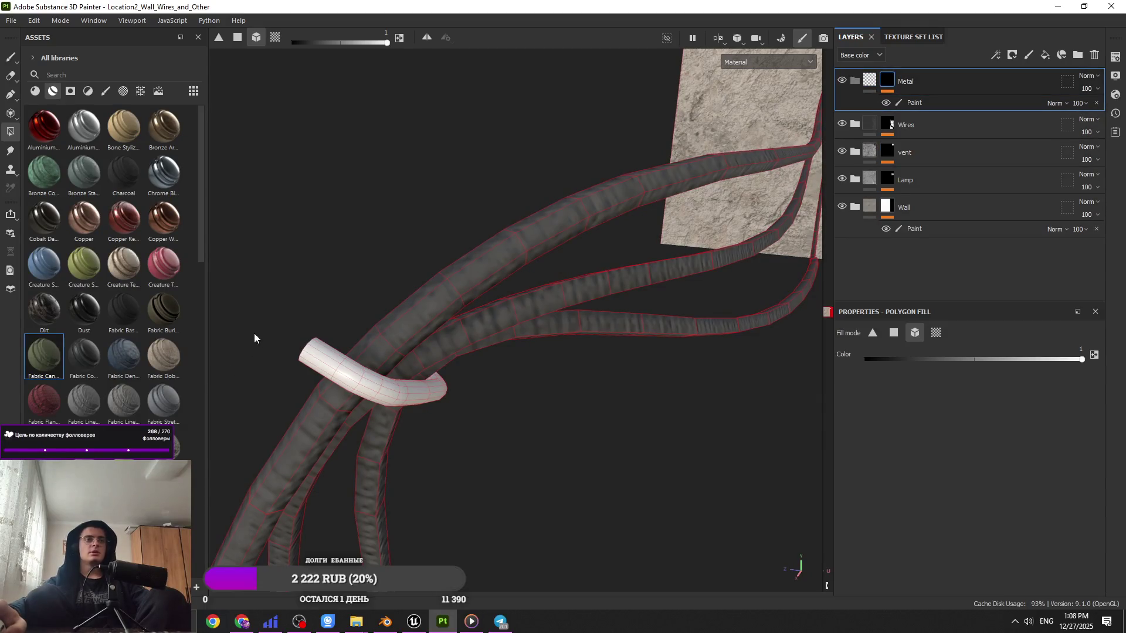
{"action": "scroll", "coordinate": [111, 264], "scroll_direction": "down", "scroll_amount": 15}
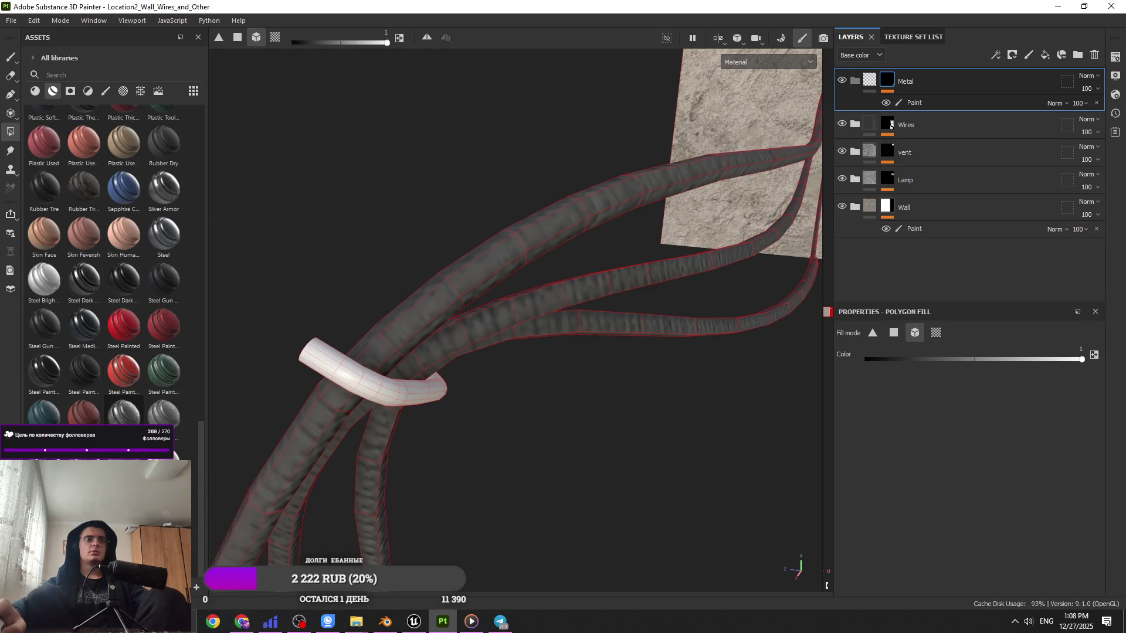
{"action": "mouse_move", "coordinate": [44, 324]}
{"action": "mouse_move", "coordinate": [124, 411]}
{"action": "left_mouse_down"}
{"action": "mouse_move", "coordinate": [175, 445]}
{"action": "mouse_move", "coordinate": [252, 528]}
{"action": "mouse_move", "coordinate": [1041, 113]}
{"action": "mouse_move", "coordinate": [960, 93]}
{"action": "left_mouse_up"}
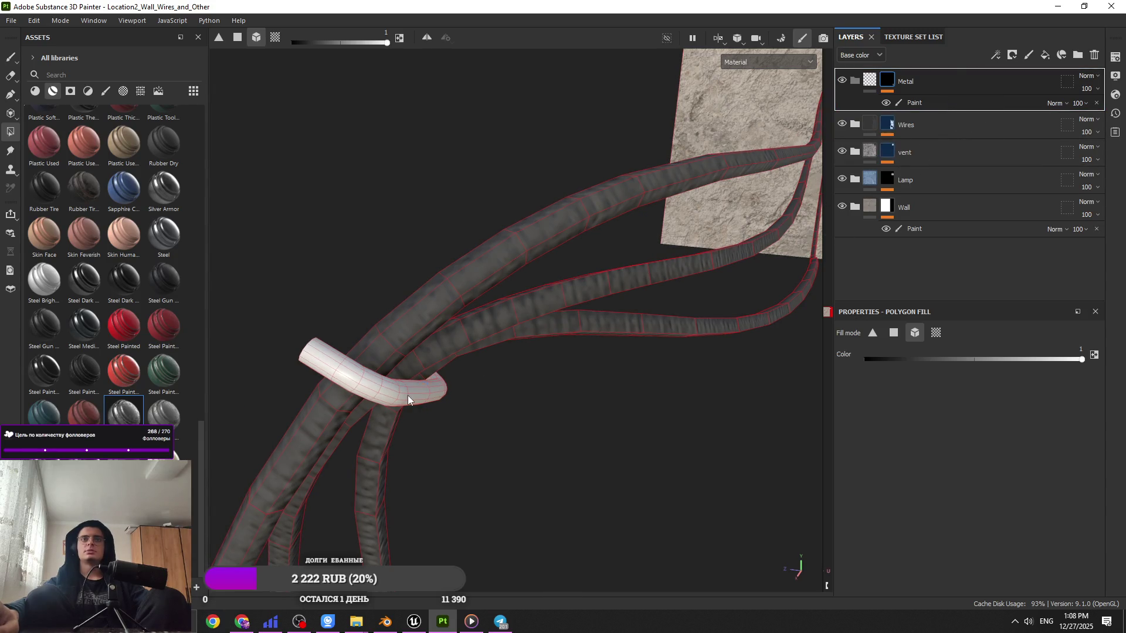
Step: Zoom in on the wires and clip ring to inspect the Steel Ruined material
{"action": "mouse_move", "coordinate": [427, 389]}
{"action": "left_mouse_down", "text": "alt"}
{"action": "mouse_move", "coordinate": [356, 258]}
{"action": "mouse_move", "coordinate": [430, 191]}
{"action": "mouse_move", "coordinate": [456, 285]}
{"action": "mouse_move", "coordinate": [354, 372]}
{"action": "mouse_move", "coordinate": [384, 397]}
{"action": "mouse_move", "coordinate": [264, 281]}
{"action": "mouse_move", "coordinate": [540, 333]}
{"action": "mouse_move", "coordinate": [516, 315]}
{"action": "mouse_move", "coordinate": [460, 309]}
{"action": "mouse_move", "coordinate": [493, 322]}
{"action": "left_mouse_up", "text": "alt"}
{"action": "mouse_move", "coordinate": [364, 390]}
{"action": "right_mouse_down", "text": "alt"}
{"action": "mouse_move", "coordinate": [527, 390]}
{"action": "mouse_move", "coordinate": [505, 557]}
{"action": "mouse_move", "coordinate": [519, 516]}
{"action": "mouse_move", "coordinate": [684, 515]}
{"action": "mouse_move", "coordinate": [950, 377]}
{"action": "right_mouse_up", "text": "alt"}
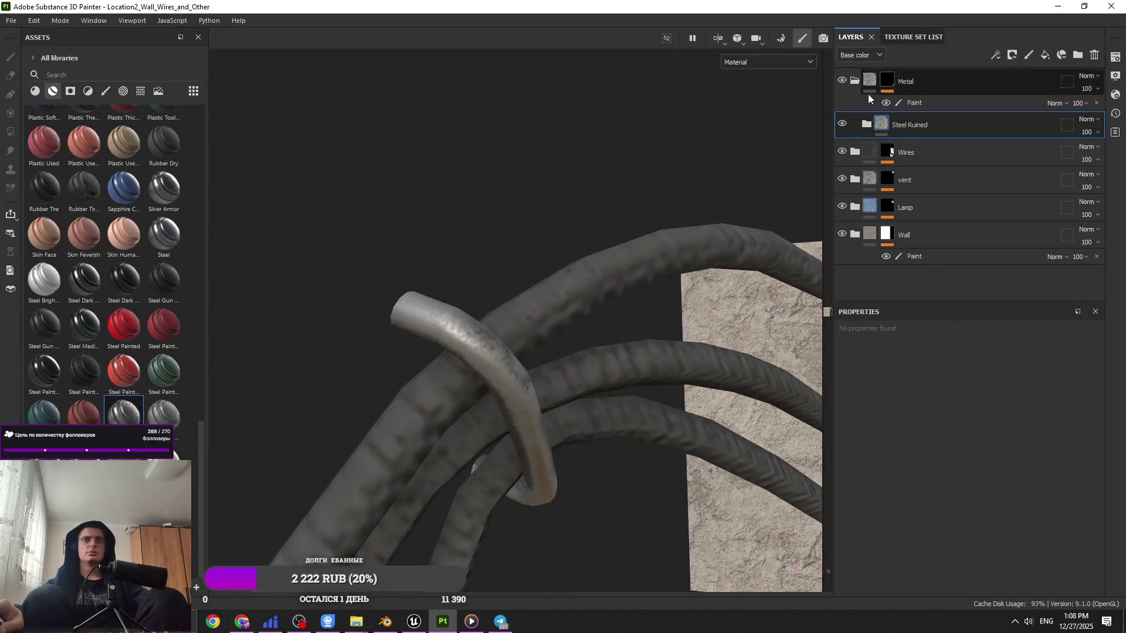
{"action": "mouse_move", "coordinate": [169, 412]}
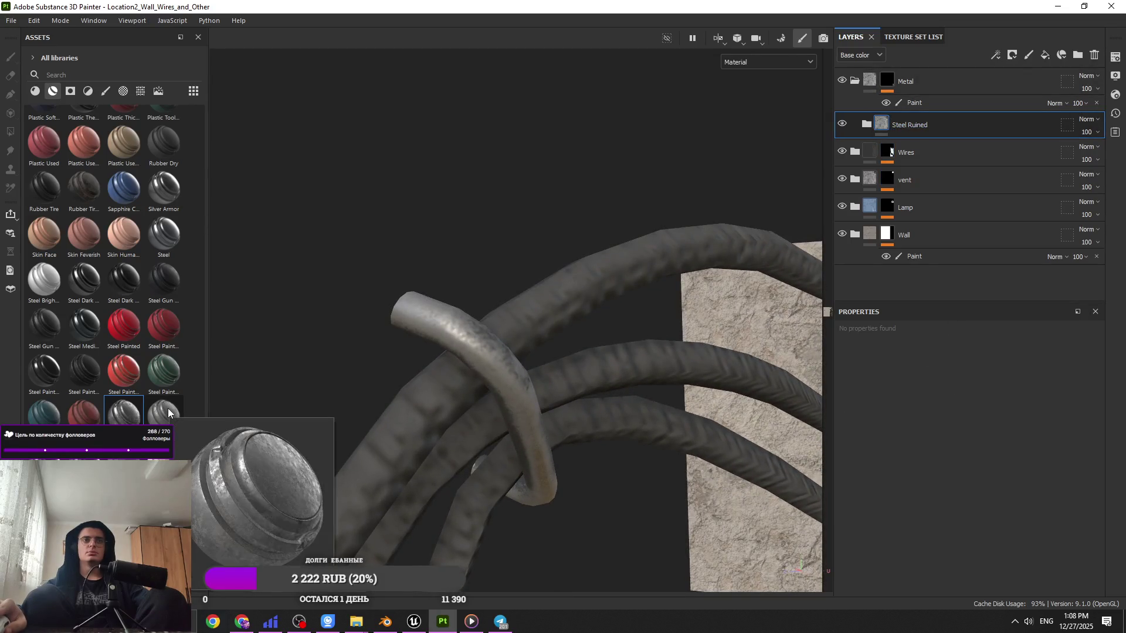
{"action": "mouse_move", "coordinate": [84, 282]}
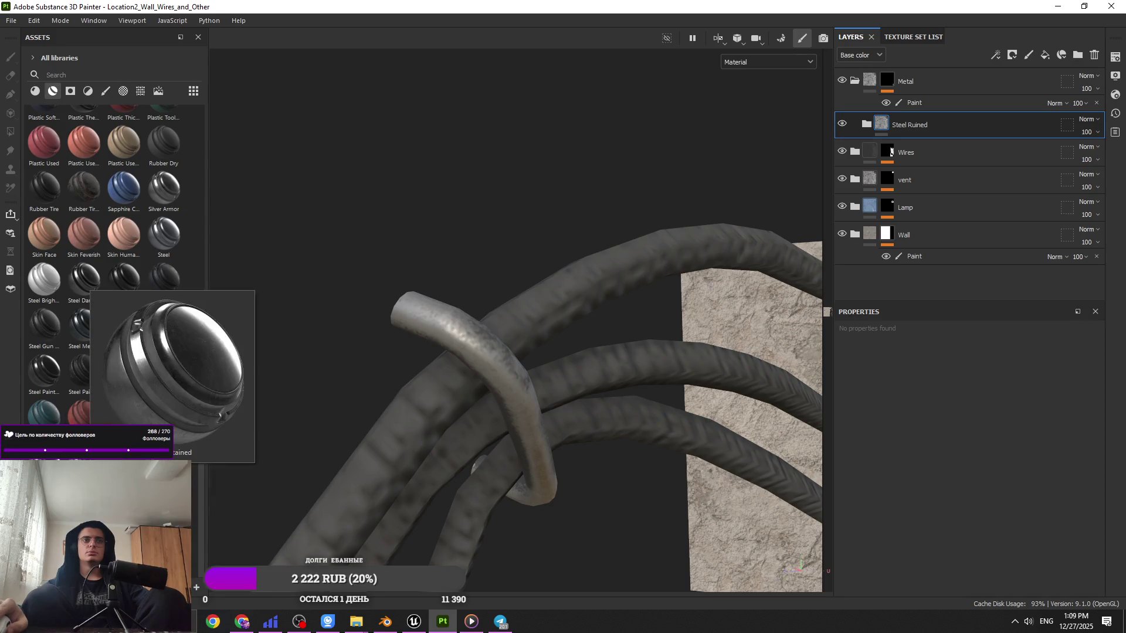
{"action": "mouse_move", "coordinate": [548, 367]}
{"action": "left_mouse_down", "text": "alt"}
{"action": "mouse_move", "coordinate": [360, 393]}
{"action": "mouse_move", "coordinate": [417, 221]}
{"action": "mouse_move", "coordinate": [503, 362]}
{"action": "left_mouse_up", "text": "alt"}
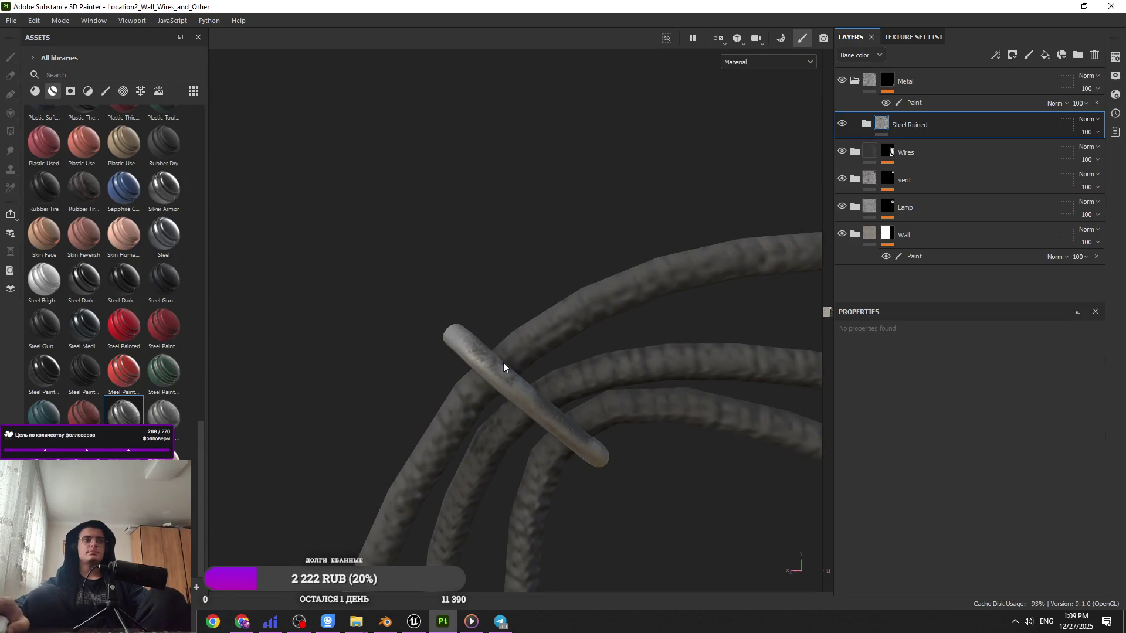
{"action": "mouse_move", "coordinate": [511, 401]}
{"action": "left_mouse_down", "text": "alt"}
{"action": "mouse_move", "coordinate": [502, 427]}
{"action": "mouse_move", "coordinate": [364, 432]}
{"action": "mouse_move", "coordinate": [515, 433]}
{"action": "mouse_move", "coordinate": [487, 420]}
{"action": "left_mouse_up", "text": "alt"}
Step: Try another steel material and Steel Stained in the Metal folder, undoing both
{"action": "mouse_move", "coordinate": [163, 413]}
{"action": "left_mouse_down"}
{"action": "mouse_move", "coordinate": [440, 378]}
{"action": "mouse_move", "coordinate": [961, 124]}
{"action": "left_mouse_up"}
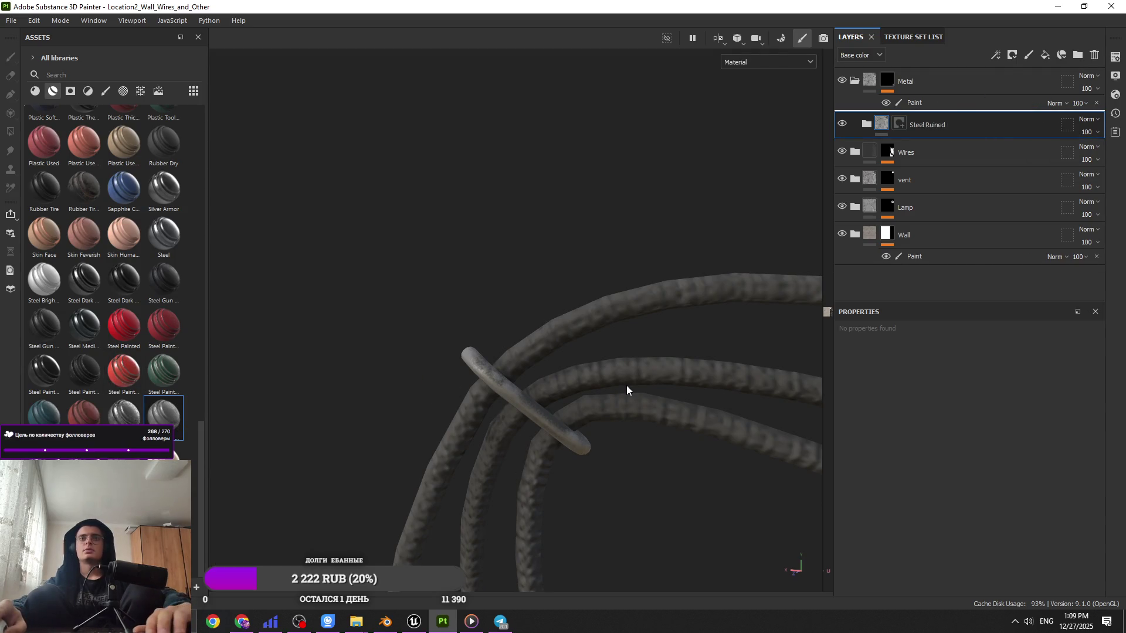
{"action": "key", "text": "ctrl+z"}
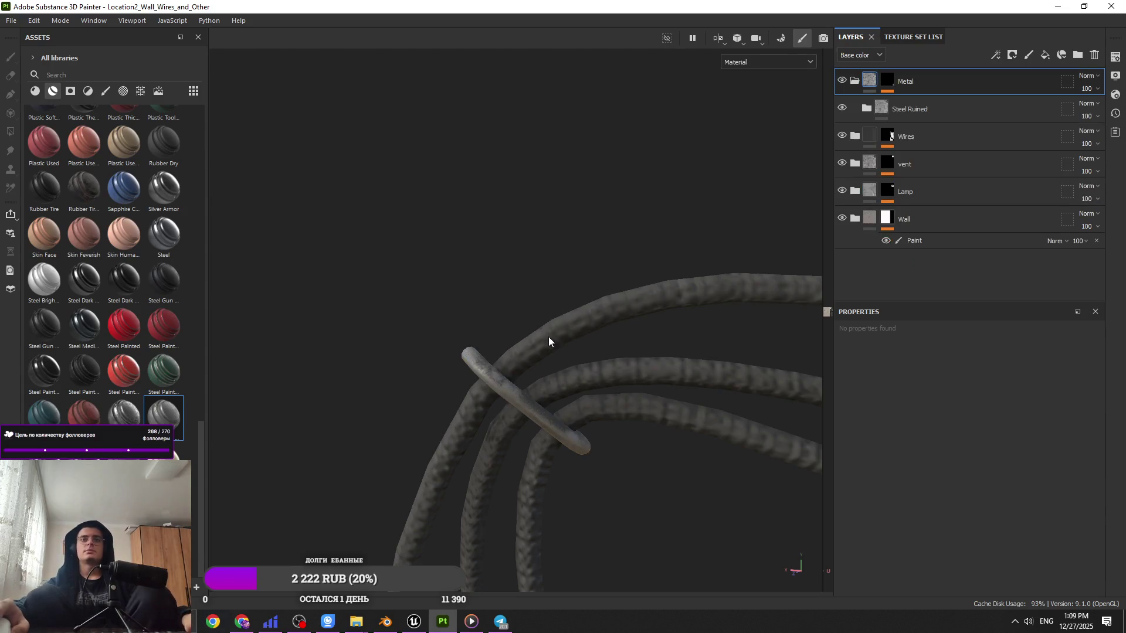
{"action": "mouse_move", "coordinate": [164, 414]}
{"action": "left_mouse_down"}
{"action": "mouse_move", "coordinate": [903, 181]}
{"action": "mouse_move", "coordinate": [930, 97]}
{"action": "left_mouse_up"}
{"action": "right_click", "coordinate": [930, 97]}
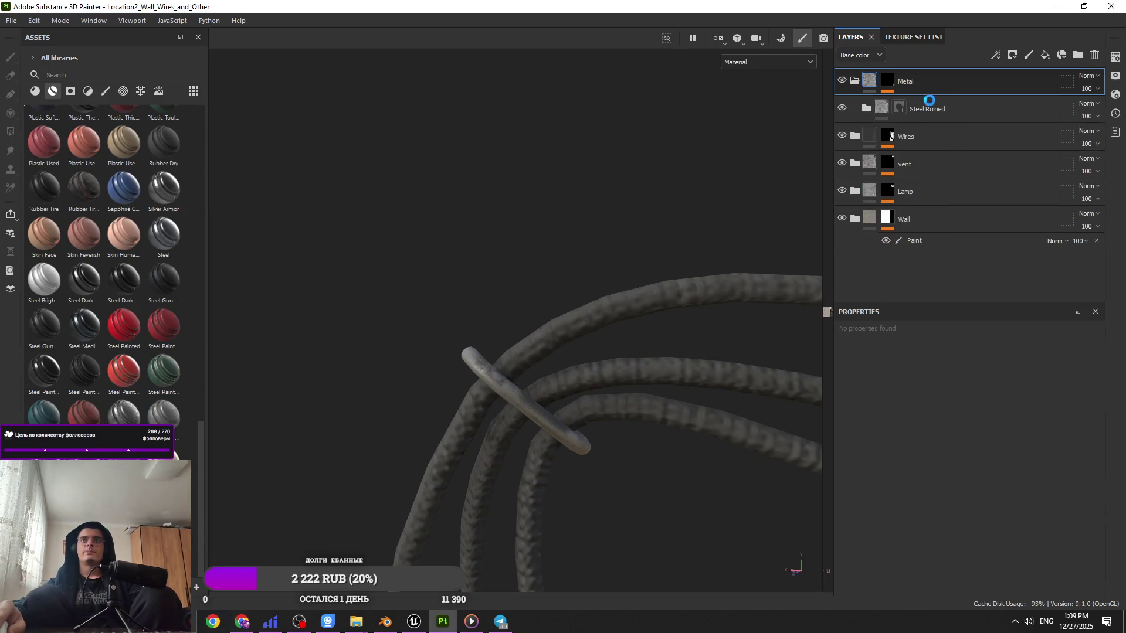
{"action": "left_click", "coordinate": [455, 438]}
{"action": "mouse_move", "coordinate": [454, 438]}
{"action": "left_mouse_down", "text": "alt"}
{"action": "mouse_move", "coordinate": [403, 460]}
{"action": "mouse_move", "coordinate": [455, 548]}
{"action": "mouse_move", "coordinate": [527, 358]}
{"action": "mouse_move", "coordinate": [515, 440]}
{"action": "left_mouse_up", "text": "alt"}
{"action": "key", "text": "ctrl+z"}
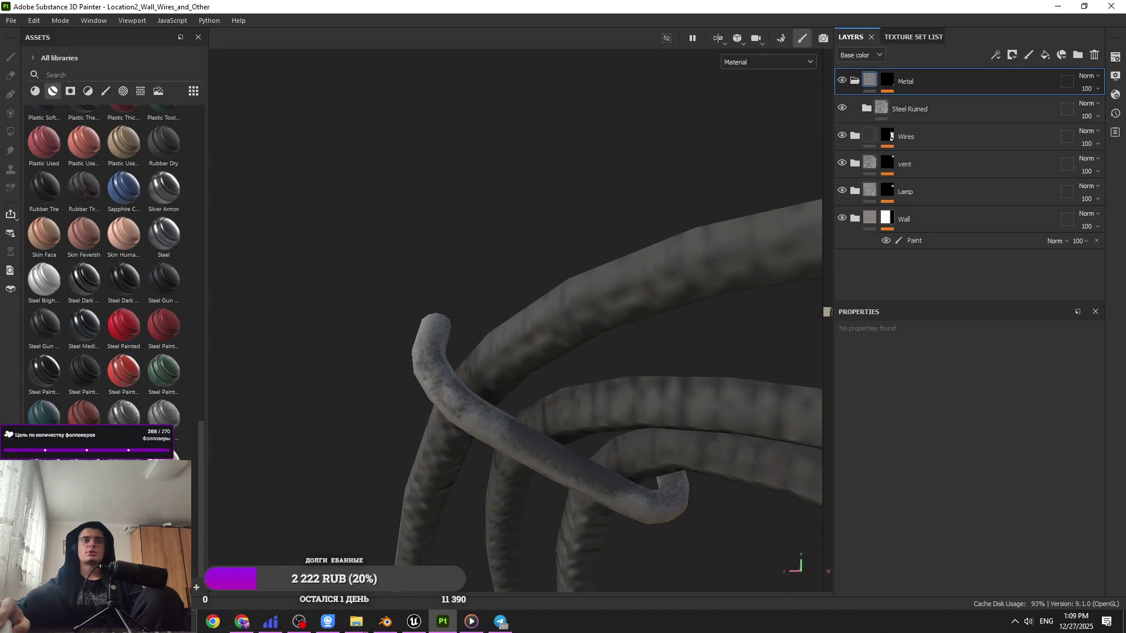
Step: Try Steel Scratched on the ring, then delete it, keeping Steel Ruined
{"action": "left_click_drag", "start_coordinate": [919, 145], "coordinate": [950, 97]}
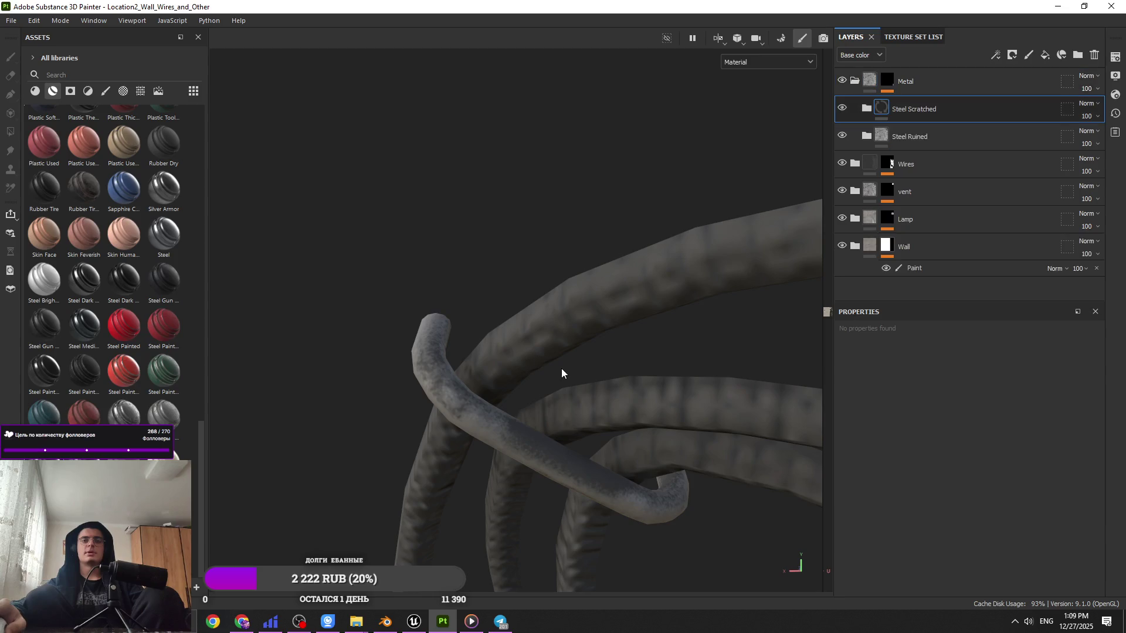
{"action": "mouse_move", "coordinate": [375, 435]}
{"action": "left_mouse_down", "text": "alt"}
{"action": "mouse_move", "coordinate": [498, 399]}
{"action": "mouse_move", "coordinate": [674, 439]}
{"action": "mouse_move", "coordinate": [595, 472]}
{"action": "mouse_move", "coordinate": [337, 332]}
{"action": "mouse_move", "coordinate": [487, 175]}
{"action": "left_mouse_up", "text": "alt"}
{"action": "key", "text": "Delete"}
{"action": "right_click_drag", "start_coordinate": [487, 174], "coordinate": [535, 515], "text": "alt"}
{"action": "mouse_move", "coordinate": [535, 515]}
{"action": "left_mouse_down", "text": "alt"}
{"action": "mouse_move", "coordinate": [487, 78]}
{"action": "mouse_move", "coordinate": [719, 494]}
{"action": "mouse_move", "coordinate": [211, 389]}
{"action": "mouse_move", "coordinate": [585, 445]}
{"action": "mouse_move", "coordinate": [234, 469]}
{"action": "mouse_move", "coordinate": [648, 402]}
{"action": "mouse_move", "coordinate": [754, 428]}
{"action": "mouse_move", "coordinate": [553, 289]}
{"action": "mouse_move", "coordinate": [627, 515]}
{"action": "mouse_move", "coordinate": [596, 314]}
{"action": "mouse_move", "coordinate": [536, 364]}
{"action": "mouse_move", "coordinate": [485, 221]}
{"action": "mouse_move", "coordinate": [645, 444]}
{"action": "mouse_move", "coordinate": [426, 128]}
{"action": "left_mouse_up", "text": "alt"}
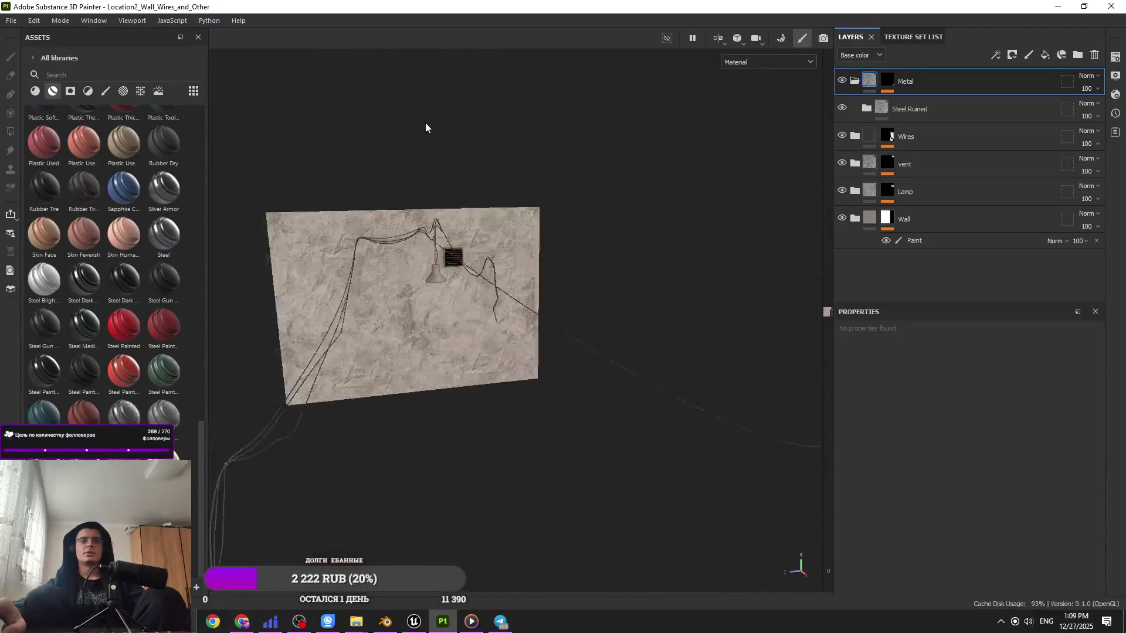
Step: Add a new folder and a new fill layer inside the Lamp group
{"action": "mouse_move", "coordinate": [519, 360]}
{"action": "left_mouse_down", "text": "alt"}
{"action": "mouse_move", "coordinate": [674, 540]}
{"action": "mouse_move", "coordinate": [398, 253]}
{"action": "mouse_move", "coordinate": [518, 549]}
{"action": "mouse_move", "coordinate": [585, 485]}
{"action": "mouse_move", "coordinate": [583, 367]}
{"action": "mouse_move", "coordinate": [530, 207]}
{"action": "mouse_move", "coordinate": [779, 226]}
{"action": "left_mouse_up", "text": "alt"}
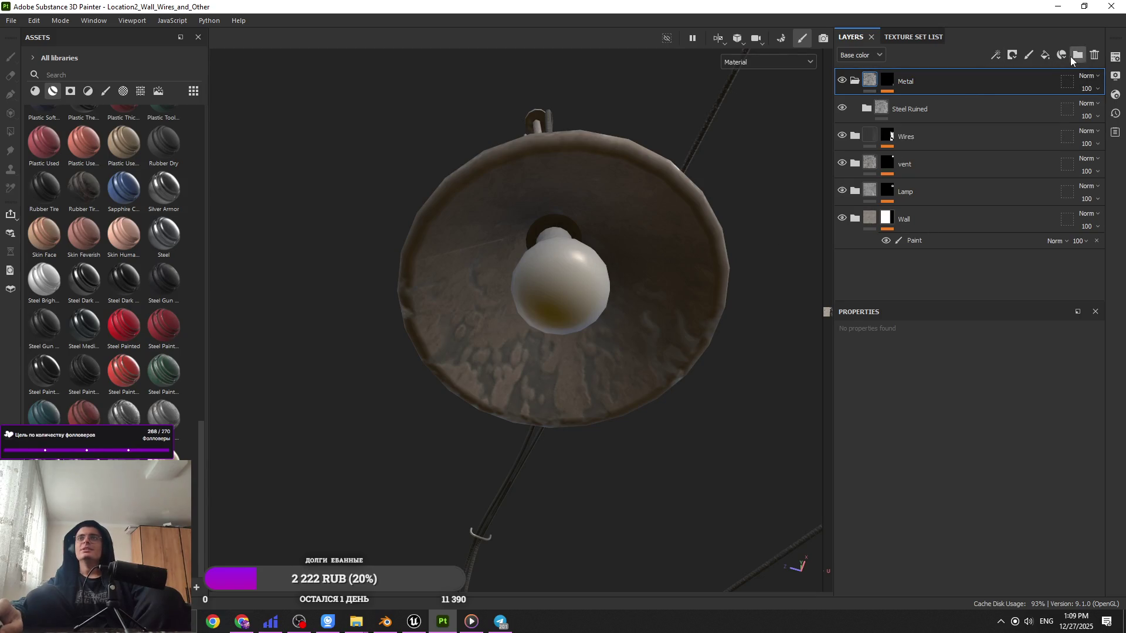
{"action": "left_click", "coordinate": [1078, 54]}
{"action": "left_click_drag", "start_coordinate": [952, 80], "coordinate": [963, 216]}
{"action": "left_click", "coordinate": [958, 203]}
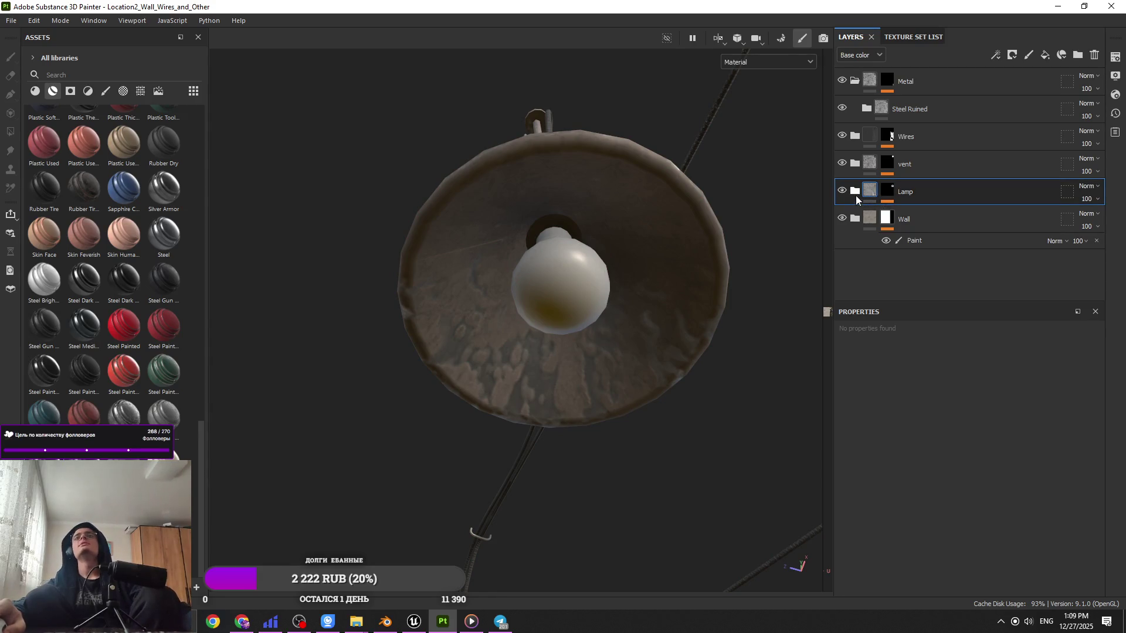
{"action": "left_click", "coordinate": [856, 192]}
{"action": "left_click", "coordinate": [1045, 56]}
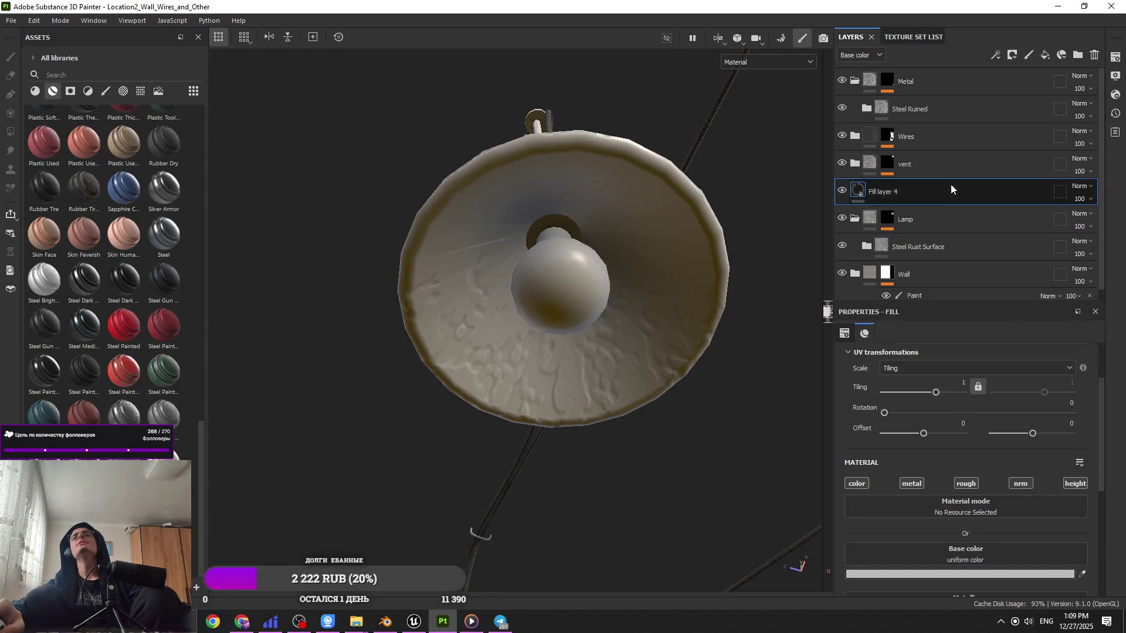
{"action": "left_click_drag", "start_coordinate": [950, 222], "coordinate": [949, 226]}
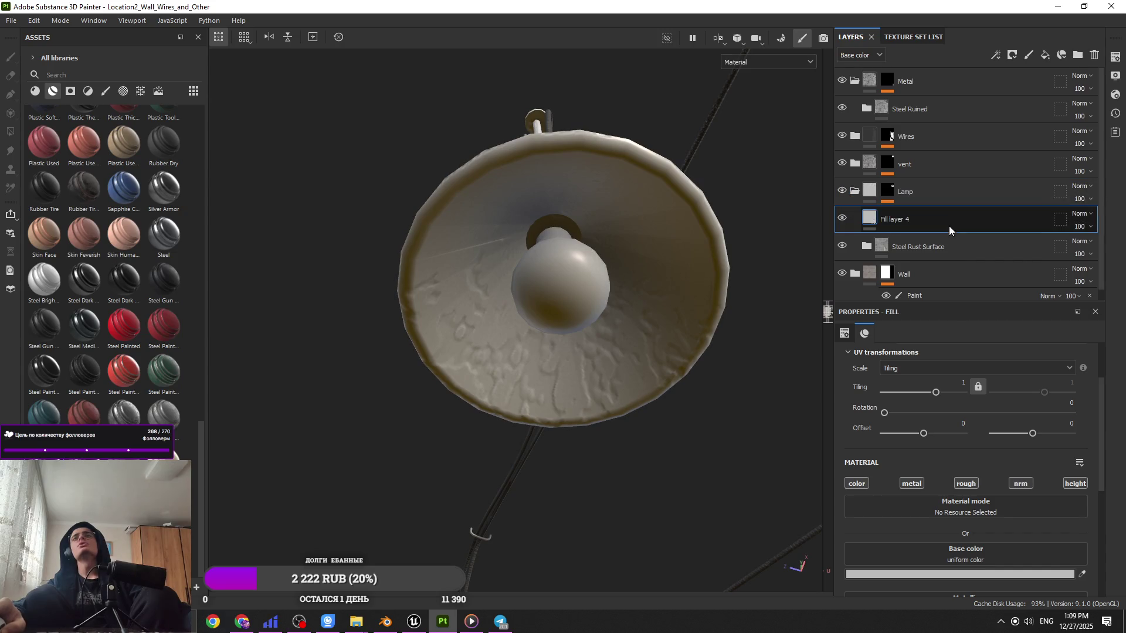
Step: Give Fill layer 4 a black mask with a paint effect filling white
{"action": "scroll", "coordinate": [643, 271], "scroll_direction": "up", "scroll_amount": 3}
{"action": "left_click_drag", "start_coordinate": [575, 382], "coordinate": [713, 287], "text": "alt"}
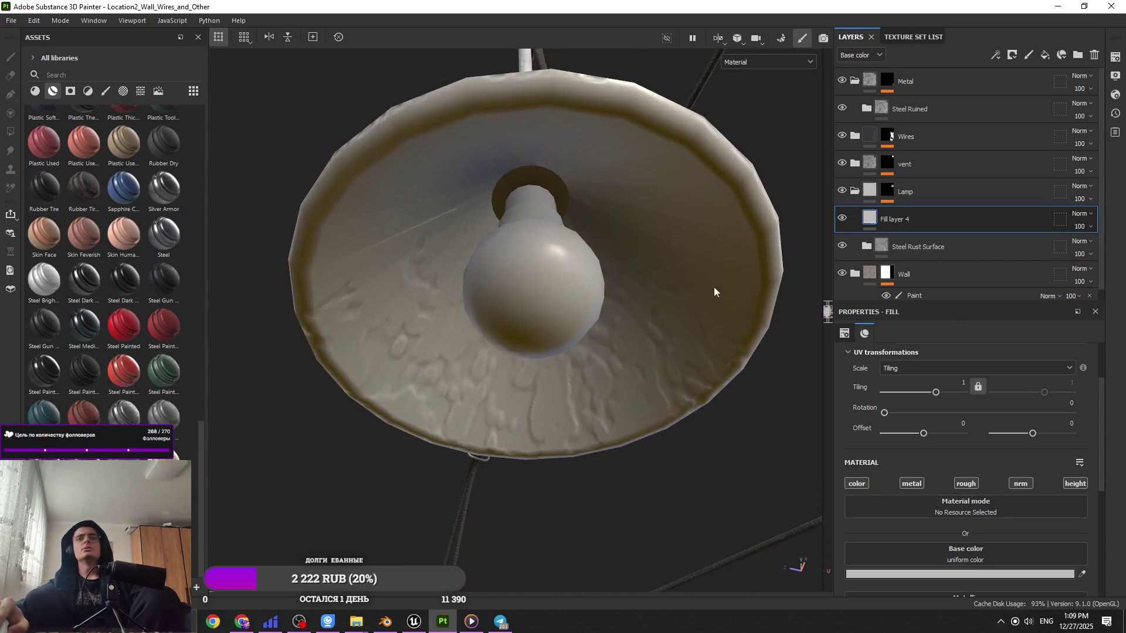
{"action": "left_click", "coordinate": [1015, 62]}
{"action": "left_click", "coordinate": [1021, 82]}
{"action": "left_click", "coordinate": [999, 56]}
{"action": "left_click", "coordinate": [1011, 84]}
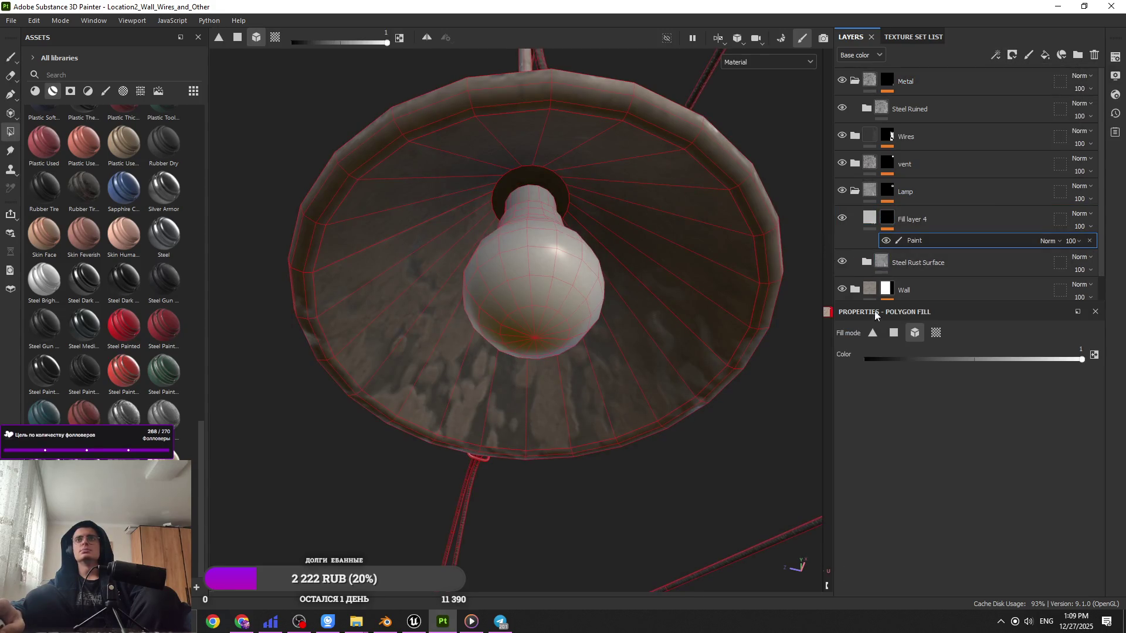
{"action": "key", "text": "x"}
{"action": "scroll", "coordinate": [530, 284], "scroll_direction": "up", "scroll_amount": 1}
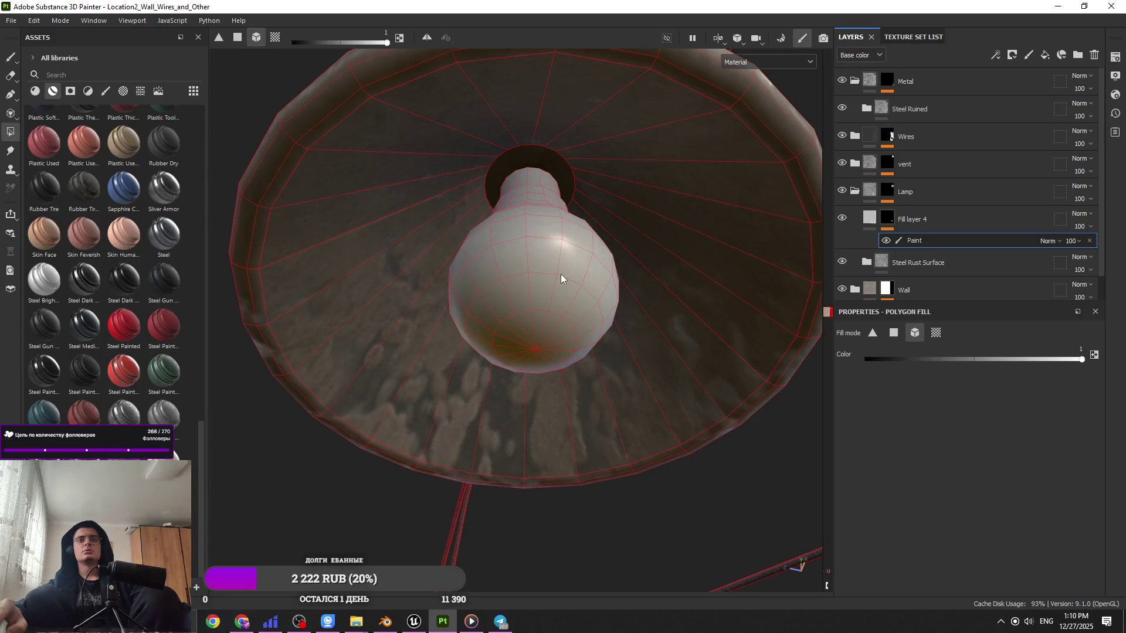
Step: Frame the lamp bulb and show Fill layer 4's material settings (metallic 1, roughness 0.83)
{"action": "mouse_move", "coordinate": [556, 261]}
{"action": "left_mouse_down", "text": "alt"}
{"action": "mouse_move", "coordinate": [532, 262]}
{"action": "mouse_move", "coordinate": [536, 281]}
{"action": "left_mouse_up", "text": "alt"}
{"action": "mouse_move", "coordinate": [537, 282]}
{"action": "right_mouse_down", "text": "alt"}
{"action": "mouse_move", "coordinate": [551, 307]}
{"action": "mouse_move", "coordinate": [641, 356]}
{"action": "mouse_move", "coordinate": [563, 402]}
{"action": "right_mouse_up", "text": "alt"}
{"action": "left_click_drag", "start_coordinate": [563, 402], "coordinate": [576, 334], "text": "alt"}
{"action": "mouse_move", "coordinate": [575, 334]}
{"action": "right_mouse_down", "text": "alt"}
{"action": "mouse_move", "coordinate": [573, 418]}
{"action": "mouse_move", "coordinate": [569, 374]}
{"action": "right_mouse_up", "text": "alt"}
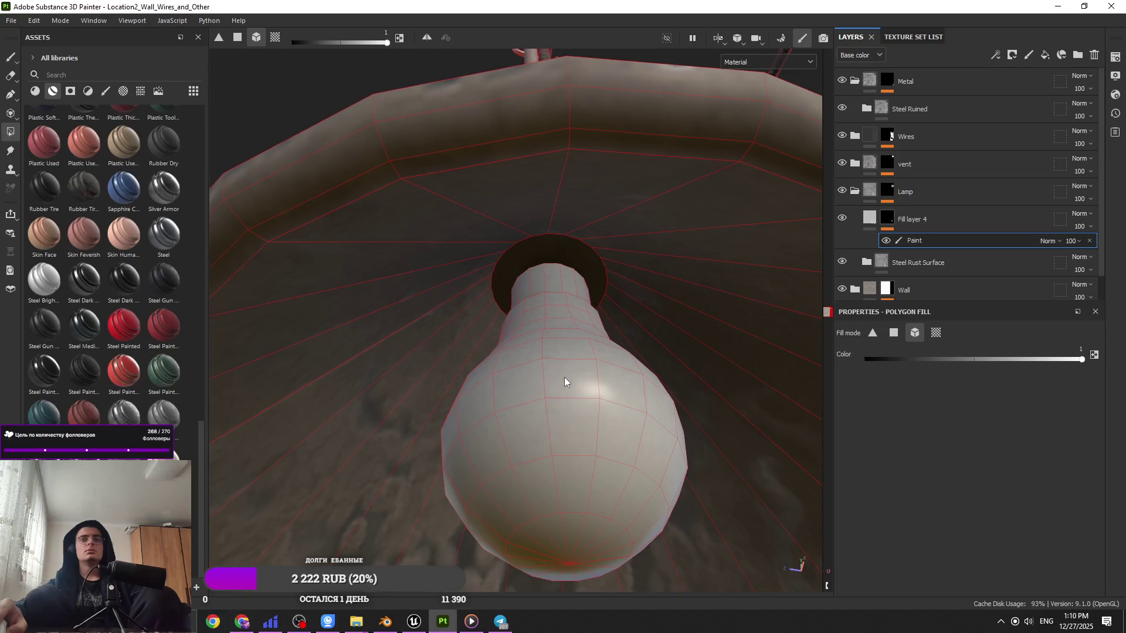
{"action": "mouse_move", "coordinate": [561, 375]}
{"action": "right_mouse_down", "text": "shift"}
{"action": "mouse_move", "coordinate": [553, 386]}
{"action": "mouse_move", "coordinate": [722, 383]}
{"action": "right_mouse_up", "text": "shift"}
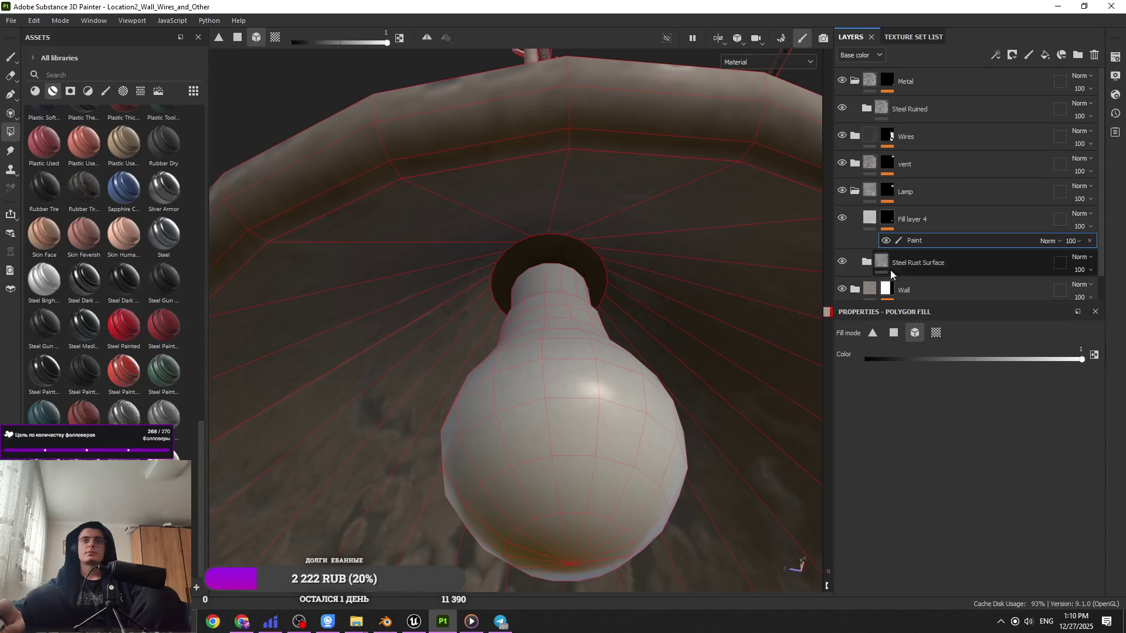
{"action": "left_click", "coordinate": [872, 221]}
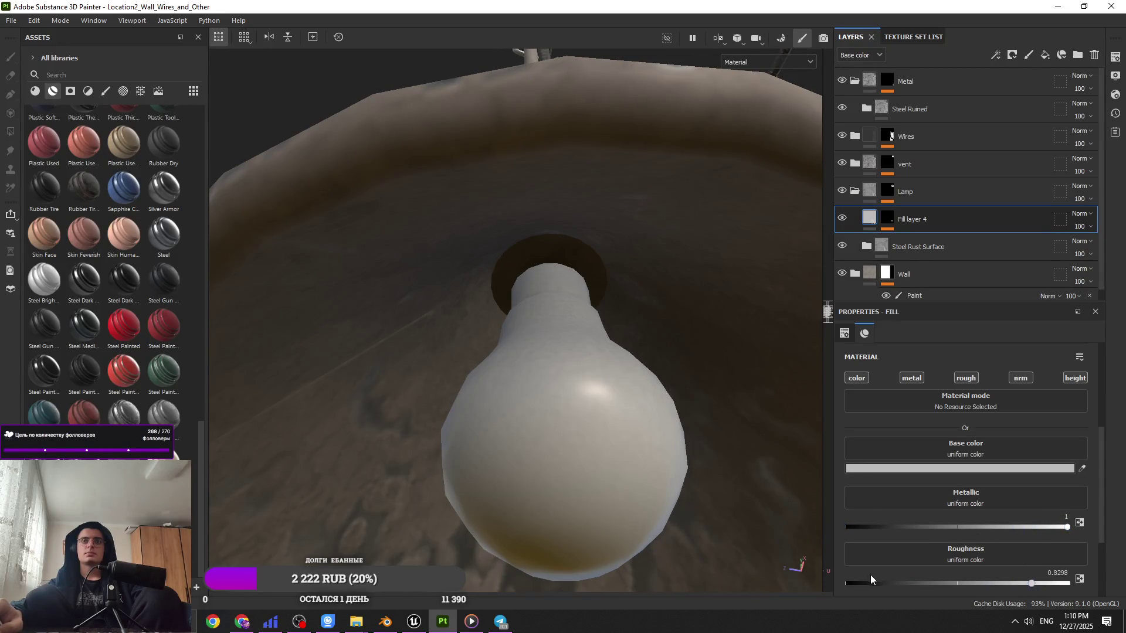
Step: Copy the bulb's paint mask effect onto the Lamp layer and mark the lightbulb polygons
{"action": "left_click", "coordinate": [889, 224]}
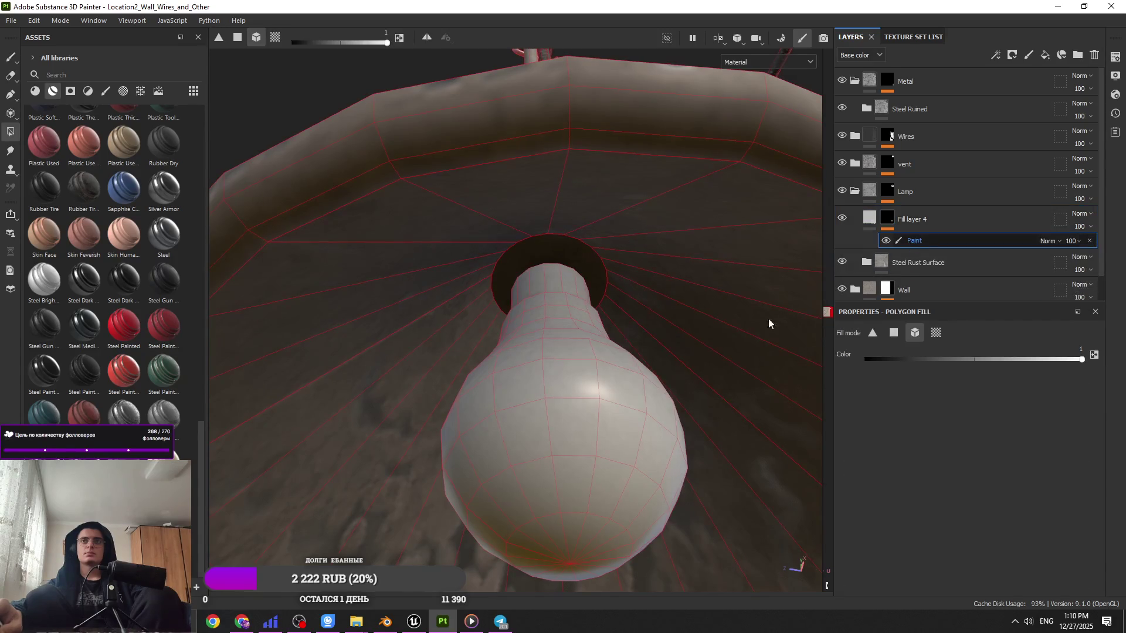
{"action": "scroll", "coordinate": [586, 412], "scroll_direction": "down", "scroll_amount": 3}
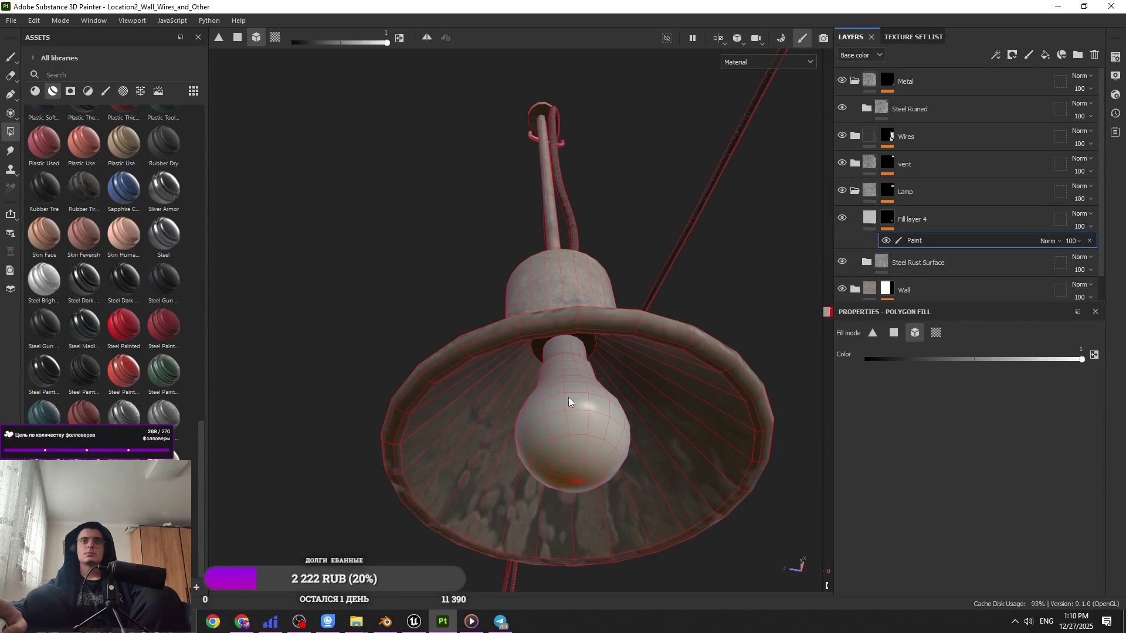
{"action": "left_click", "coordinate": [899, 268]}
{"action": "mouse_move", "coordinate": [896, 243]}
{"action": "left_mouse_down", "text": "ctrl"}
{"action": "mouse_move", "coordinate": [915, 193]}
{"action": "mouse_move", "coordinate": [923, 203]}
{"action": "left_mouse_up", "text": "ctrl"}
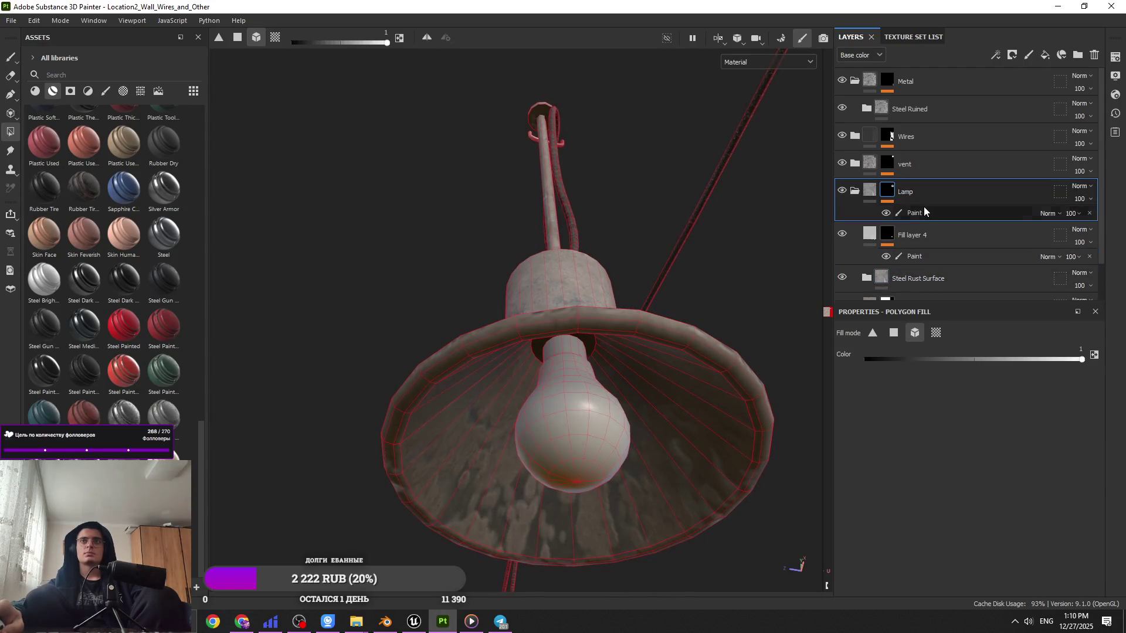
{"action": "left_click", "coordinate": [579, 404]}
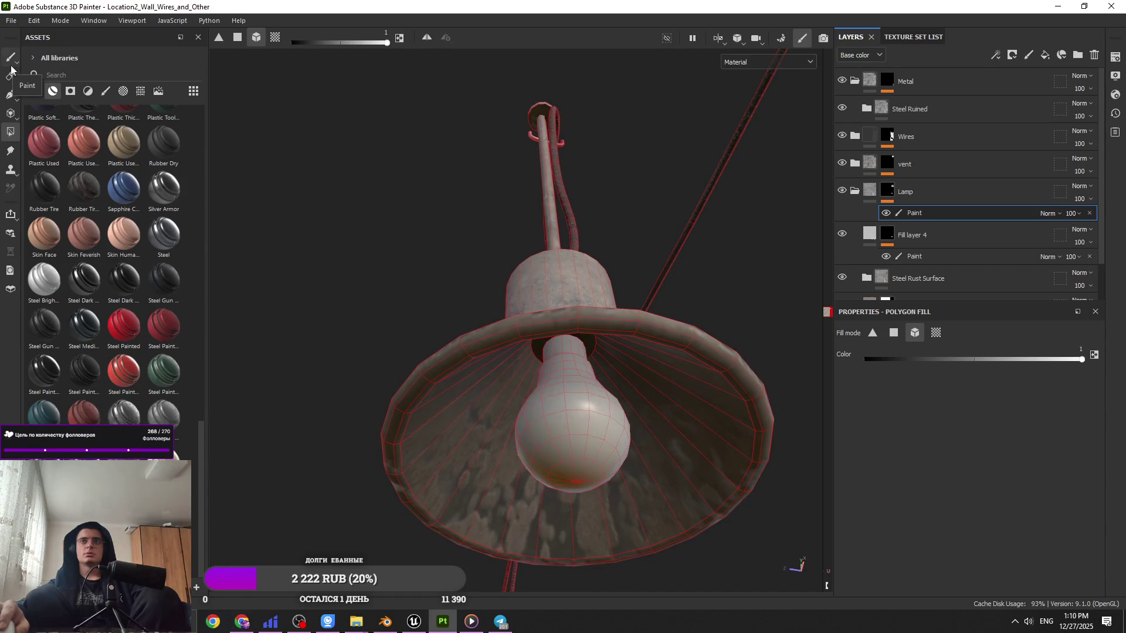
Step: Move Fill layer 4 above the Lamp layer and show its material settings
{"action": "left_click", "coordinate": [942, 200]}
{"action": "left_click_drag", "start_coordinate": [930, 231], "coordinate": [933, 177]}
{"action": "scroll", "coordinate": [675, 368], "scroll_direction": "up", "scroll_amount": 3}
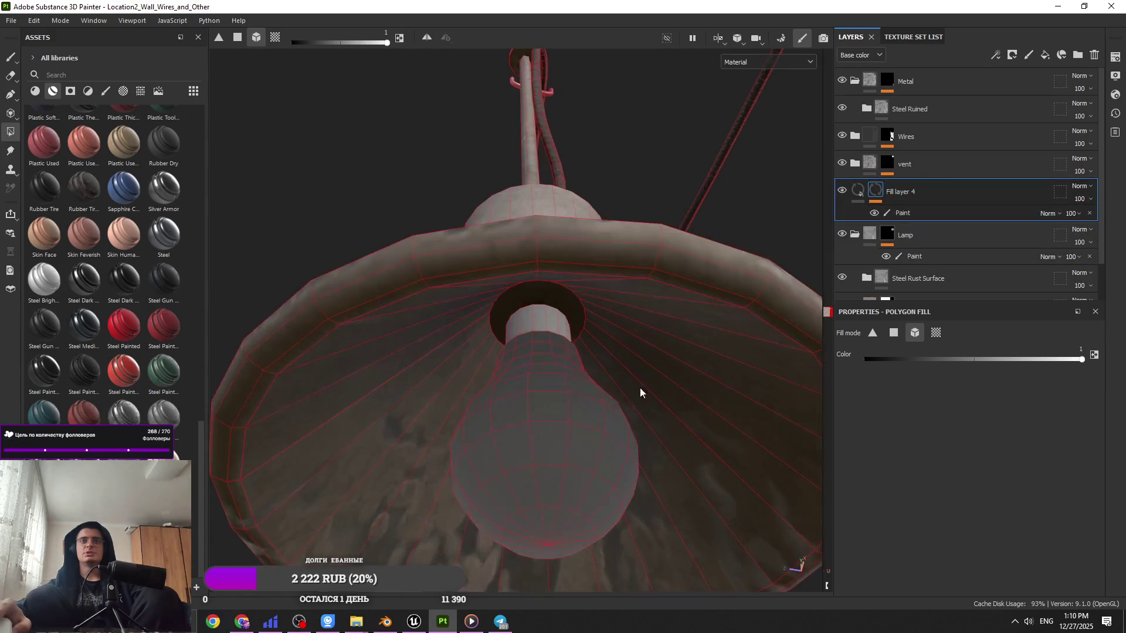
{"action": "left_click", "coordinate": [858, 190]}
Step: Set the bulb to metallic 0.9110 and roughness 0.4346, then inspect the lamp closely
{"action": "mouse_move", "coordinate": [1067, 583]}
{"action": "left_mouse_down"}
{"action": "mouse_move", "coordinate": [899, 582]}
{"action": "mouse_move", "coordinate": [942, 582]}
{"action": "left_mouse_up"}
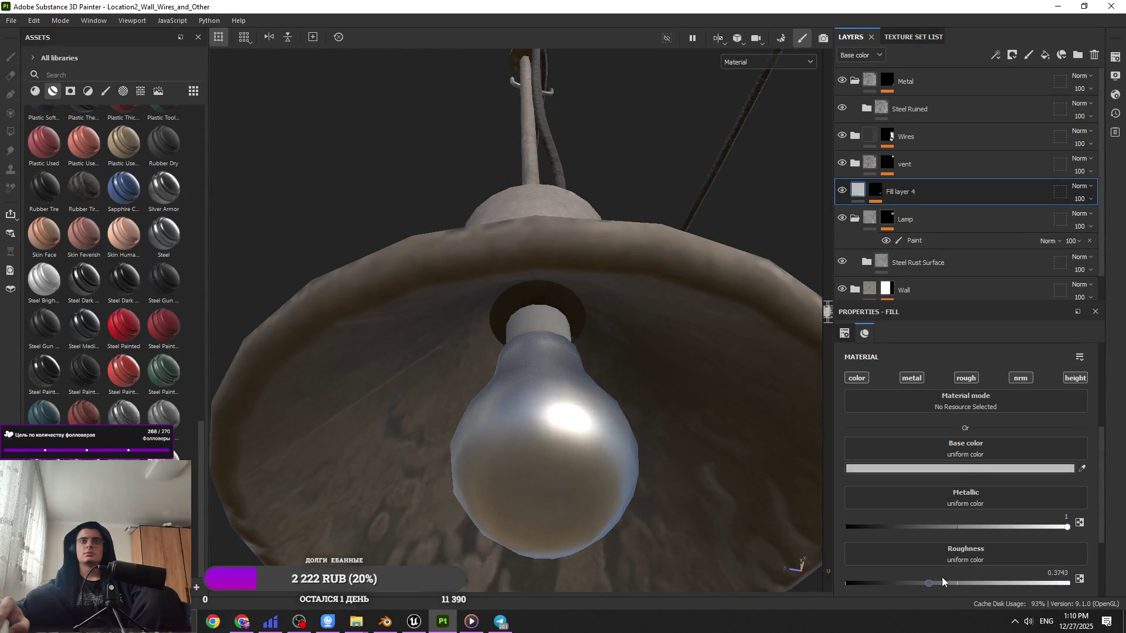
{"action": "left_click", "coordinate": [1049, 527]}
{"action": "mouse_move", "coordinate": [586, 352]}
{"action": "left_mouse_down", "text": "alt"}
{"action": "mouse_move", "coordinate": [579, 457]}
{"action": "mouse_move", "coordinate": [555, 440]}
{"action": "left_mouse_up", "text": "alt"}
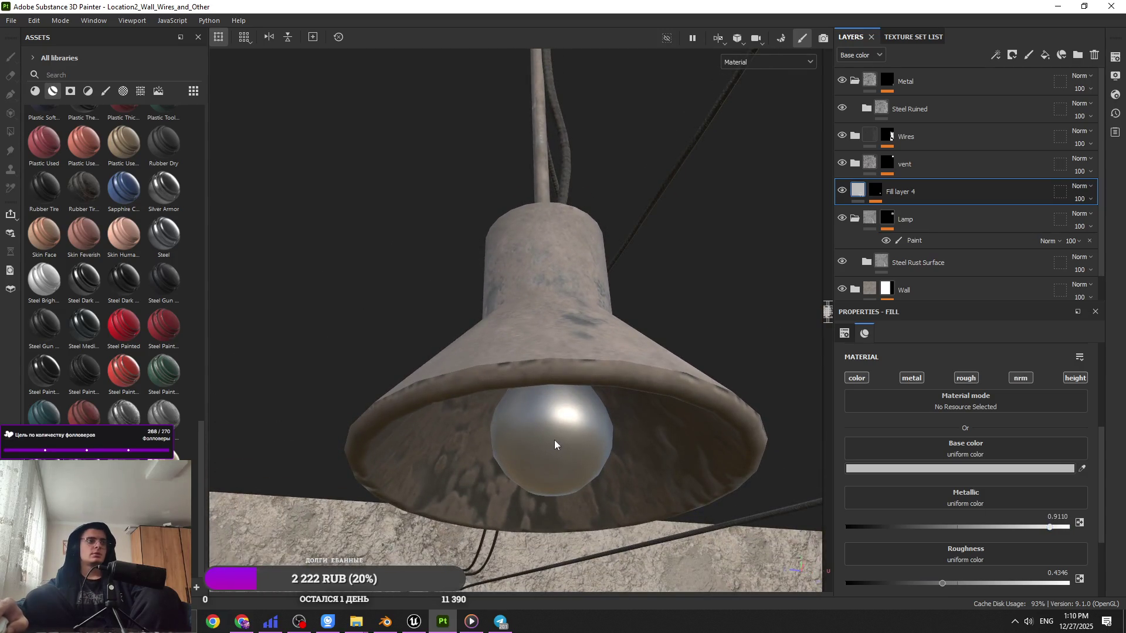
{"action": "right_click_drag", "start_coordinate": [562, 445], "coordinate": [537, 515], "text": "alt"}
{"action": "left_click_drag", "start_coordinate": [537, 515], "coordinate": [461, 361], "text": "alt"}
{"action": "left_click_drag", "start_coordinate": [470, 374], "coordinate": [480, 434], "text": "alt"}
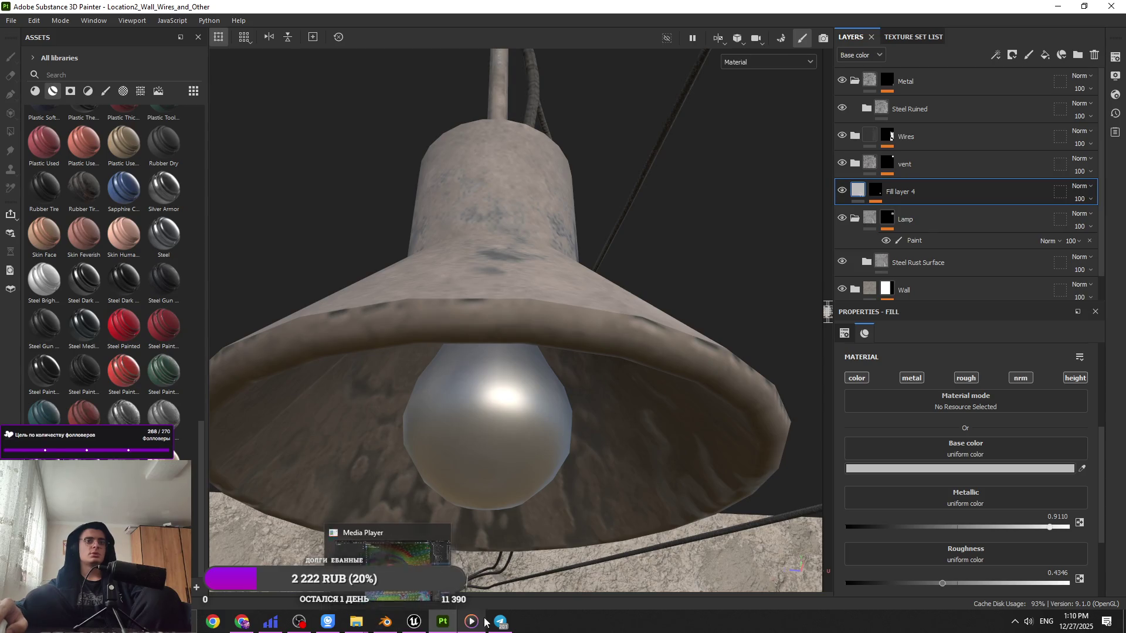
{"action": "key", "text": "super"}
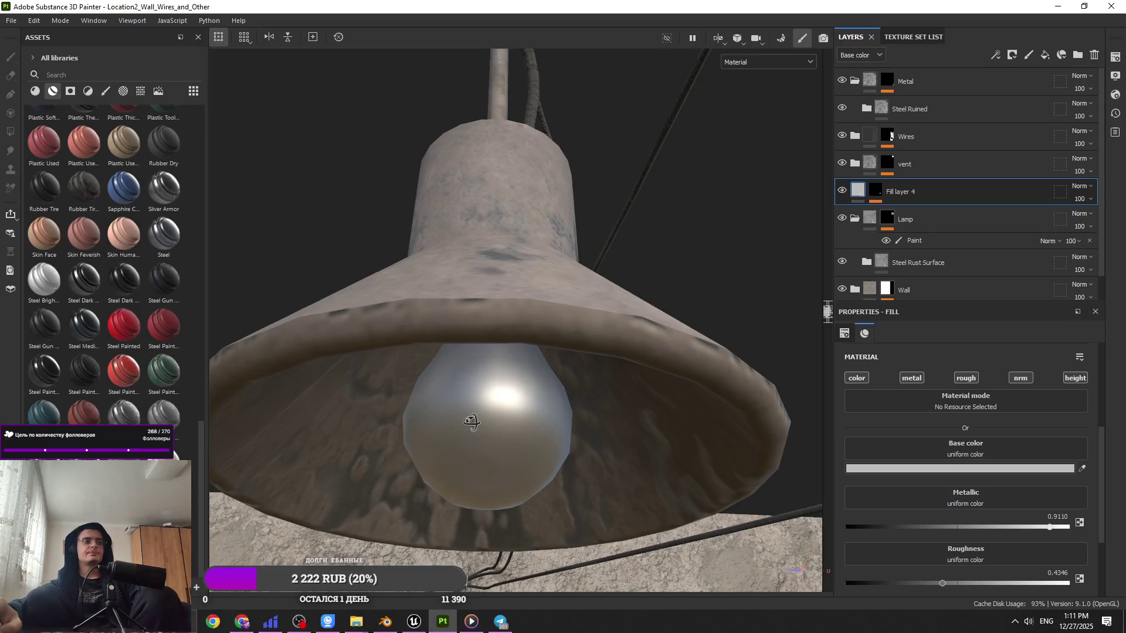
{"action": "left_click_drag", "start_coordinate": [471, 422], "coordinate": [663, 333], "text": "alt"}
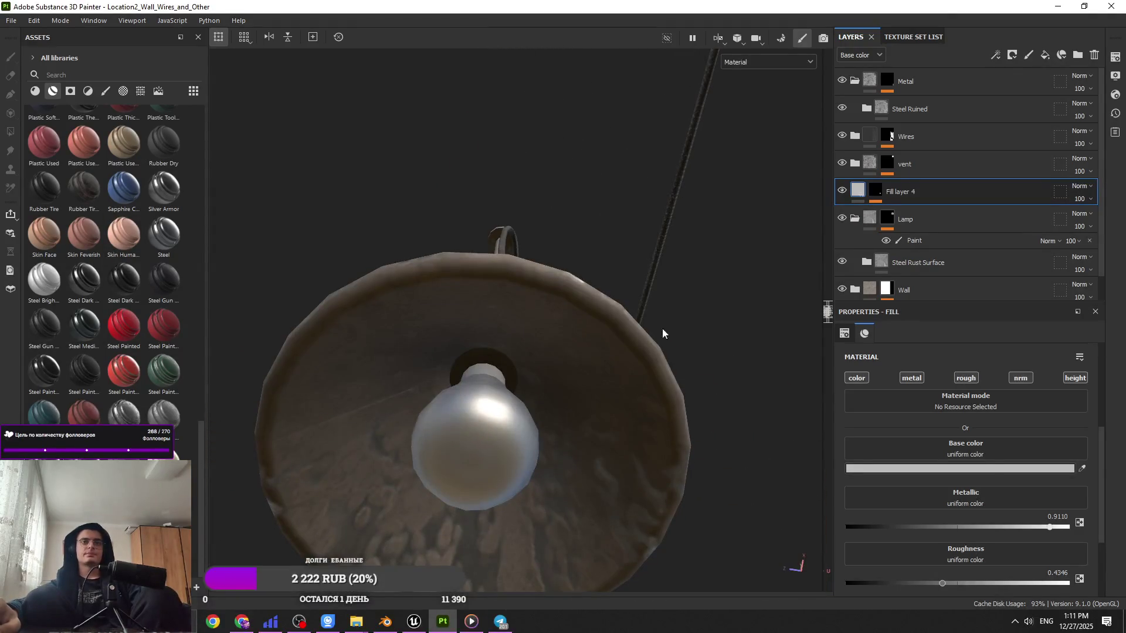
Step: Select the Lamp layer's paint mask effect and frame the wall and metal box
{"action": "left_click", "coordinate": [923, 239]}
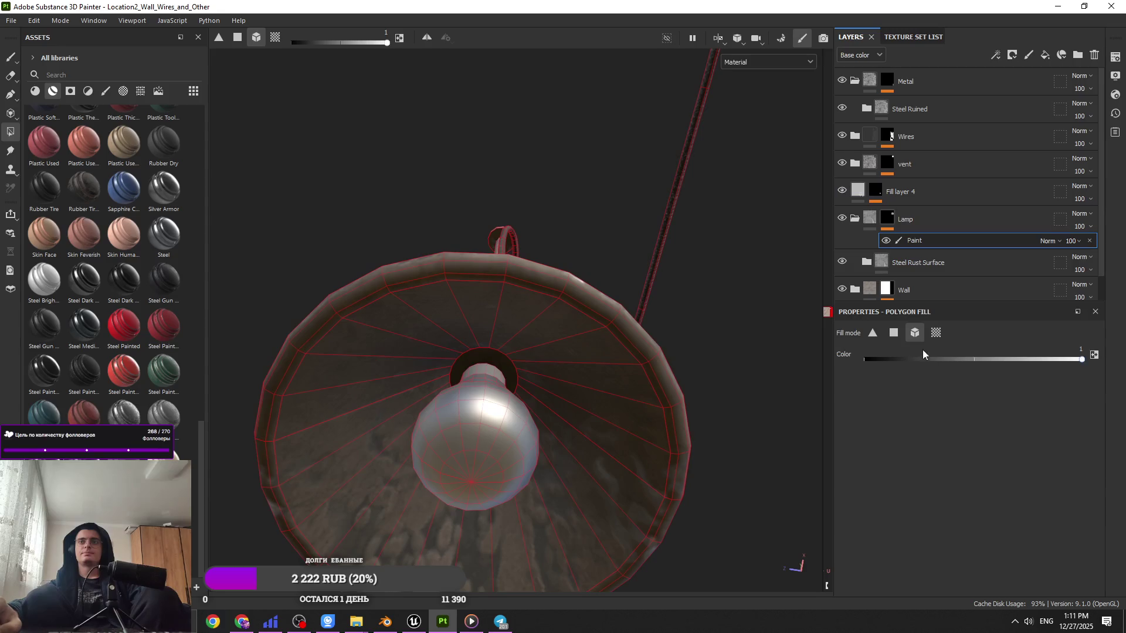
{"action": "left_click", "coordinate": [11, 56]}
{"action": "scroll", "coordinate": [444, 326], "scroll_direction": "down", "scroll_amount": 5}
{"action": "left_click_drag", "start_coordinate": [444, 326], "coordinate": [495, 180], "text": "alt"}
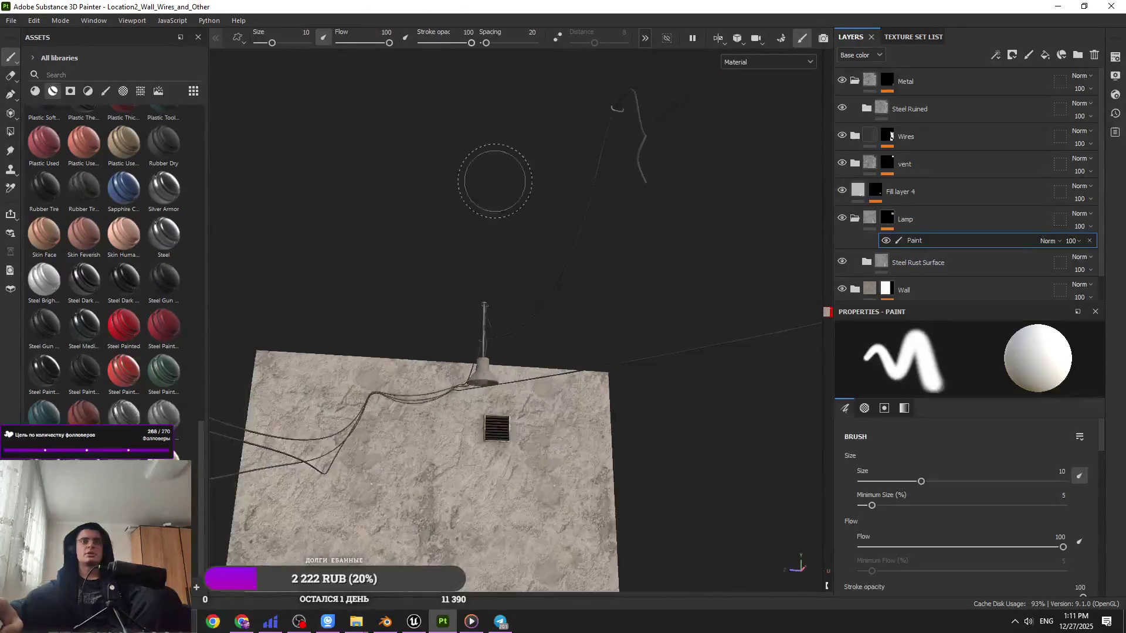
{"action": "scroll", "coordinate": [495, 180], "scroll_direction": "down", "scroll_amount": 4}
{"action": "mouse_move", "coordinate": [508, 244]}
{"action": "left_mouse_down", "text": "alt"}
{"action": "mouse_move", "coordinate": [684, 389]}
{"action": "mouse_move", "coordinate": [658, 535]}
{"action": "mouse_move", "coordinate": [527, 392]}
{"action": "left_mouse_up", "text": "alt"}
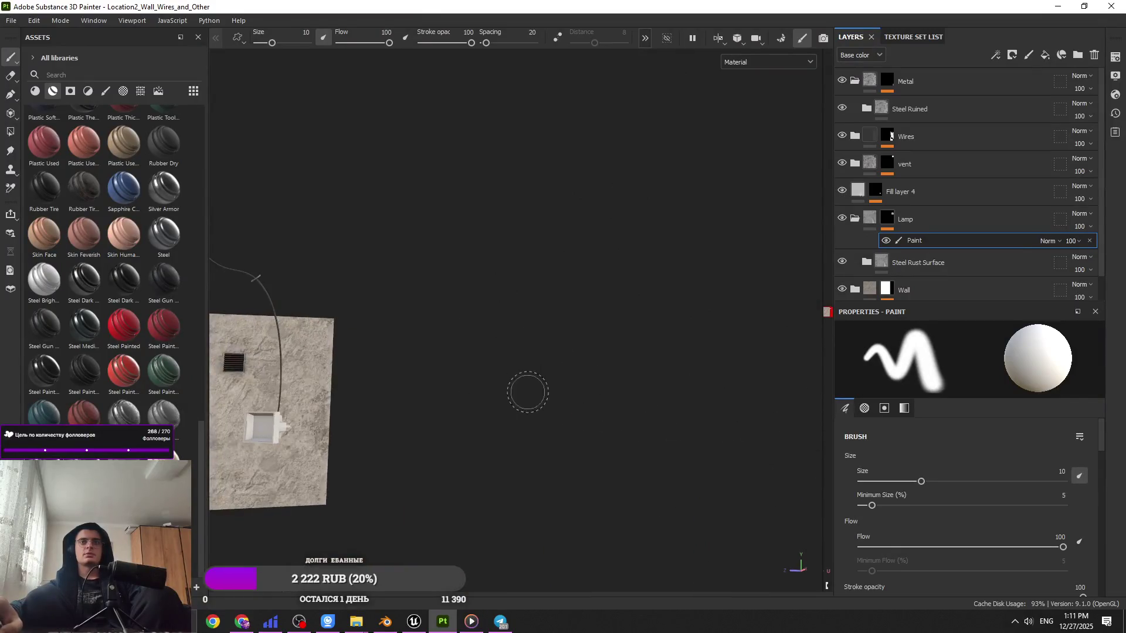
{"action": "scroll", "coordinate": [285, 417], "scroll_direction": "up", "scroll_amount": 6}
{"action": "mouse_move", "coordinate": [285, 417]}
{"action": "left_mouse_down", "text": "alt"}
{"action": "mouse_move", "coordinate": [394, 421]}
{"action": "mouse_move", "coordinate": [470, 359]}
{"action": "mouse_move", "coordinate": [510, 432]}
{"action": "left_mouse_up", "text": "alt"}
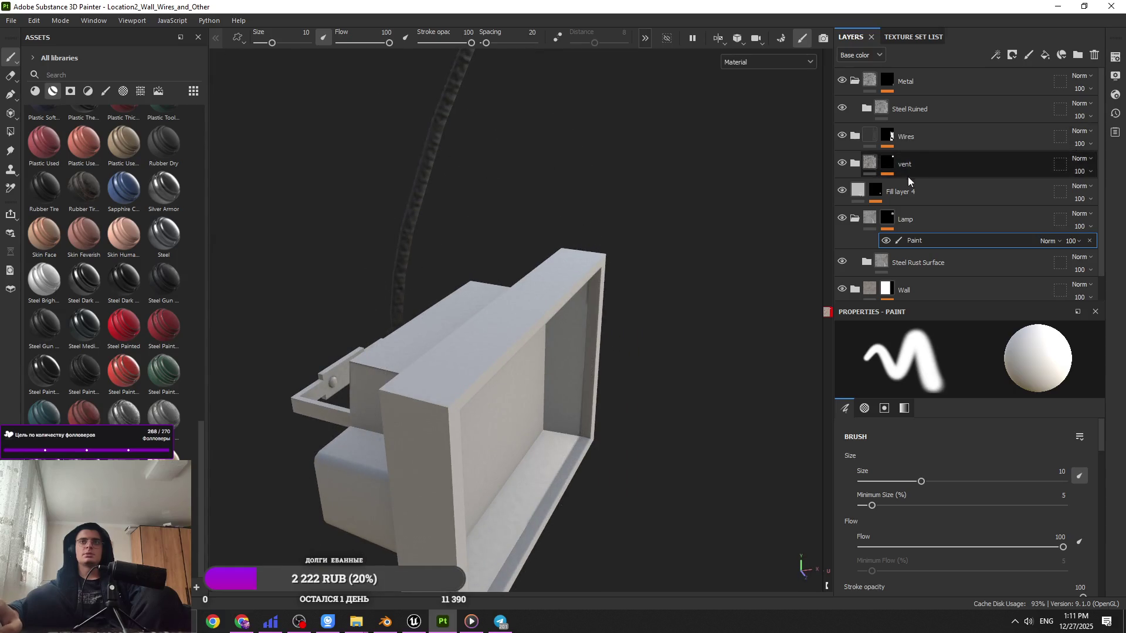
Step: Add a paint effect to Fill layer 4's mask and polygon-fill the box's inner back panel
{"action": "left_click", "coordinate": [855, 81]}
{"action": "left_click", "coordinate": [940, 80]}
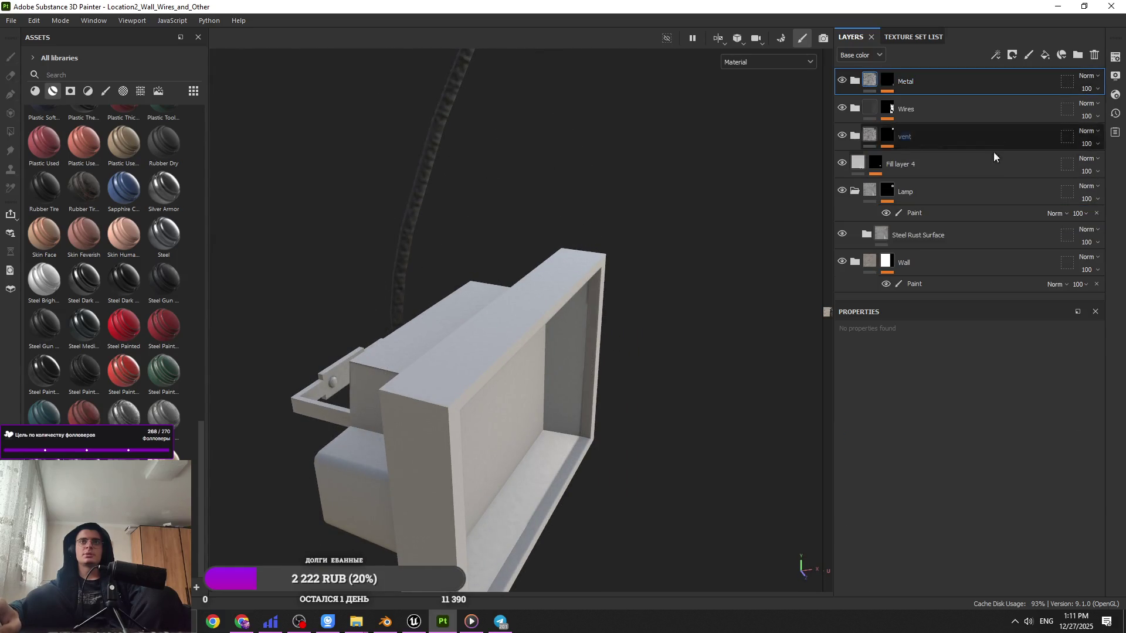
{"action": "left_click", "coordinate": [949, 215]}
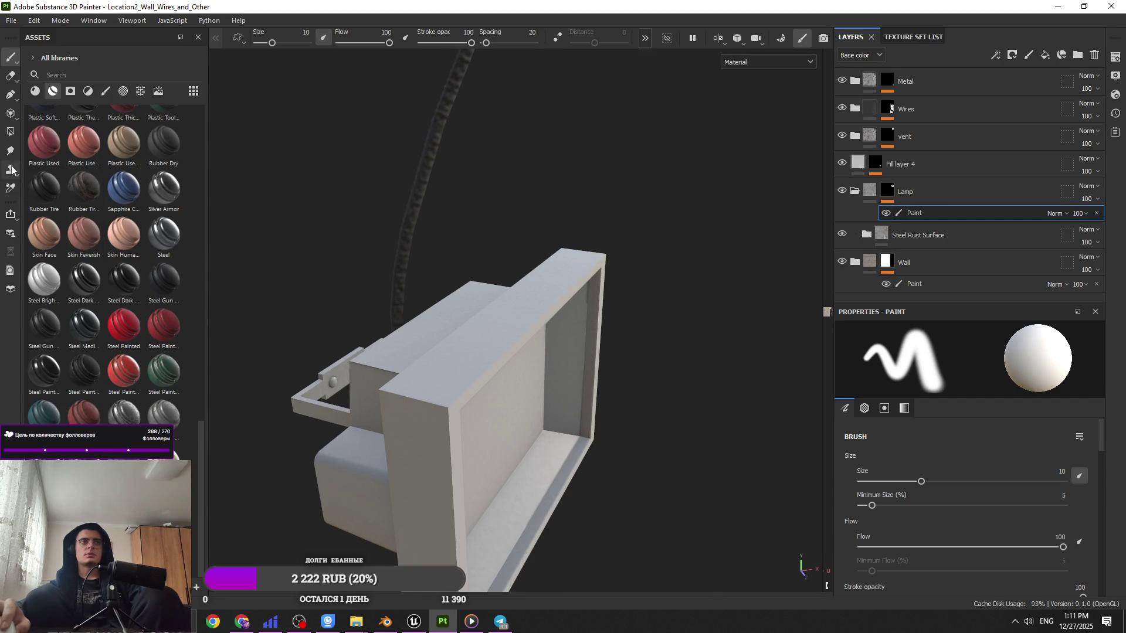
{"action": "key", "text": "4"}
{"action": "left_click_drag", "start_coordinate": [540, 402], "coordinate": [477, 377], "text": "alt"}
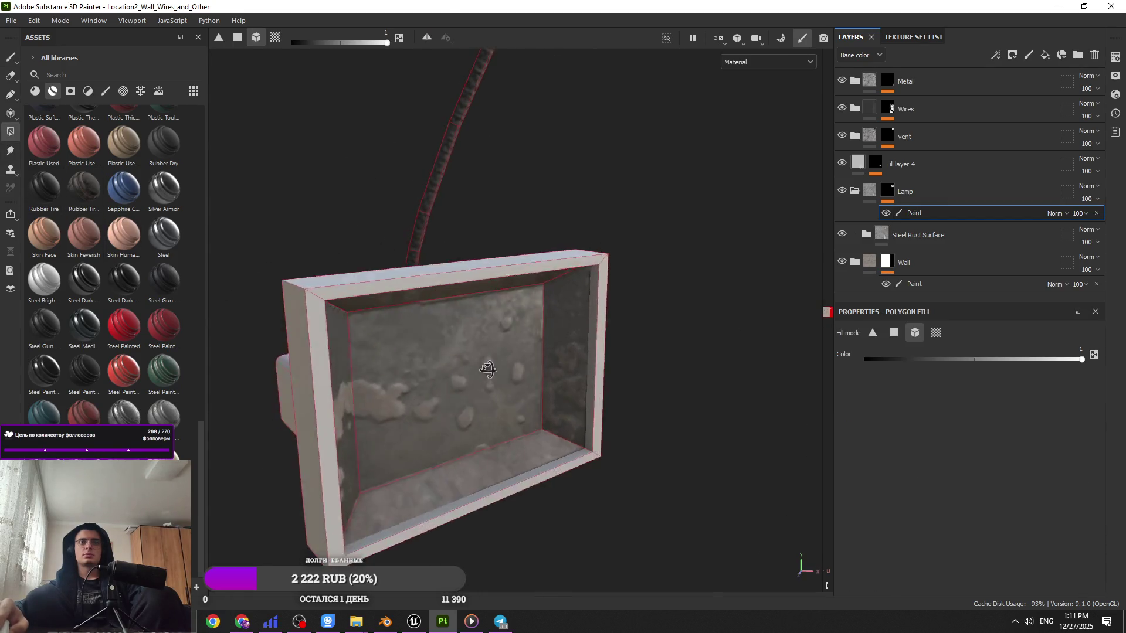
{"action": "left_click", "coordinate": [874, 163]}
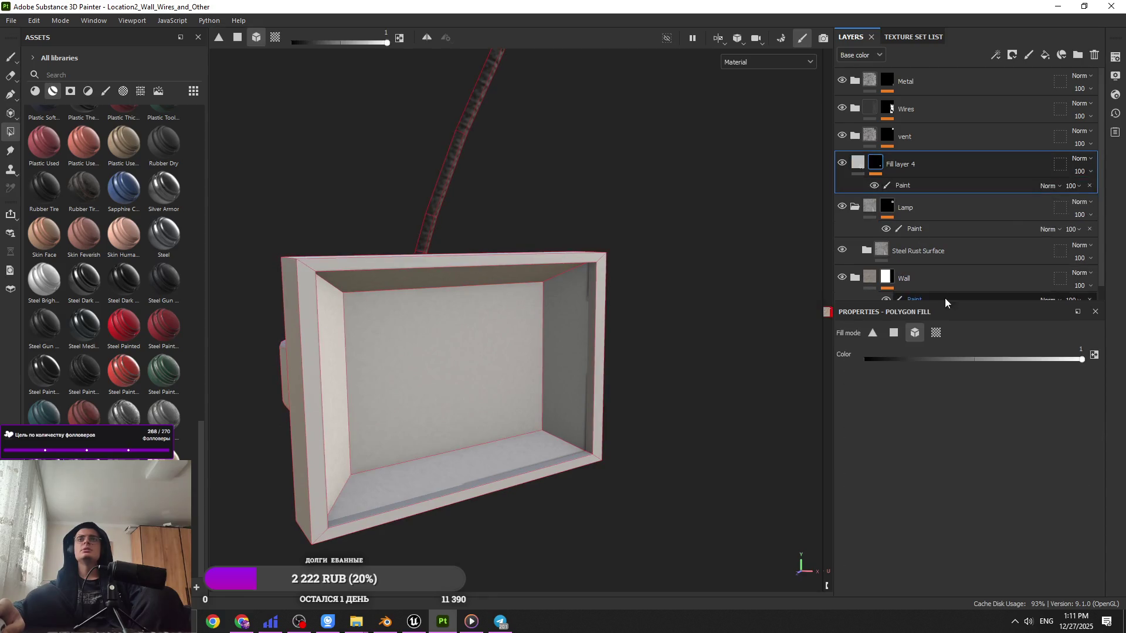
{"action": "left_click", "coordinate": [409, 336]}
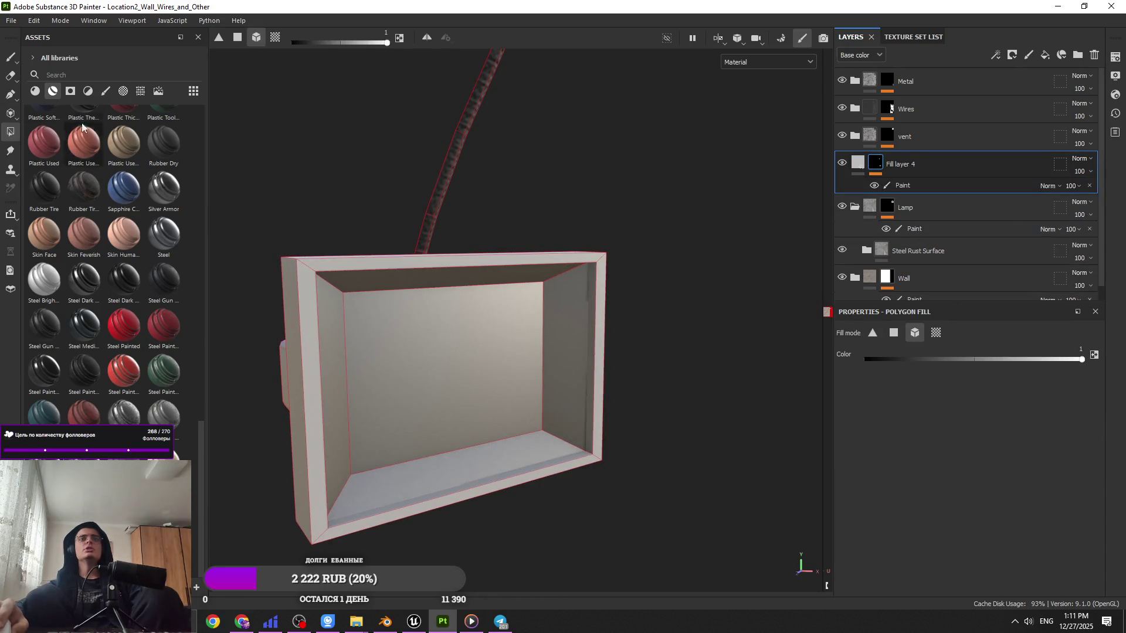
Step: Move Steel Rust Surface into the Wires folder and add a new folder at the top
{"action": "left_click", "coordinate": [9, 61]}
{"action": "mouse_move", "coordinate": [328, 199]}
{"action": "left_mouse_down", "text": "alt"}
{"action": "mouse_move", "coordinate": [390, 213]}
{"action": "mouse_move", "coordinate": [528, 307]}
{"action": "mouse_move", "coordinate": [504, 293]}
{"action": "left_mouse_up", "text": "alt"}
{"action": "left_click", "coordinate": [914, 228]}
{"action": "left_click_drag", "start_coordinate": [431, 302], "coordinate": [528, 307], "text": "alt"}
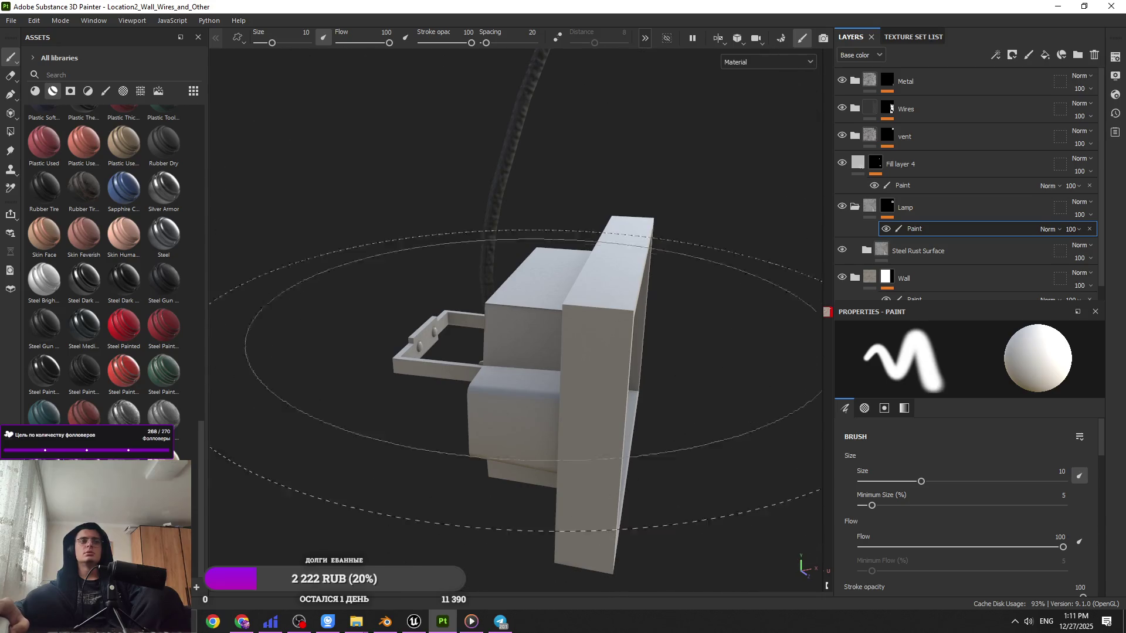
{"action": "mouse_move", "coordinate": [915, 251]}
{"action": "left_mouse_down"}
{"action": "mouse_move", "coordinate": [867, 199]}
{"action": "mouse_move", "coordinate": [868, 158]}
{"action": "mouse_move", "coordinate": [906, 111]}
{"action": "left_mouse_up"}
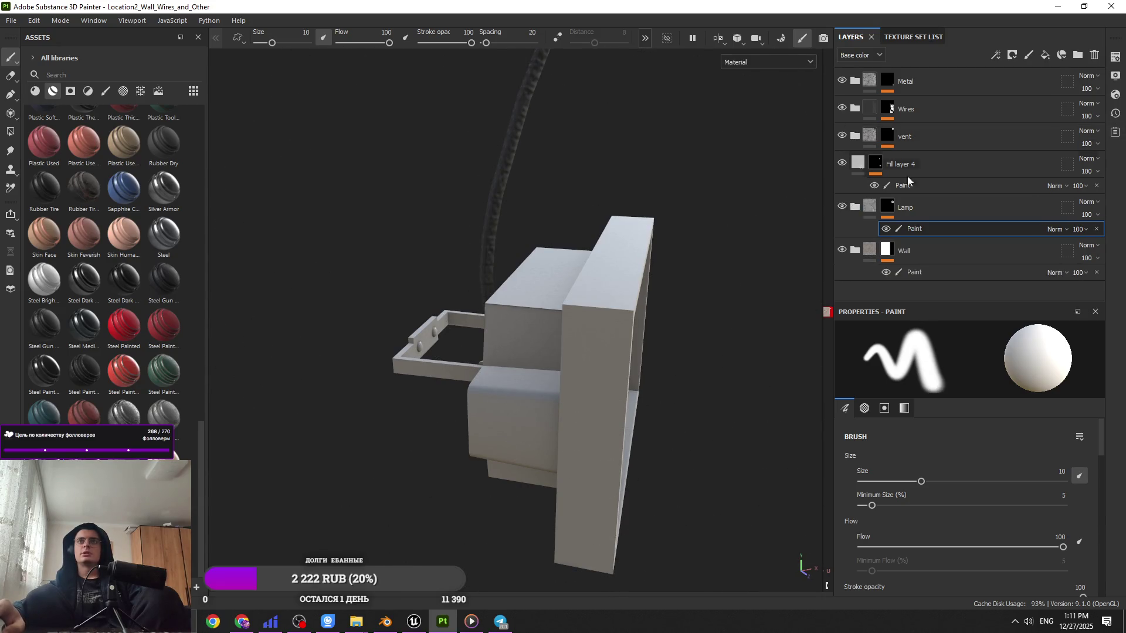
{"action": "left_click", "coordinate": [963, 88]}
{"action": "left_click", "coordinate": [1077, 55]}
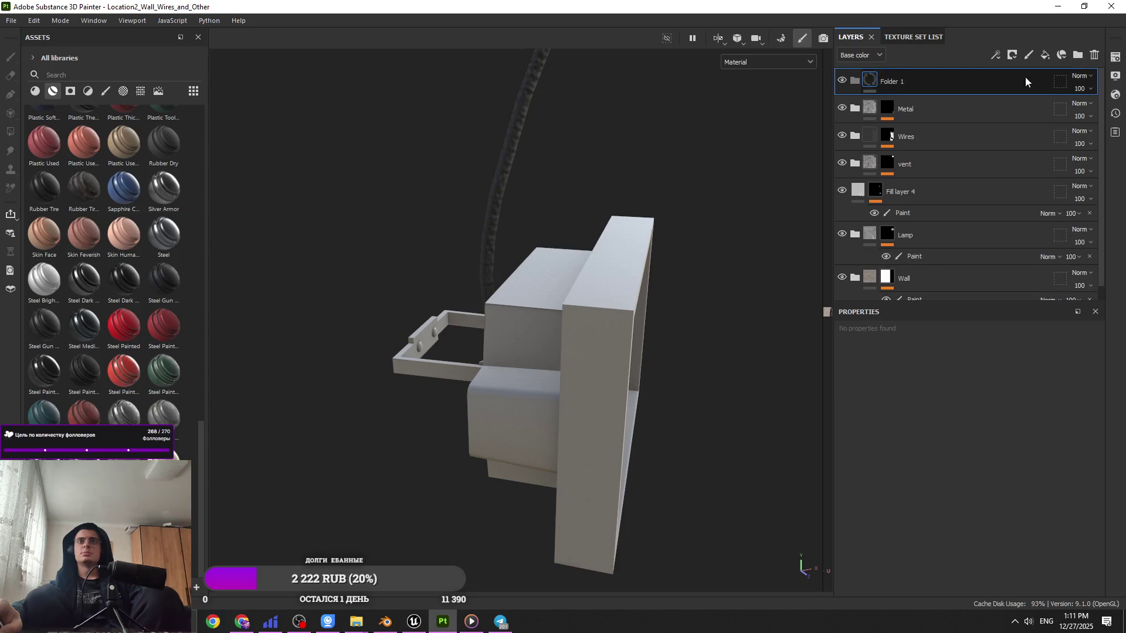
Step: Name the new folder 'Fnaf' and add a paint effect to it
{"action": "type", "text": "Fnaf"}
{"action": "key", "text": "Return"}
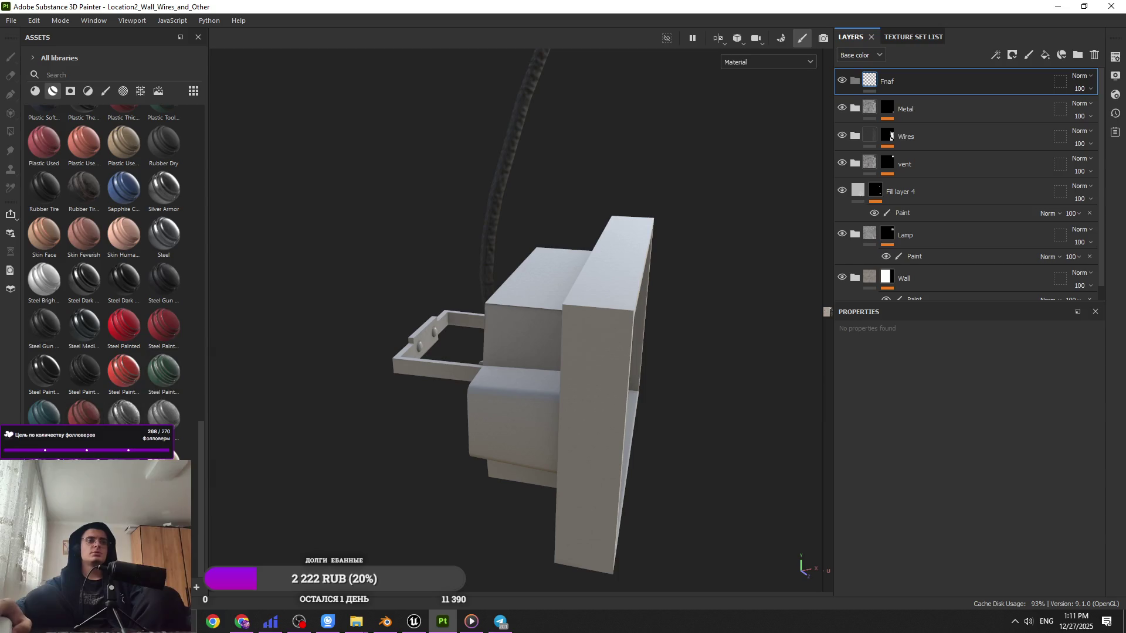
{"action": "left_click", "coordinate": [995, 55]}
{"action": "left_click", "coordinate": [1023, 83]}
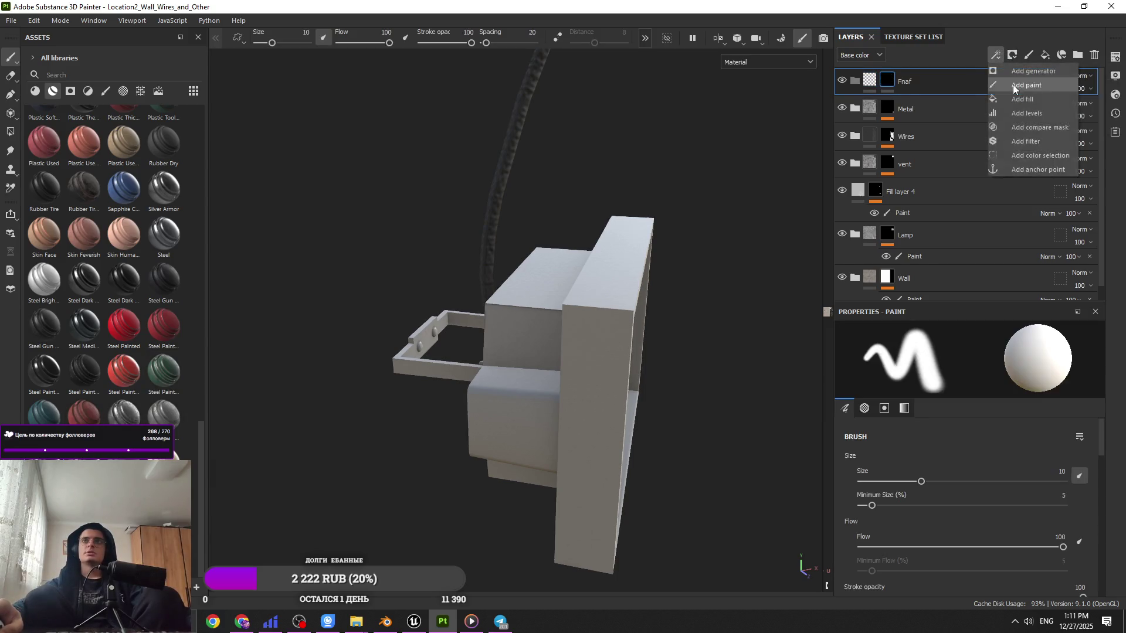
{"action": "left_click", "coordinate": [10, 133]}
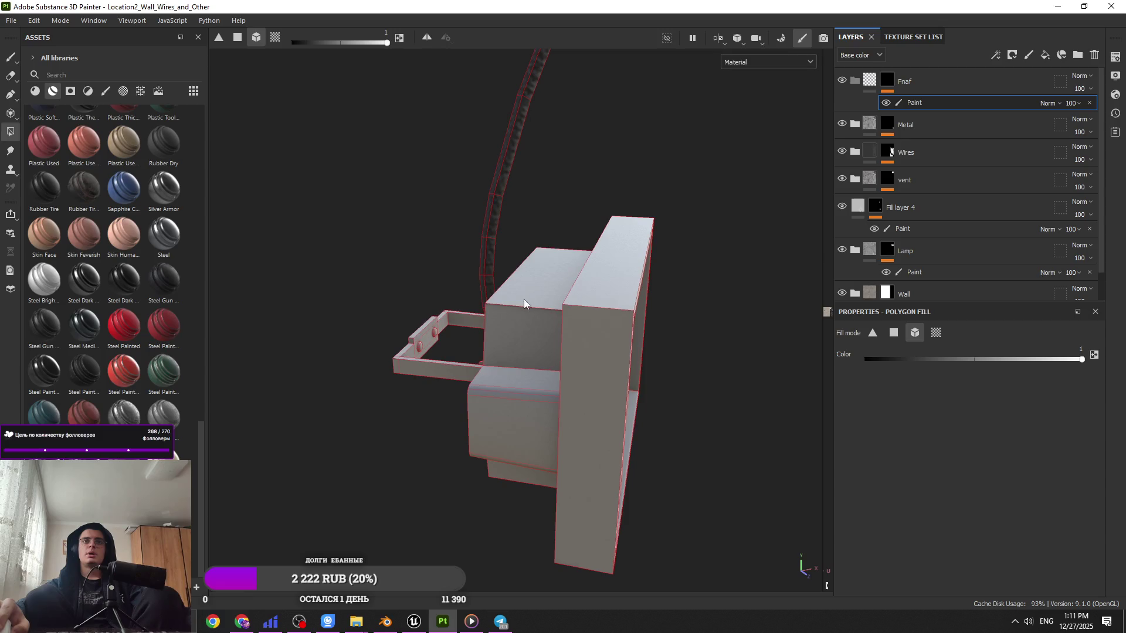
{"action": "left_click", "coordinate": [9, 59]}
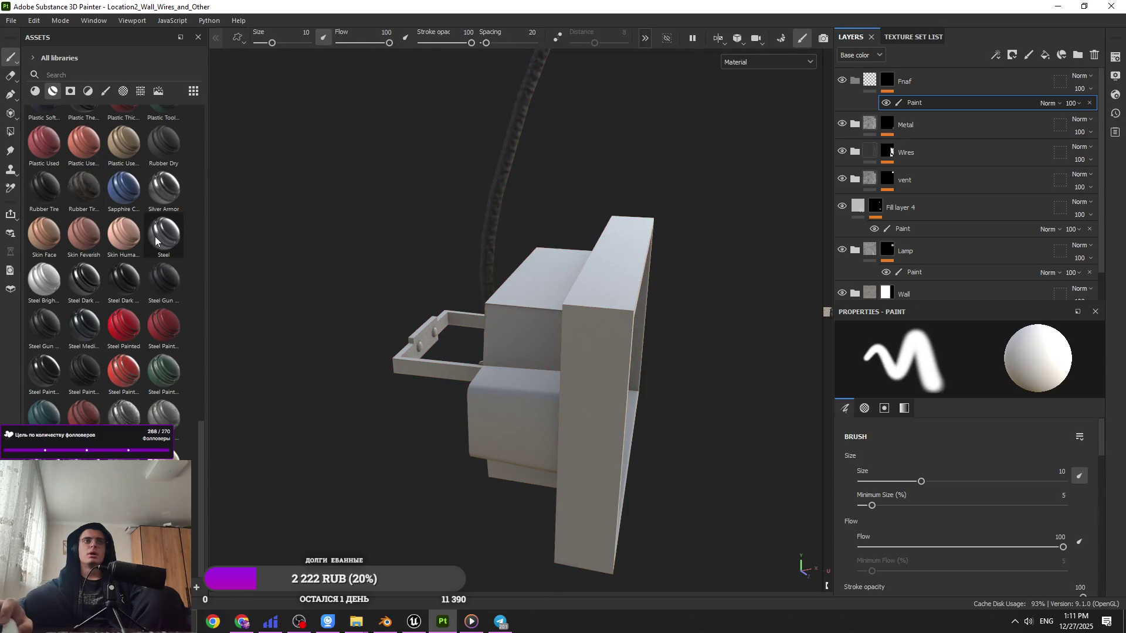
Step: Add Silver Armor as a material layer in Fnaf and orbit to face the box's front
{"action": "left_click_drag", "start_coordinate": [874, 164], "coordinate": [321, 239]}
{"action": "mouse_move", "coordinate": [164, 189]}
{"action": "left_mouse_down"}
{"action": "mouse_move", "coordinate": [932, 102]}
{"action": "mouse_move", "coordinate": [934, 85]}
{"action": "left_mouse_up"}
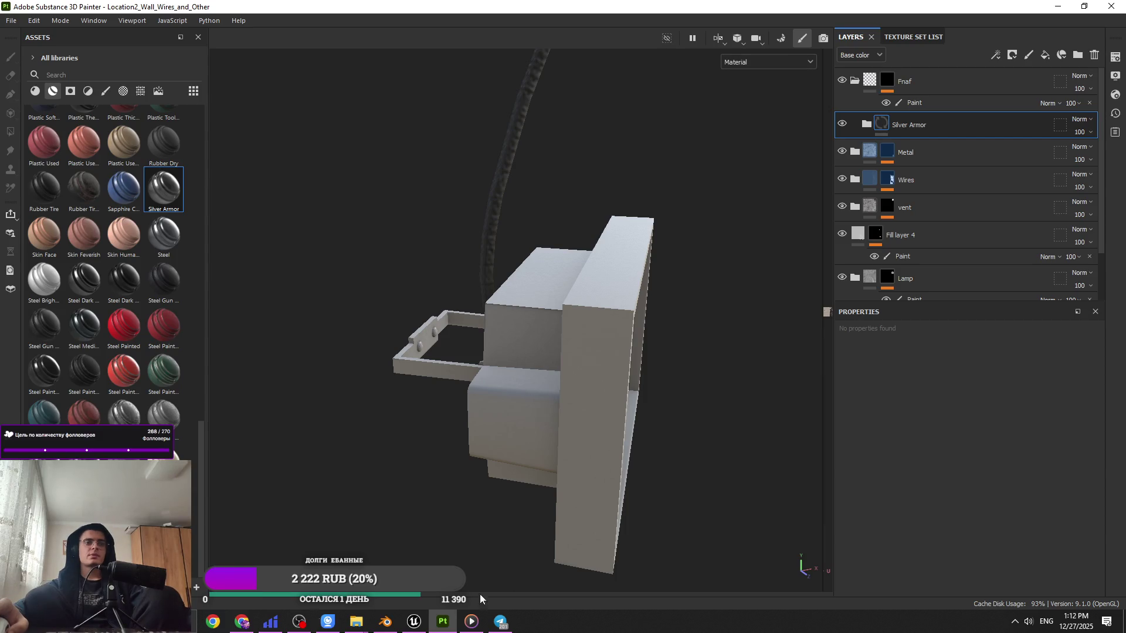
{"action": "left_click_drag", "start_coordinate": [535, 354], "coordinate": [648, 382], "text": "alt"}
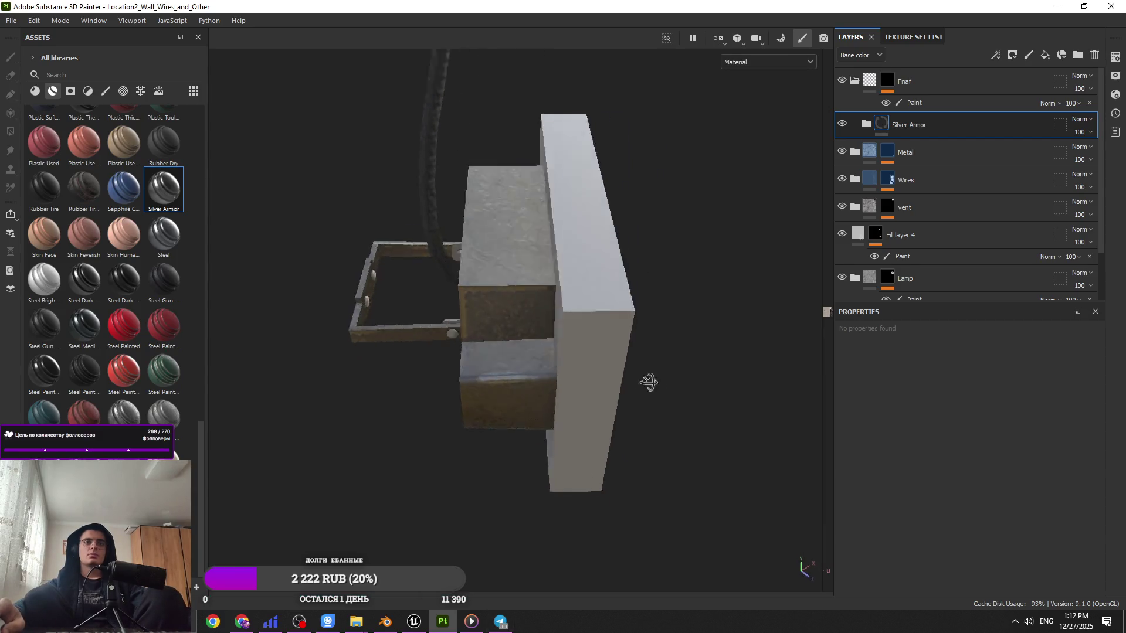
{"action": "scroll", "coordinate": [649, 382], "scroll_direction": "up", "scroll_amount": 3}
{"action": "left_click_drag", "start_coordinate": [672, 285], "coordinate": [645, 287], "text": "alt"}
{"action": "left_click", "coordinate": [915, 103]}
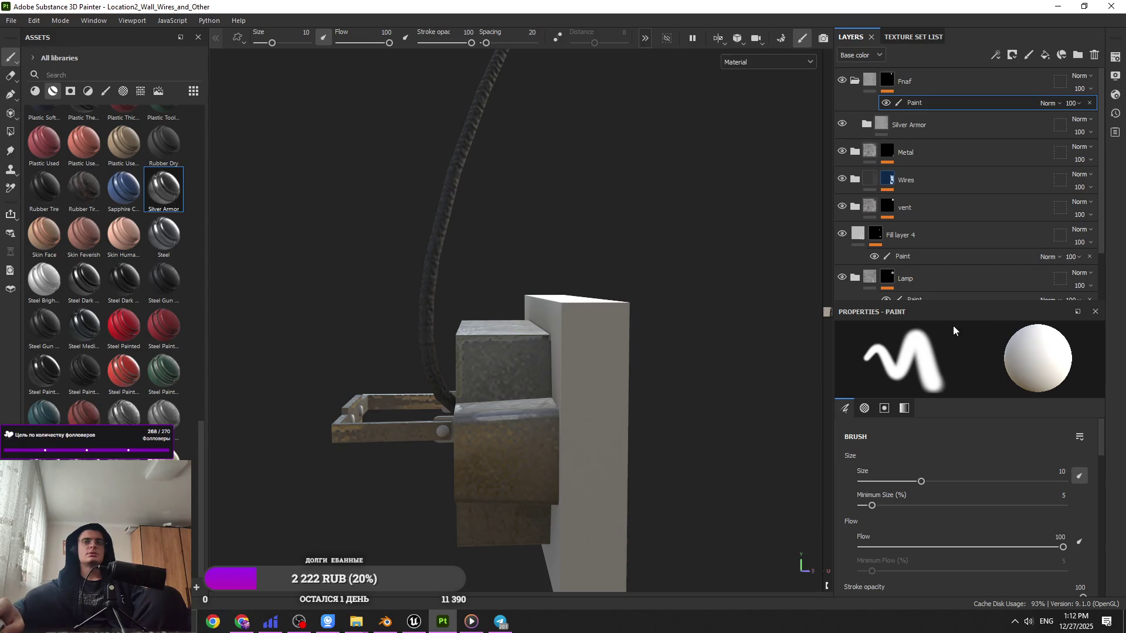
{"action": "left_click", "coordinate": [7, 133]}
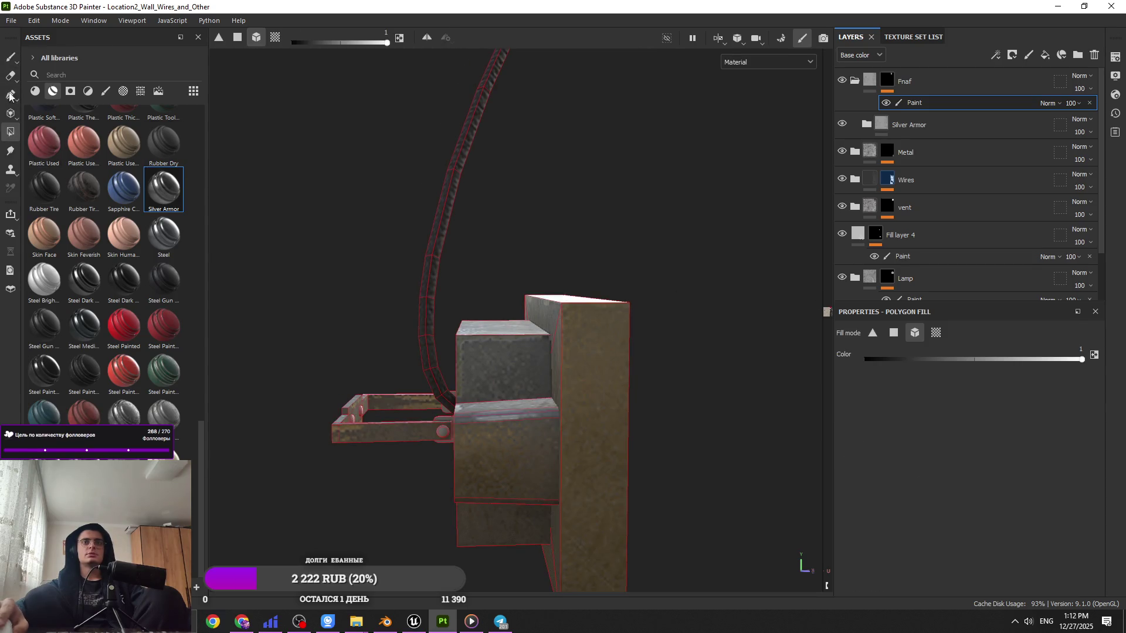
{"action": "left_click", "coordinate": [11, 57]}
{"action": "mouse_move", "coordinate": [352, 293]}
{"action": "left_mouse_down", "text": "alt"}
{"action": "mouse_move", "coordinate": [370, 410]}
{"action": "mouse_move", "coordinate": [445, 404]}
{"action": "mouse_move", "coordinate": [689, 460]}
{"action": "mouse_move", "coordinate": [455, 395]}
{"action": "mouse_move", "coordinate": [533, 433]}
{"action": "mouse_move", "coordinate": [517, 417]}
{"action": "mouse_move", "coordinate": [587, 328]}
{"action": "mouse_move", "coordinate": [758, 158]}
{"action": "mouse_move", "coordinate": [271, 414]}
{"action": "mouse_move", "coordinate": [726, 503]}
{"action": "mouse_move", "coordinate": [642, 541]}
{"action": "mouse_move", "coordinate": [668, 528]}
{"action": "left_mouse_up", "text": "alt"}
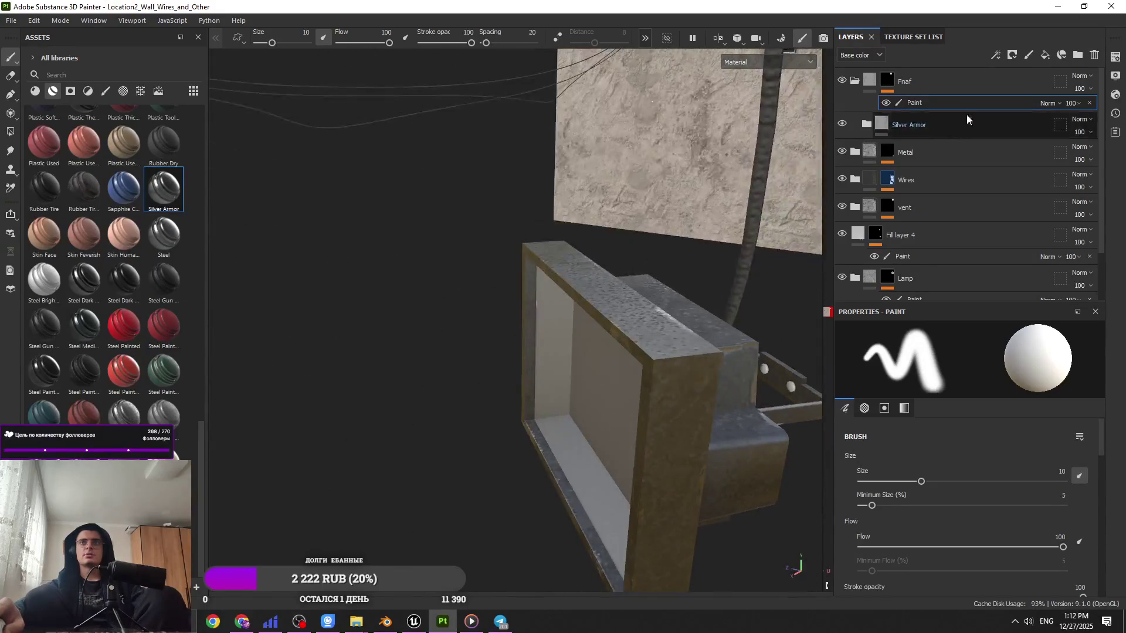
Step: Add a fill layer above Silver Armor using only roughness, set to 1
{"action": "left_click", "coordinate": [957, 94]}
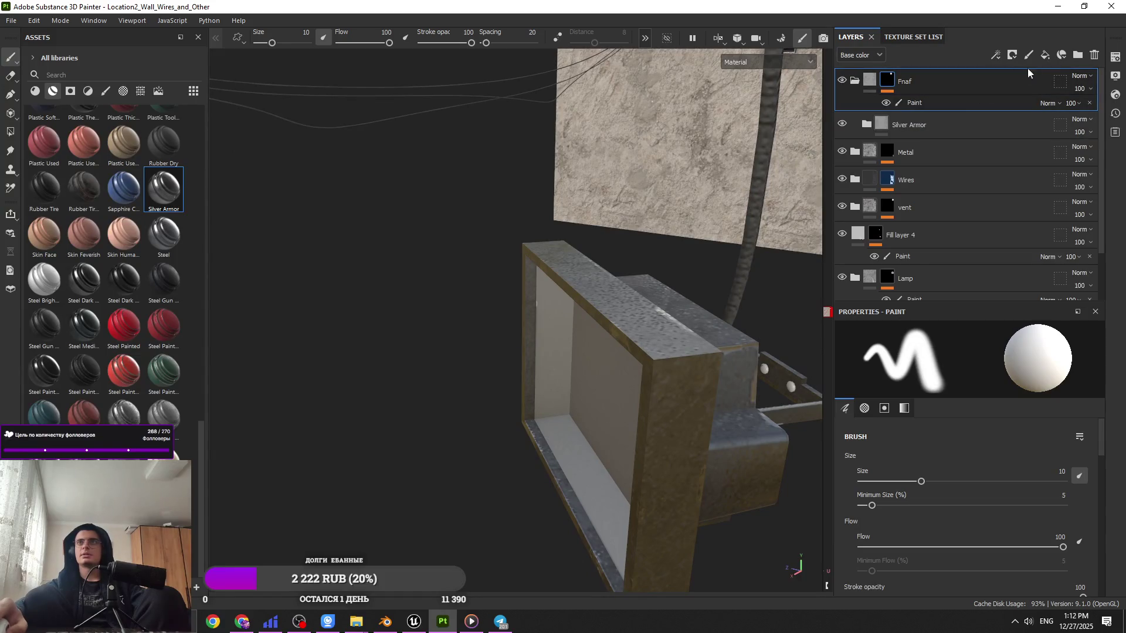
{"action": "left_click", "coordinate": [1045, 55]}
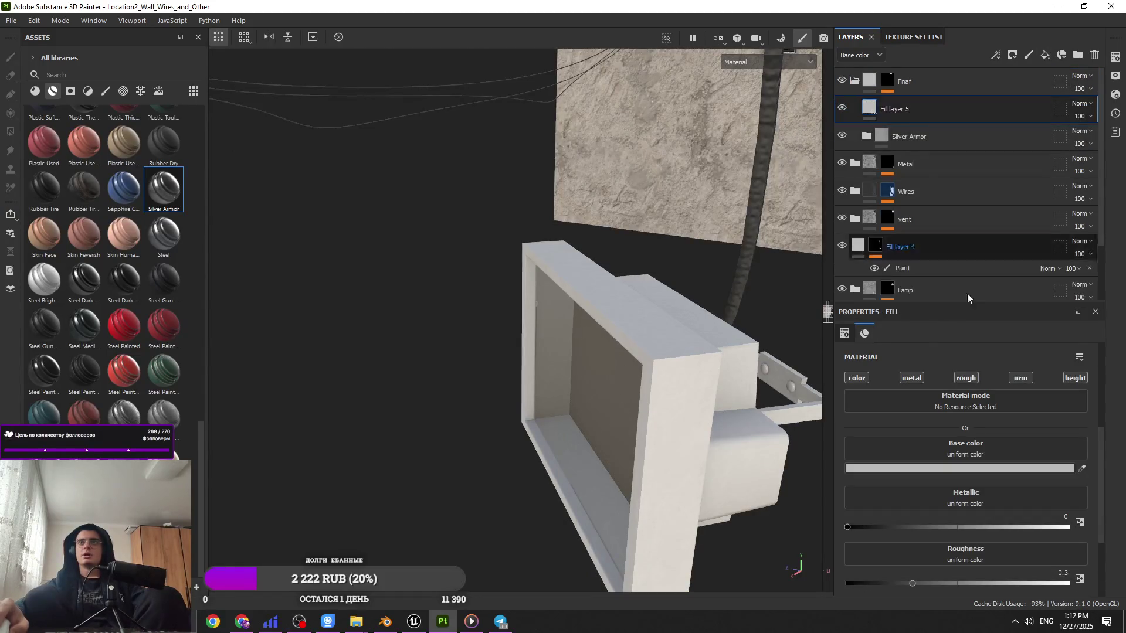
{"action": "left_click", "coordinate": [966, 377], "text": "ctrl"}
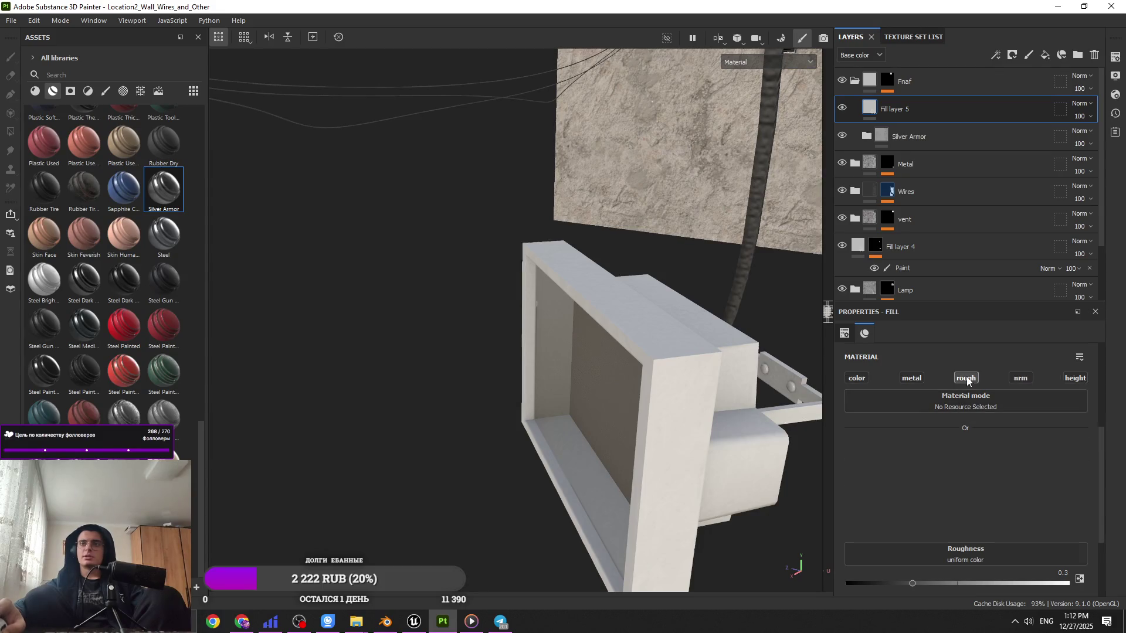
{"action": "left_click_drag", "start_coordinate": [980, 476], "coordinate": [1035, 477]}
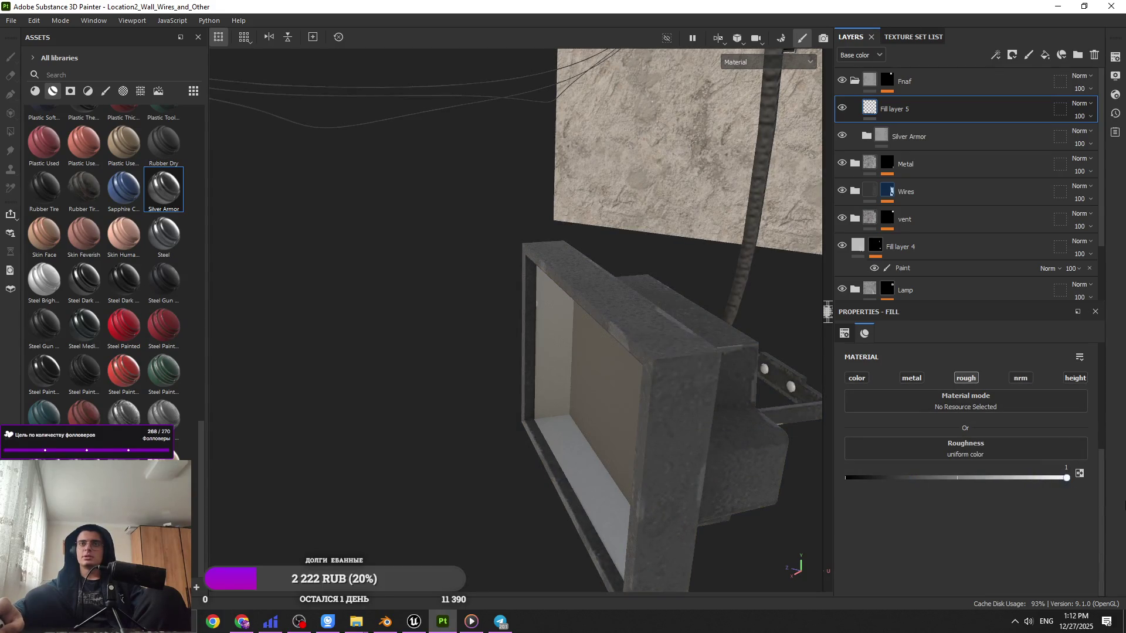
{"action": "left_click", "coordinate": [141, 91]}
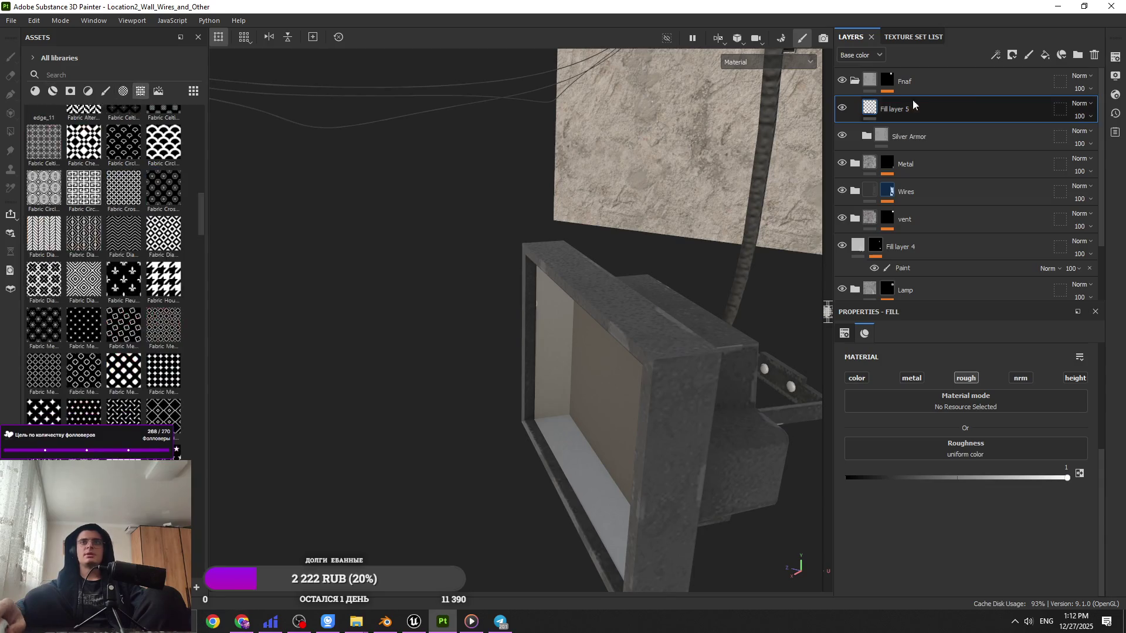
Step: Give Fill layer 5 a black mask containing a fill effect
{"action": "left_click", "coordinate": [1000, 59]}
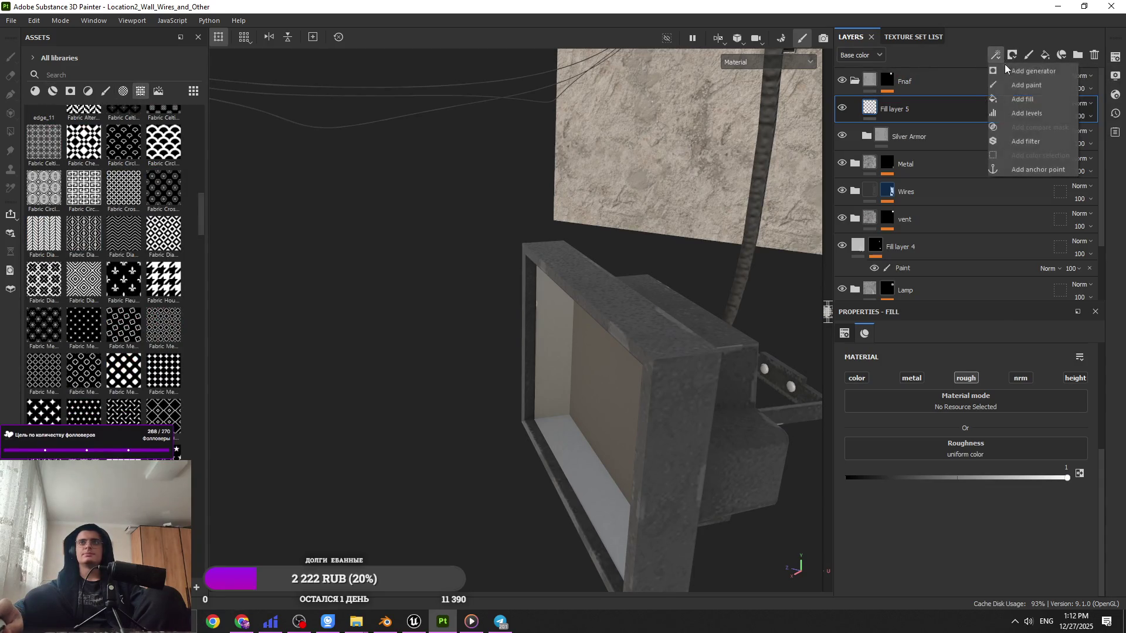
{"action": "left_click", "coordinate": [1021, 100]}
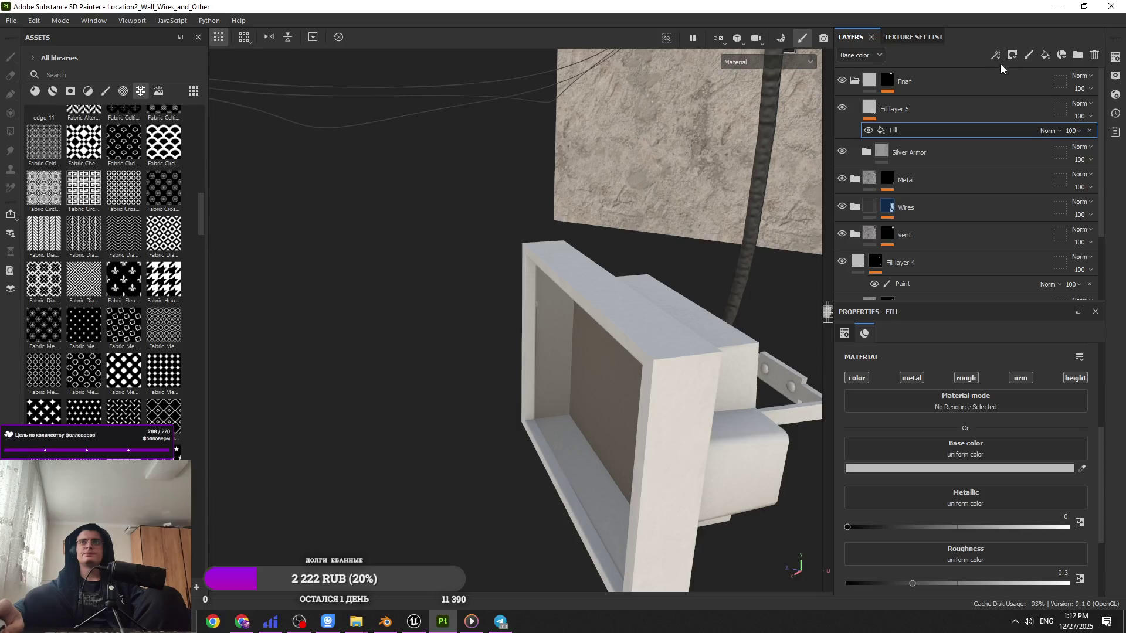
{"action": "key", "text": "ctrl+z"}
{"action": "left_click", "coordinate": [1011, 54]}
{"action": "left_click", "coordinate": [1031, 62]}
{"action": "left_click", "coordinate": [995, 55]}
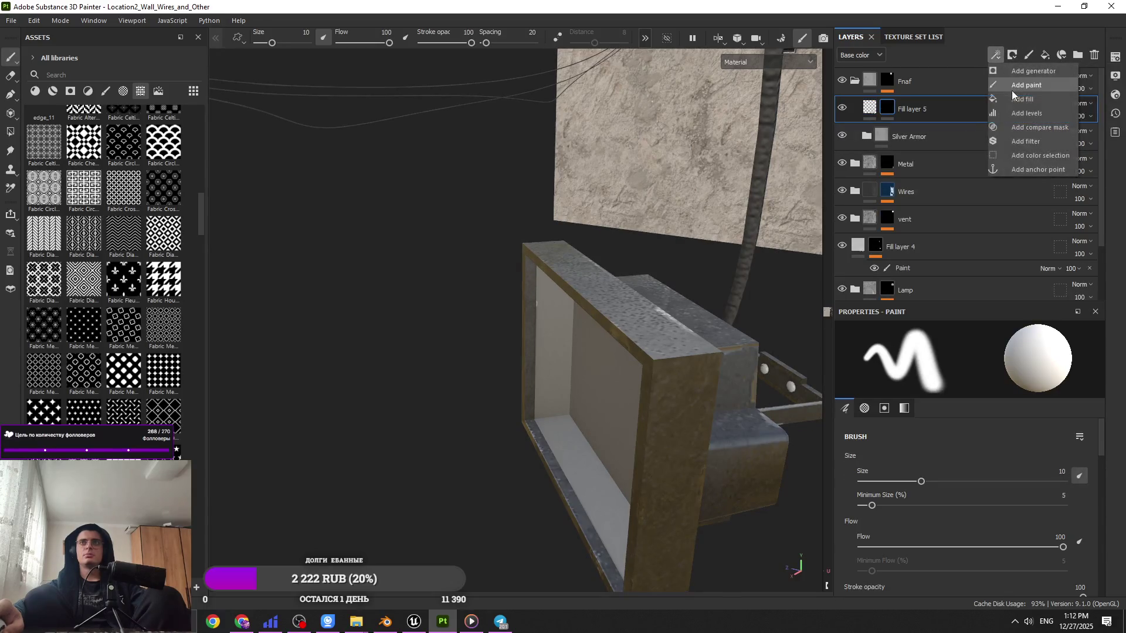
{"action": "left_click", "coordinate": [1016, 98]}
{"action": "left_click", "coordinate": [11, 289]}
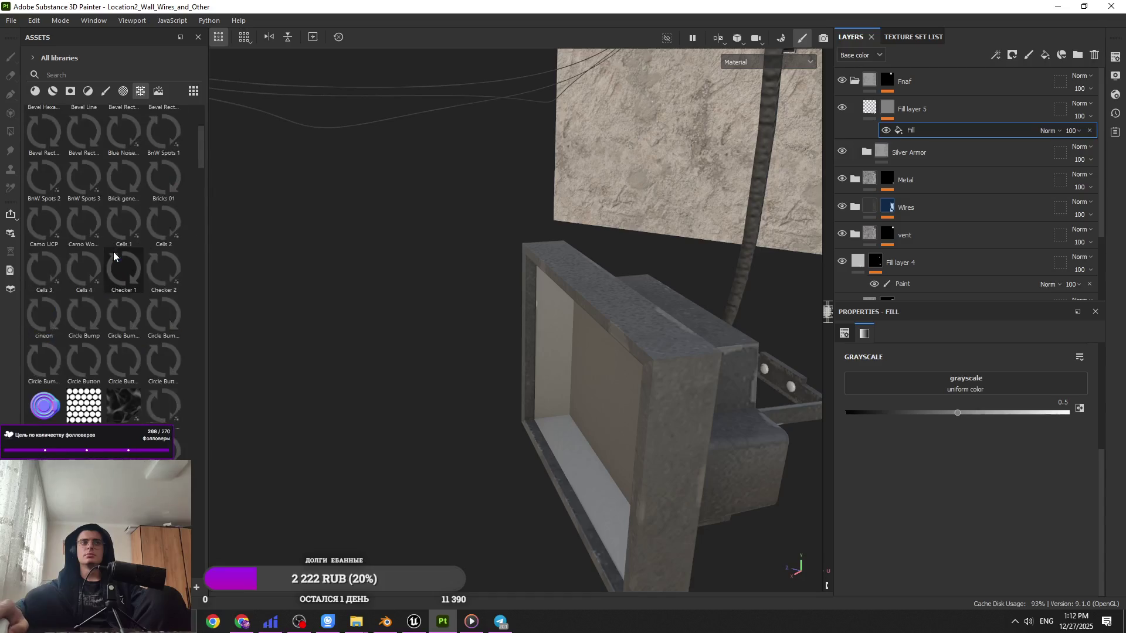
Step: Put Clouds 3 into the mask fill, adjust its balance and set UV tiling to 9.7
{"action": "mouse_move", "coordinate": [163, 132]}
{"action": "left_mouse_down"}
{"action": "mouse_move", "coordinate": [922, 412]}
{"action": "mouse_move", "coordinate": [924, 388]}
{"action": "left_mouse_up"}
{"action": "mouse_move", "coordinate": [984, 473]}
{"action": "left_mouse_down"}
{"action": "mouse_move", "coordinate": [1036, 477]}
{"action": "mouse_move", "coordinate": [847, 461]}
{"action": "mouse_move", "coordinate": [969, 475]}
{"action": "left_mouse_up"}
{"action": "scroll", "coordinate": [986, 448], "scroll_direction": "up", "scroll_amount": 4}
{"action": "mouse_move", "coordinate": [665, 376]}
{"action": "left_mouse_down", "text": "alt"}
{"action": "mouse_move", "coordinate": [681, 378]}
{"action": "mouse_move", "coordinate": [704, 305]}
{"action": "mouse_move", "coordinate": [661, 239]}
{"action": "mouse_move", "coordinate": [598, 334]}
{"action": "mouse_move", "coordinate": [551, 377]}
{"action": "mouse_move", "coordinate": [579, 424]}
{"action": "mouse_move", "coordinate": [641, 402]}
{"action": "mouse_move", "coordinate": [512, 503]}
{"action": "mouse_move", "coordinate": [516, 411]}
{"action": "mouse_move", "coordinate": [442, 420]}
{"action": "mouse_move", "coordinate": [523, 477]}
{"action": "mouse_move", "coordinate": [536, 284]}
{"action": "mouse_move", "coordinate": [472, 250]}
{"action": "mouse_move", "coordinate": [498, 319]}
{"action": "mouse_move", "coordinate": [470, 294]}
{"action": "mouse_move", "coordinate": [498, 428]}
{"action": "mouse_move", "coordinate": [491, 217]}
{"action": "mouse_move", "coordinate": [596, 110]}
{"action": "mouse_move", "coordinate": [657, 297]}
{"action": "mouse_move", "coordinate": [645, 329]}
{"action": "mouse_move", "coordinate": [540, 297]}
{"action": "mouse_move", "coordinate": [628, 427]}
{"action": "left_mouse_up", "text": "alt"}
{"action": "left_click", "coordinate": [950, 427]}
{"action": "middle_click_drag", "start_coordinate": [627, 427], "coordinate": [556, 321], "text": "alt"}
{"action": "scroll", "coordinate": [653, 434], "scroll_direction": "down", "scroll_amount": 10}
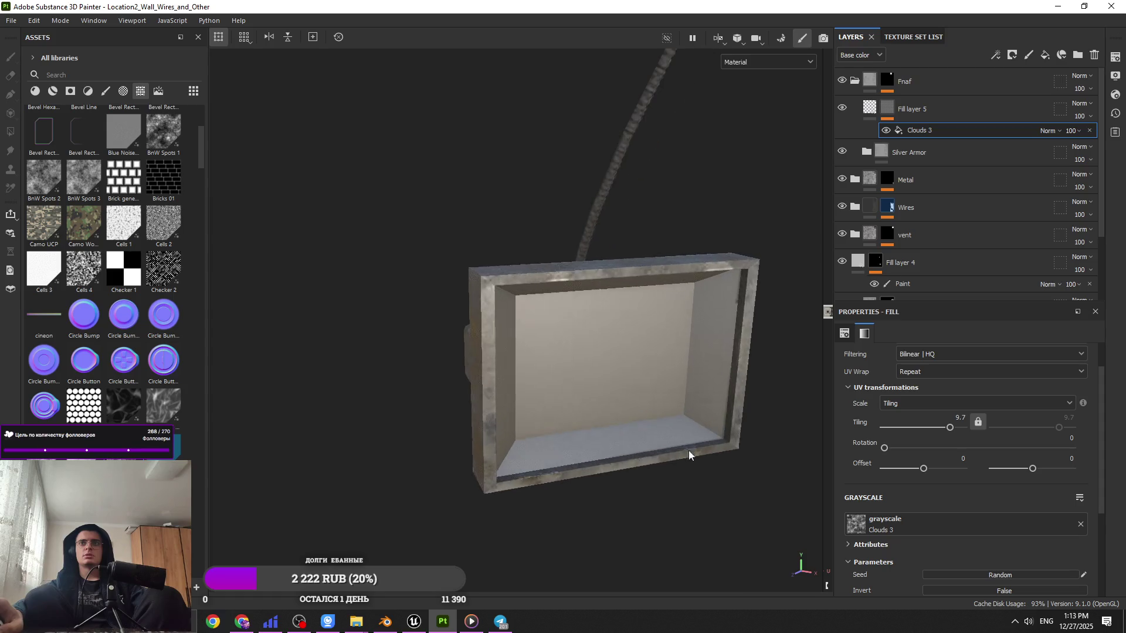
{"action": "left_click", "coordinate": [919, 264]}
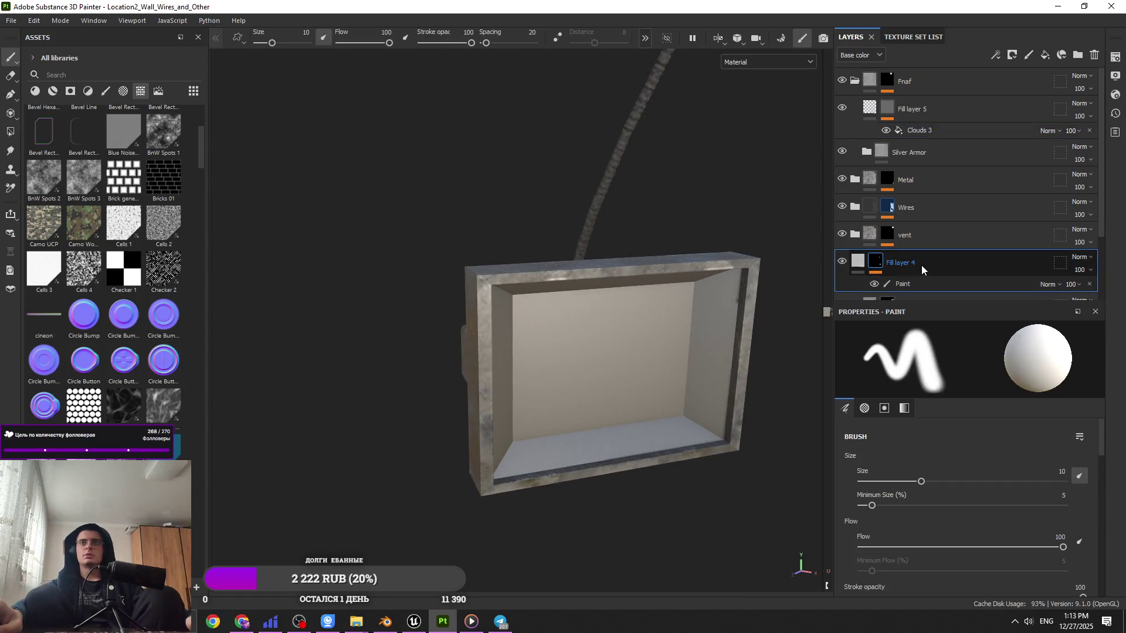
Step: Move Fill layer 4 to the top of the stack and set its paint sublayer to polygon fill
{"action": "left_click", "coordinate": [909, 83]}
{"action": "left_click_drag", "start_coordinate": [911, 84], "coordinate": [882, 86]}
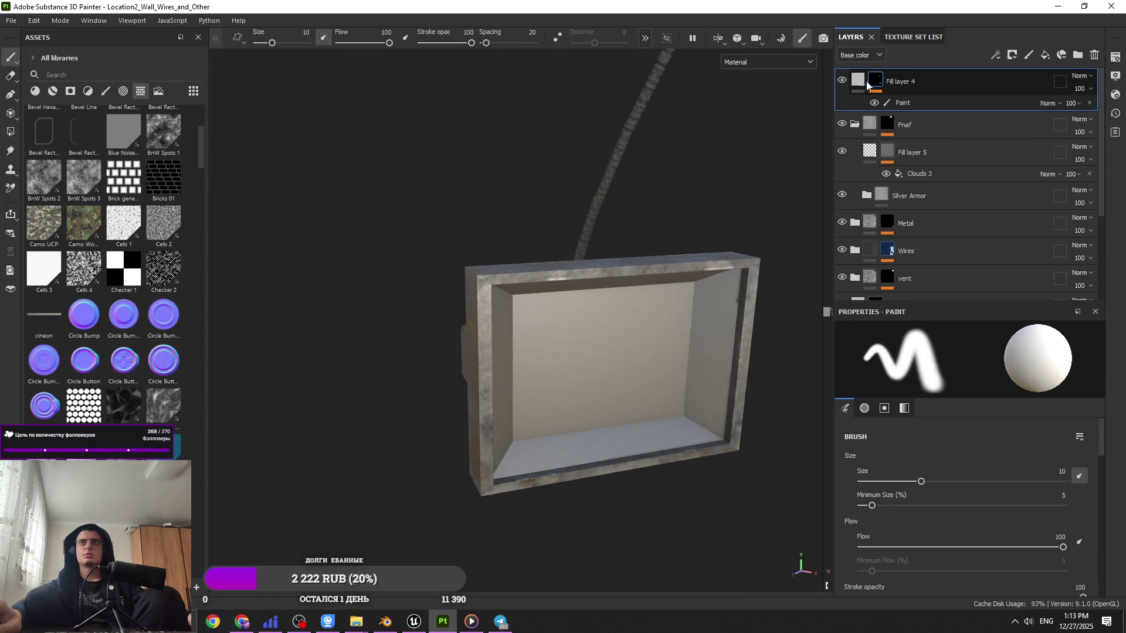
{"action": "key", "text": "ctrl+z"}
{"action": "key", "text": "ctrl+y"}
{"action": "left_click", "coordinate": [997, 57]}
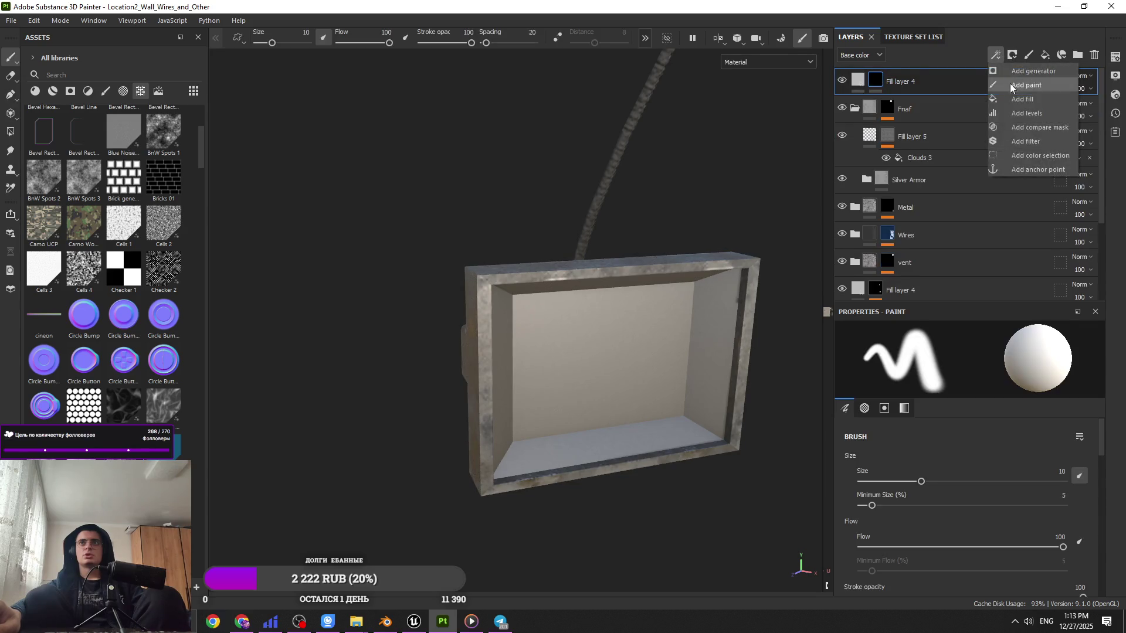
{"action": "left_click", "coordinate": [11, 131]}
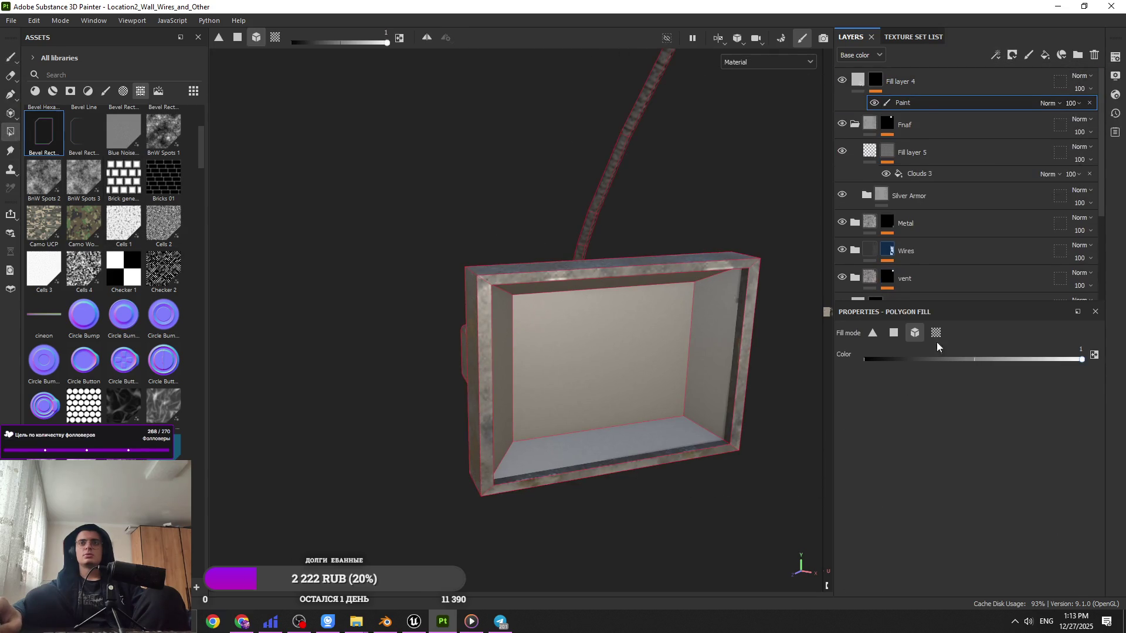
{"action": "left_click", "coordinate": [860, 91]}
Step: Give the box interior a muted olive base colour and roughness about 0.55
{"action": "left_click", "coordinate": [934, 487]}
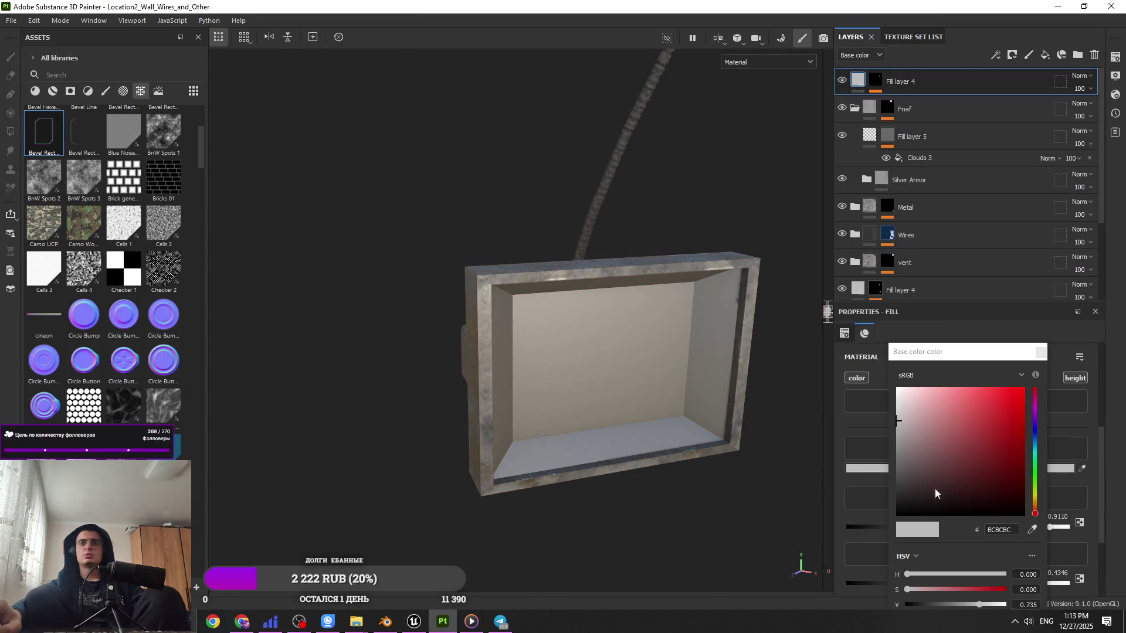
{"action": "left_click", "coordinate": [1036, 494]}
{"action": "mouse_move", "coordinate": [905, 431]}
{"action": "left_mouse_down"}
{"action": "mouse_move", "coordinate": [914, 453]}
{"action": "mouse_move", "coordinate": [933, 413]}
{"action": "left_mouse_up"}
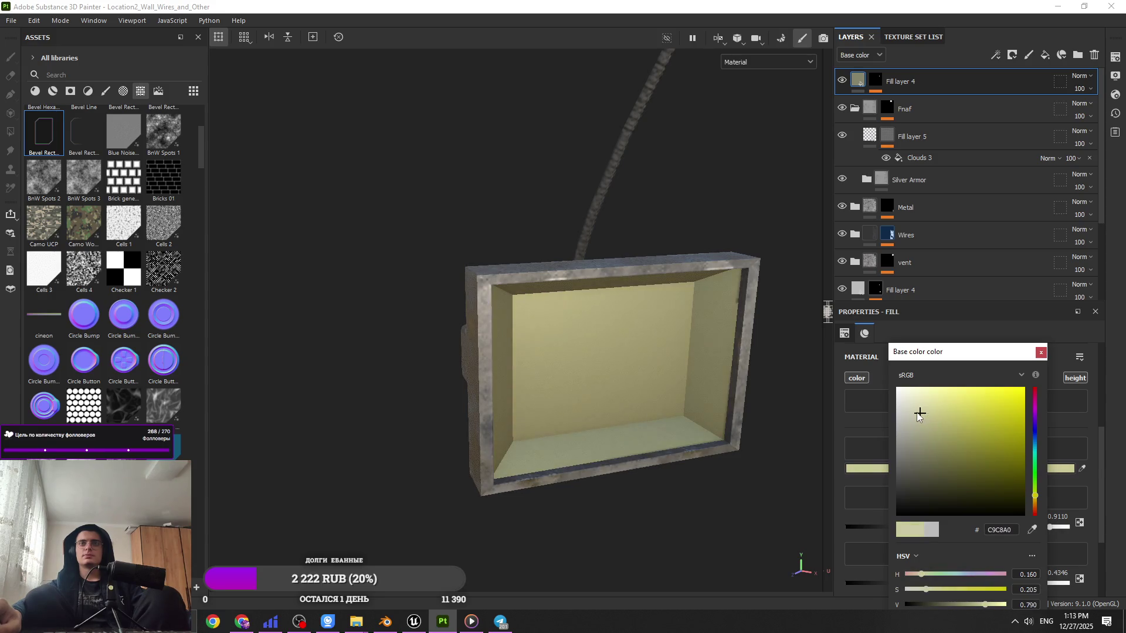
{"action": "left_click", "coordinate": [921, 434]}
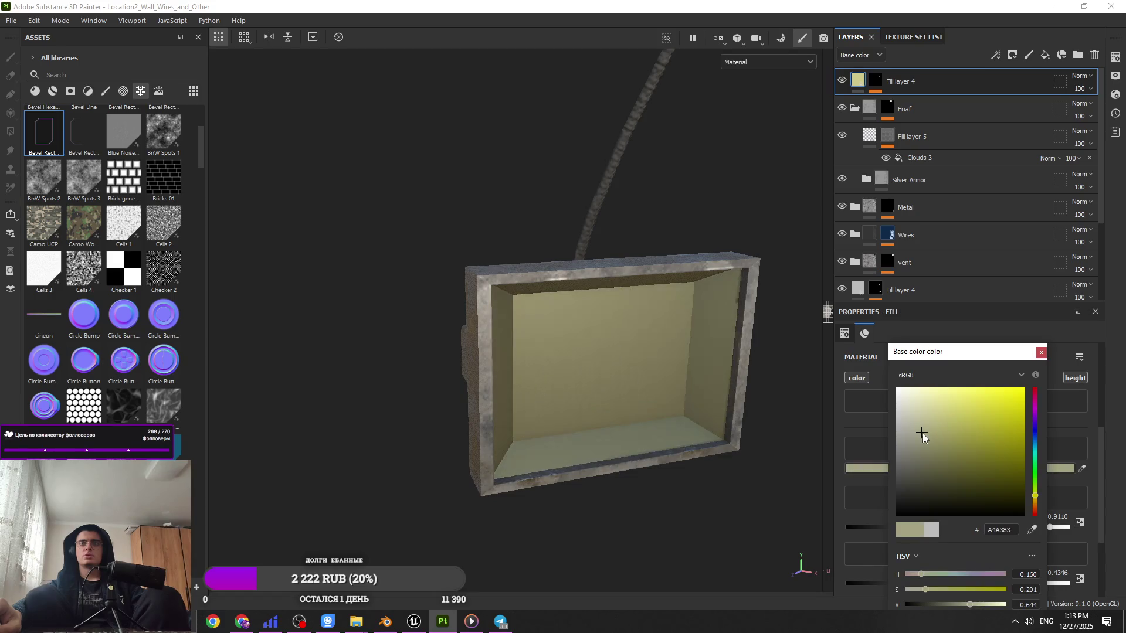
{"action": "mouse_move", "coordinate": [762, 410]}
{"action": "left_mouse_down", "text": "alt"}
{"action": "mouse_move", "coordinate": [535, 385]}
{"action": "mouse_move", "coordinate": [598, 319]}
{"action": "mouse_move", "coordinate": [639, 564]}
{"action": "left_mouse_up", "text": "alt"}
{"action": "scroll", "coordinate": [640, 565], "scroll_direction": "up", "scroll_amount": 3}
{"action": "left_click", "coordinate": [1040, 352]}
{"action": "scroll", "coordinate": [1025, 521], "scroll_direction": "down", "scroll_amount": 3}
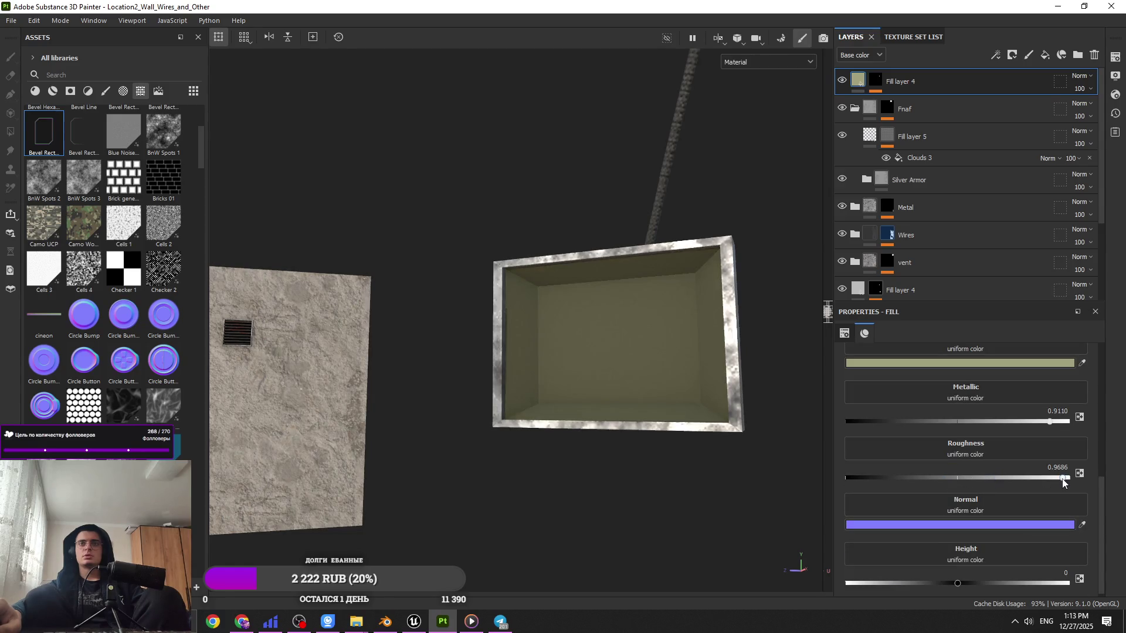
{"action": "left_click", "coordinate": [969, 477]}
{"action": "scroll", "coordinate": [597, 355], "scroll_direction": "down", "scroll_amount": 8}
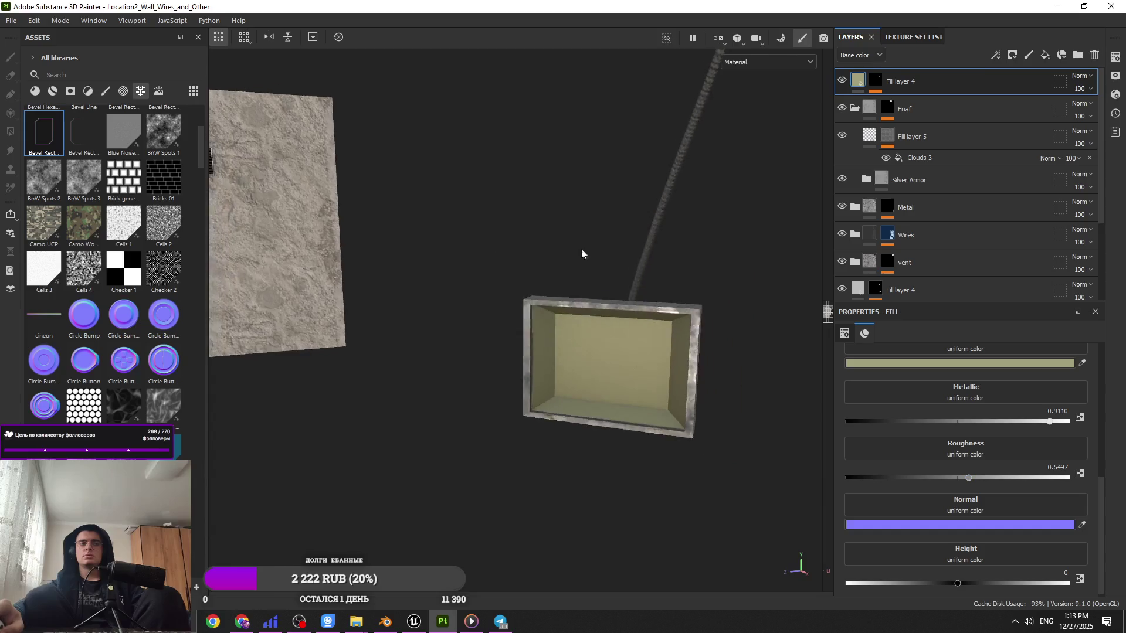
{"action": "mouse_move", "coordinate": [628, 326]}
{"action": "left_mouse_down", "text": "alt"}
{"action": "mouse_move", "coordinate": [603, 327]}
{"action": "mouse_move", "coordinate": [573, 258]}
{"action": "mouse_move", "coordinate": [628, 467]}
{"action": "mouse_move", "coordinate": [650, 458]}
{"action": "left_mouse_up", "text": "alt"}
Step: Retune the base colour's hue and brightness, settling on a muted olive
{"action": "left_click", "coordinate": [978, 365]}
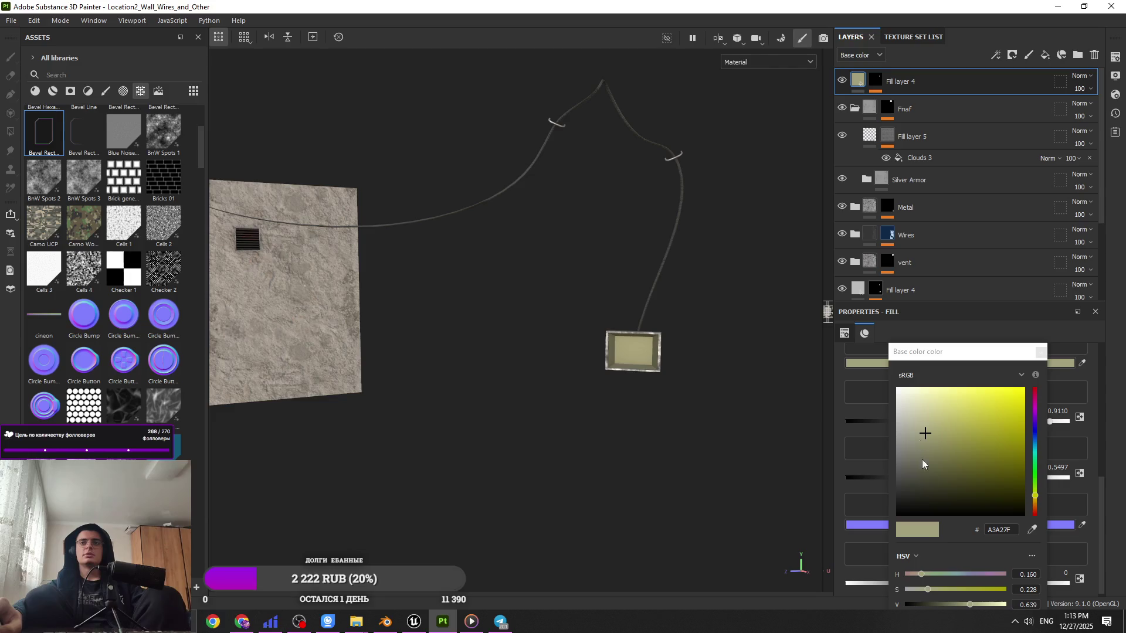
{"action": "left_click_drag", "start_coordinate": [1035, 499], "coordinate": [1037, 501]}
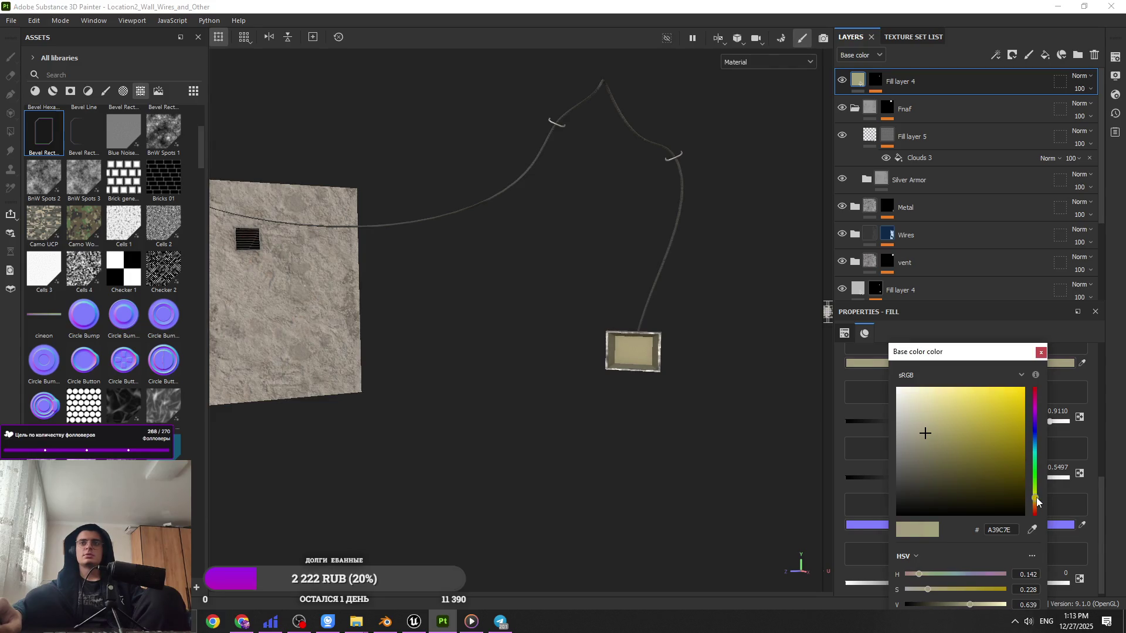
{"action": "mouse_move", "coordinate": [932, 415]}
{"action": "left_mouse_down"}
{"action": "mouse_move", "coordinate": [931, 382]}
{"action": "mouse_move", "coordinate": [949, 433]}
{"action": "mouse_move", "coordinate": [958, 427]}
{"action": "mouse_move", "coordinate": [934, 427]}
{"action": "left_mouse_up"}
{"action": "mouse_move", "coordinate": [586, 281]}
{"action": "left_mouse_down", "text": "alt"}
{"action": "mouse_move", "coordinate": [520, 289]}
{"action": "mouse_move", "coordinate": [490, 335]}
{"action": "mouse_move", "coordinate": [510, 301]}
{"action": "left_mouse_up", "text": "alt"}
Step: Orbit around the wall, box and wires to review them, then Alt+Tab to Blender
{"action": "mouse_move", "coordinate": [510, 302]}
{"action": "right_mouse_down", "text": "alt"}
{"action": "mouse_move", "coordinate": [524, 518]}
{"action": "mouse_move", "coordinate": [516, 445]}
{"action": "right_mouse_up", "text": "alt"}
{"action": "mouse_move", "coordinate": [516, 446]}
{"action": "left_mouse_down", "text": "alt"}
{"action": "mouse_move", "coordinate": [698, 407]}
{"action": "mouse_move", "coordinate": [528, 328]}
{"action": "left_mouse_up", "text": "alt"}
{"action": "mouse_move", "coordinate": [528, 328]}
{"action": "right_mouse_down", "text": "alt"}
{"action": "mouse_move", "coordinate": [390, 247]}
{"action": "mouse_move", "coordinate": [503, 422]}
{"action": "right_mouse_up", "text": "alt"}
{"action": "left_click_drag", "start_coordinate": [503, 422], "coordinate": [319, 171], "text": "alt"}
{"action": "mouse_move", "coordinate": [319, 171]}
{"action": "middle_mouse_down", "text": "alt"}
{"action": "mouse_move", "coordinate": [459, 297]}
{"action": "mouse_move", "coordinate": [479, 283]}
{"action": "mouse_move", "coordinate": [524, 288]}
{"action": "middle_mouse_up", "text": "alt"}
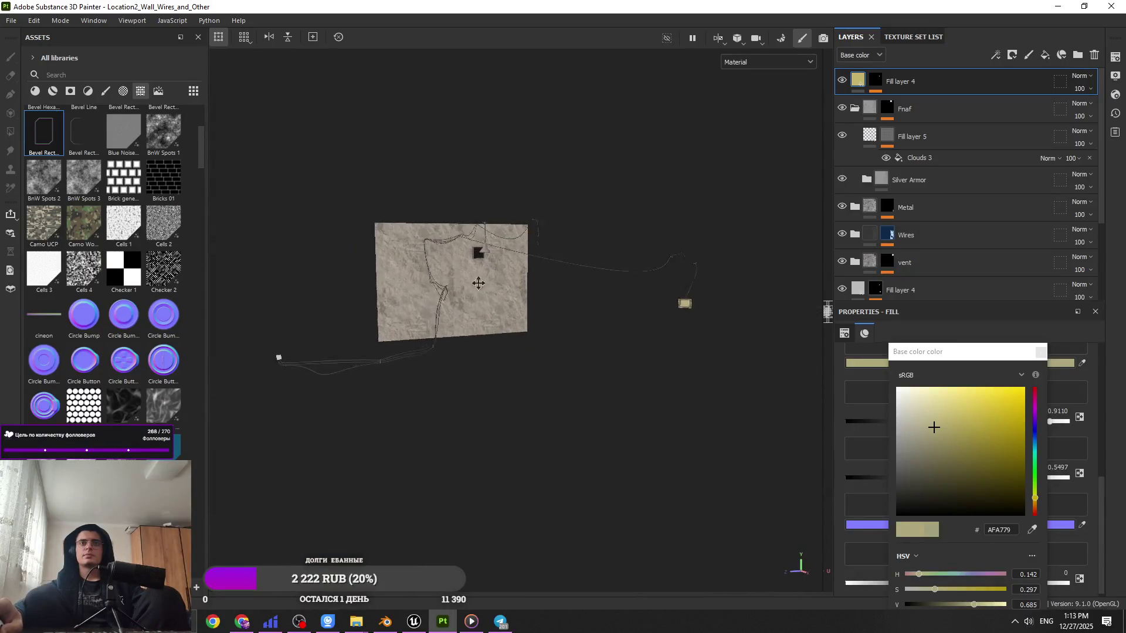
{"action": "right_click_drag", "start_coordinate": [524, 290], "coordinate": [537, 364], "text": "alt"}
{"action": "mouse_move", "coordinate": [536, 364]}
{"action": "left_mouse_down", "text": "alt"}
{"action": "mouse_move", "coordinate": [540, 410]}
{"action": "mouse_move", "coordinate": [498, 425]}
{"action": "left_mouse_up", "text": "alt"}
{"action": "mouse_move", "coordinate": [498, 425]}
{"action": "right_mouse_down", "text": "alt"}
{"action": "mouse_move", "coordinate": [442, 444]}
{"action": "mouse_move", "coordinate": [478, 385]}
{"action": "right_mouse_up", "text": "alt"}
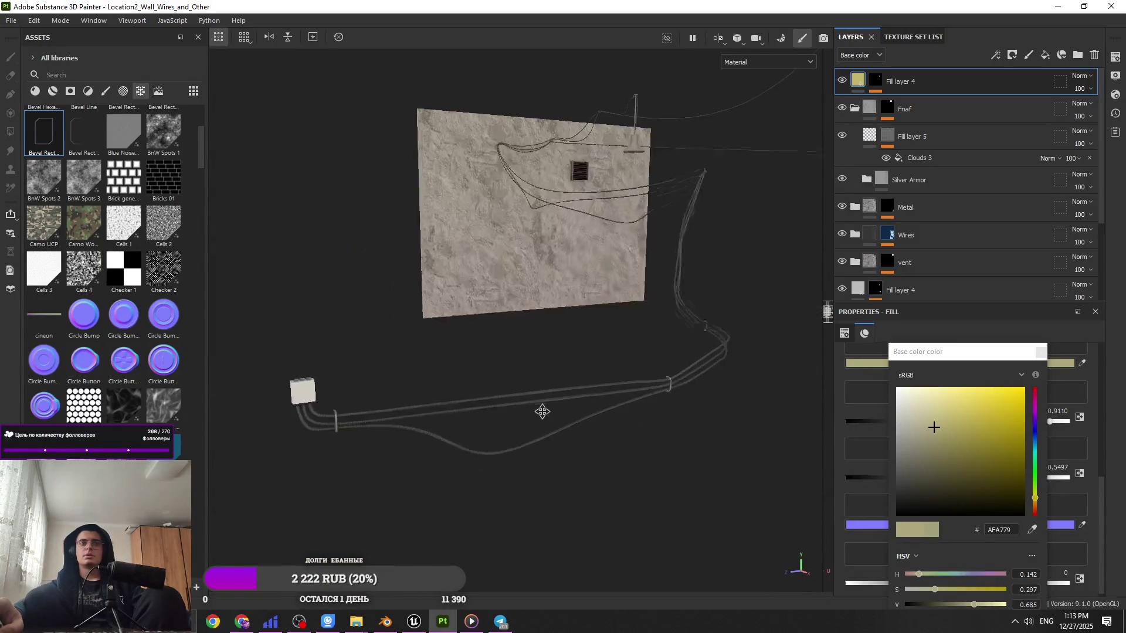
{"action": "left_click_drag", "start_coordinate": [477, 385], "coordinate": [432, 520], "text": "alt"}
{"action": "right_click_drag", "start_coordinate": [432, 520], "coordinate": [425, 350], "text": "alt"}
{"action": "mouse_move", "coordinate": [424, 349]}
{"action": "left_mouse_down", "text": "alt"}
{"action": "mouse_move", "coordinate": [382, 428]}
{"action": "mouse_move", "coordinate": [505, 327]}
{"action": "mouse_move", "coordinate": [378, 497]}
{"action": "mouse_move", "coordinate": [365, 309]}
{"action": "left_mouse_up", "text": "alt"}
{"action": "left_click_drag", "start_coordinate": [432, 420], "coordinate": [445, 410], "text": "alt"}
{"action": "key", "text": "alt+Tab"}
{"action": "middle_click_drag", "start_coordinate": [494, 392], "coordinate": [505, 364]}
{"action": "scroll", "coordinate": [509, 354], "scroll_direction": "up", "scroll_amount": 5}
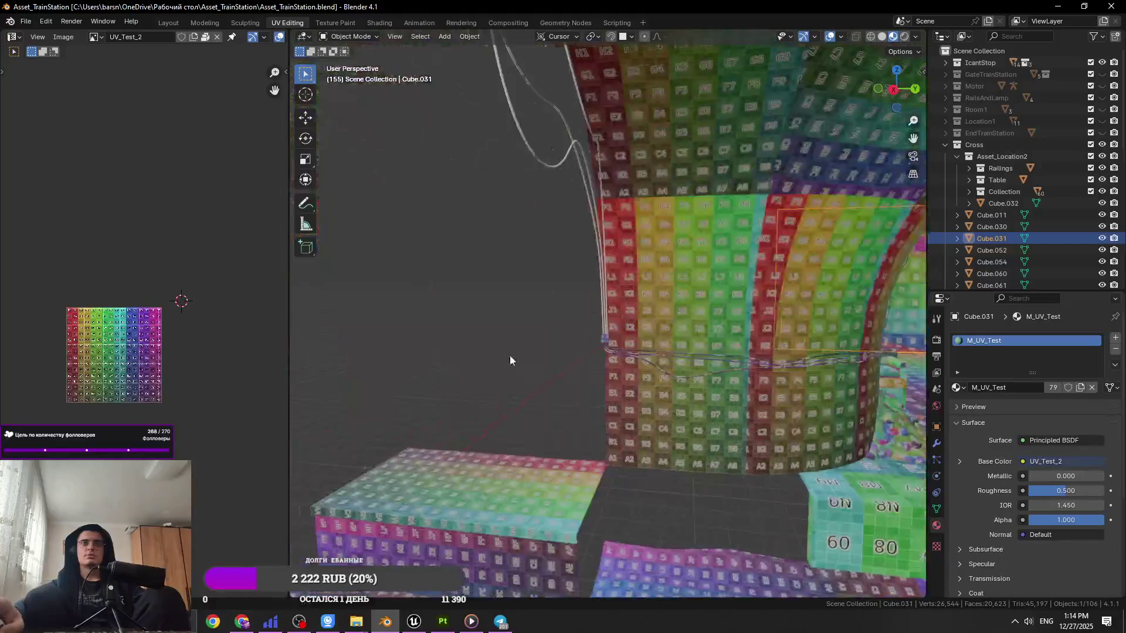
Step: Select and frame the box Cylinder.033 and turn on the Face Orientation overlay
{"action": "left_click", "coordinate": [606, 340]}
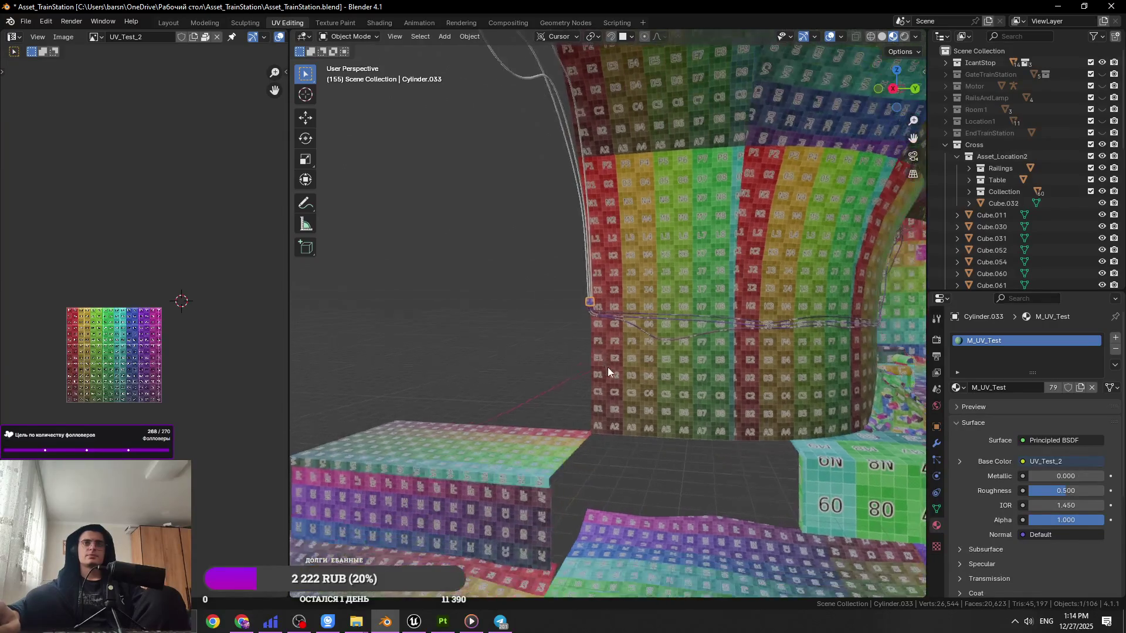
{"action": "key", "text": "KP_Decimal"}
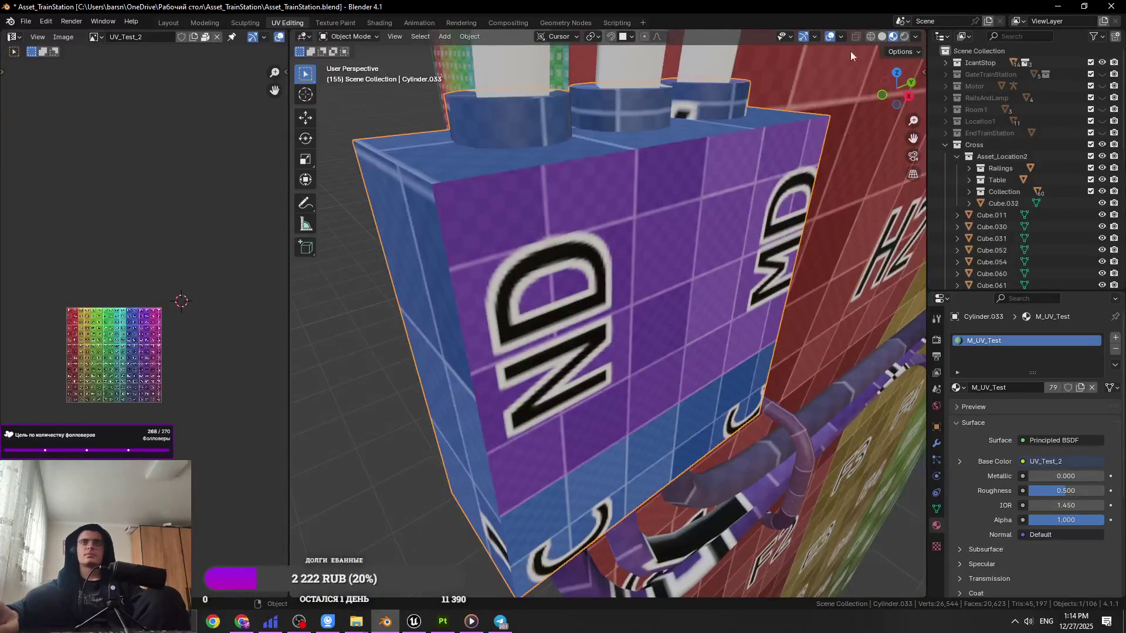
{"action": "left_click", "coordinate": [843, 34]}
{"action": "left_click", "coordinate": [790, 262]}
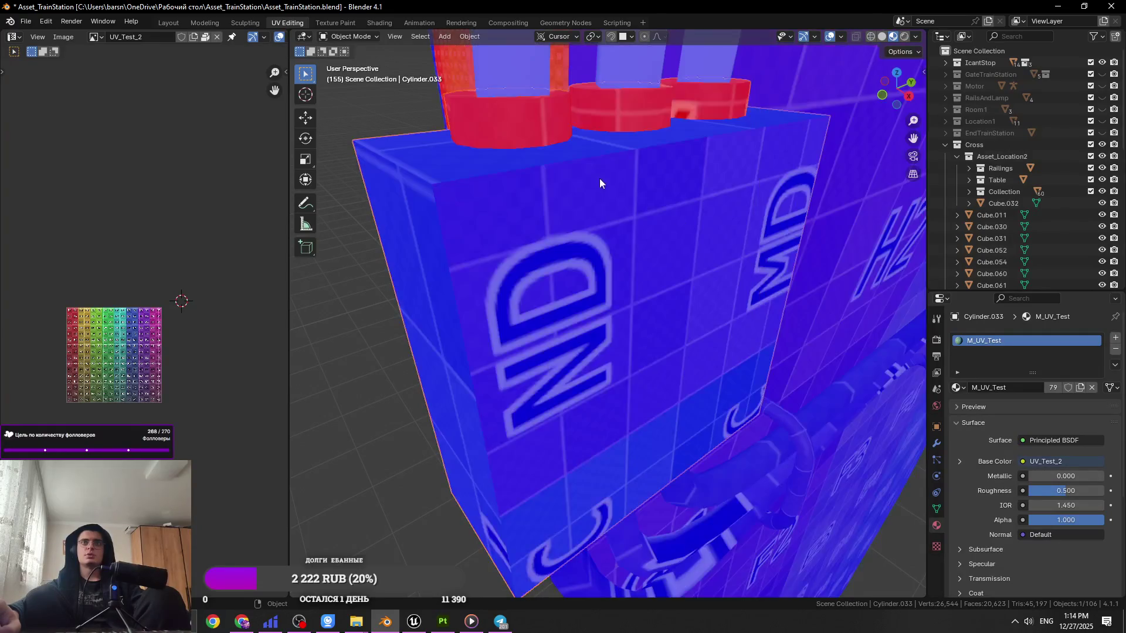
Step: In Edit Mode, select the box's cylinders and unwrap their UVs
{"action": "key", "text": "alt+a"}
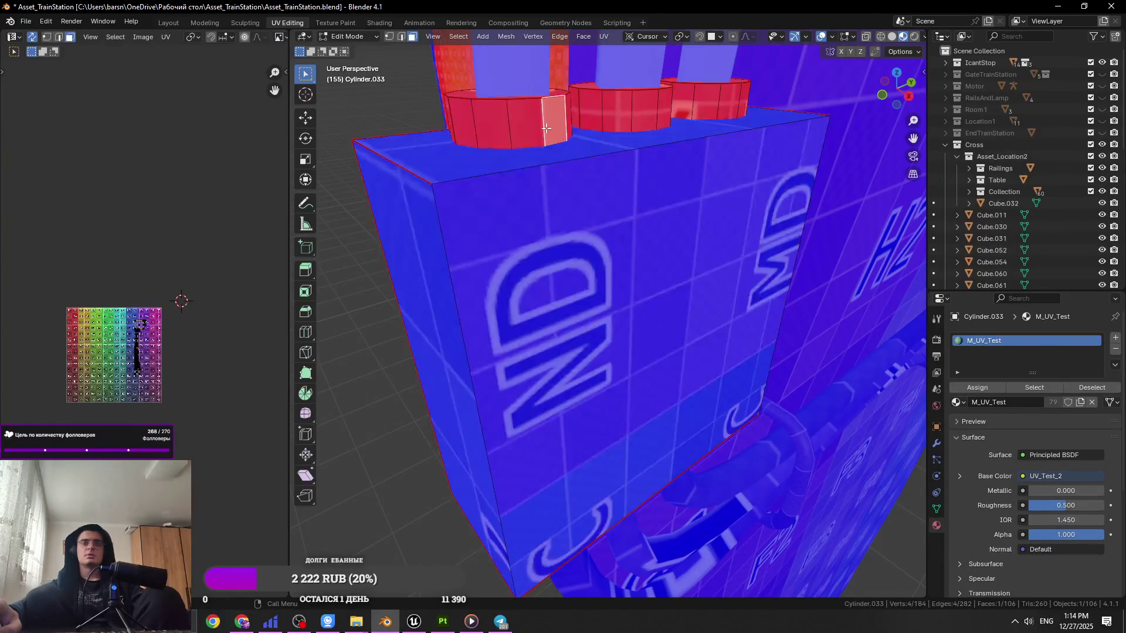
{"action": "key", "text": "l"}
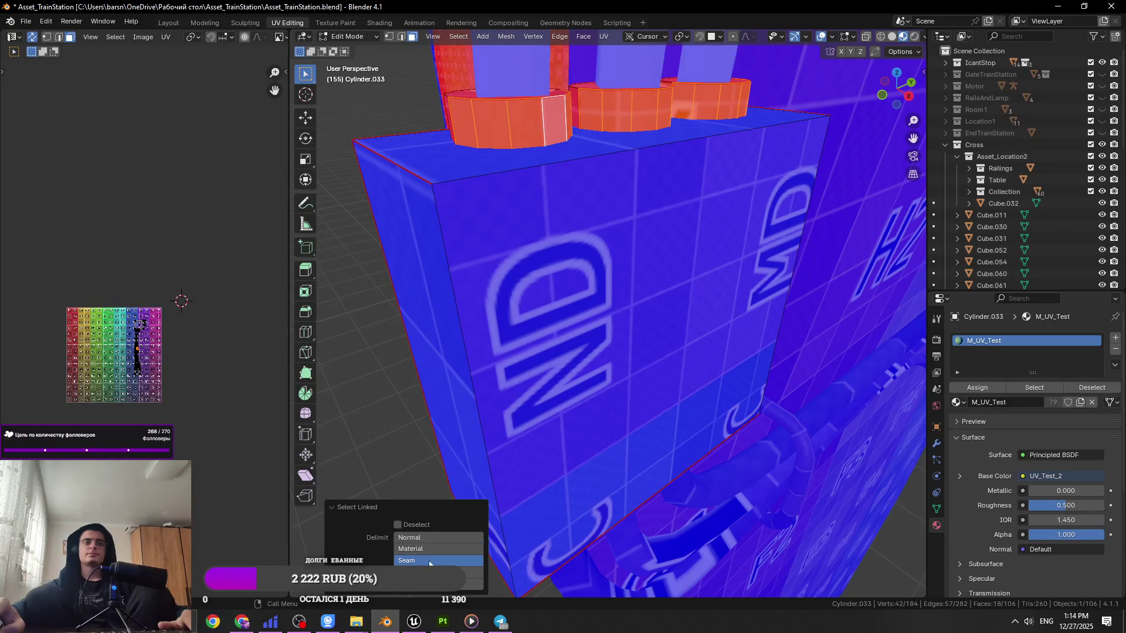
{"action": "scroll", "coordinate": [652, 435], "scroll_direction": "down", "scroll_amount": 3}
{"action": "middle_click_drag", "start_coordinate": [622, 293], "coordinate": [610, 420]}
{"action": "key", "text": "l"}
{"action": "key", "text": "l"}
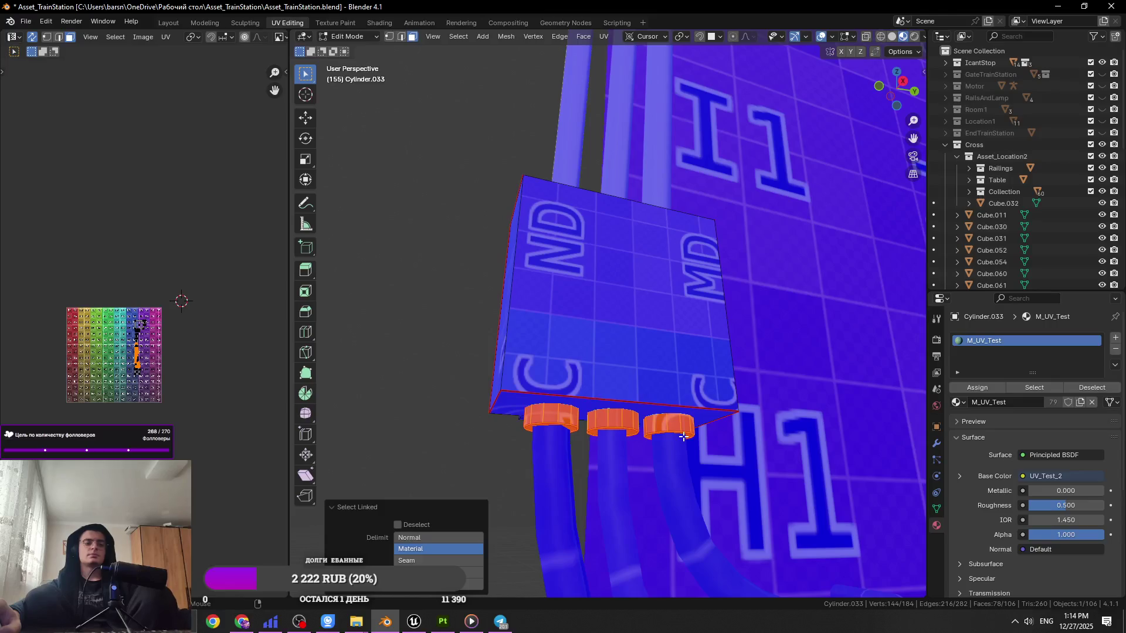
{"action": "key", "text": "u"}
{"action": "left_click", "coordinate": [665, 420]}
{"action": "key", "text": "Tab"}
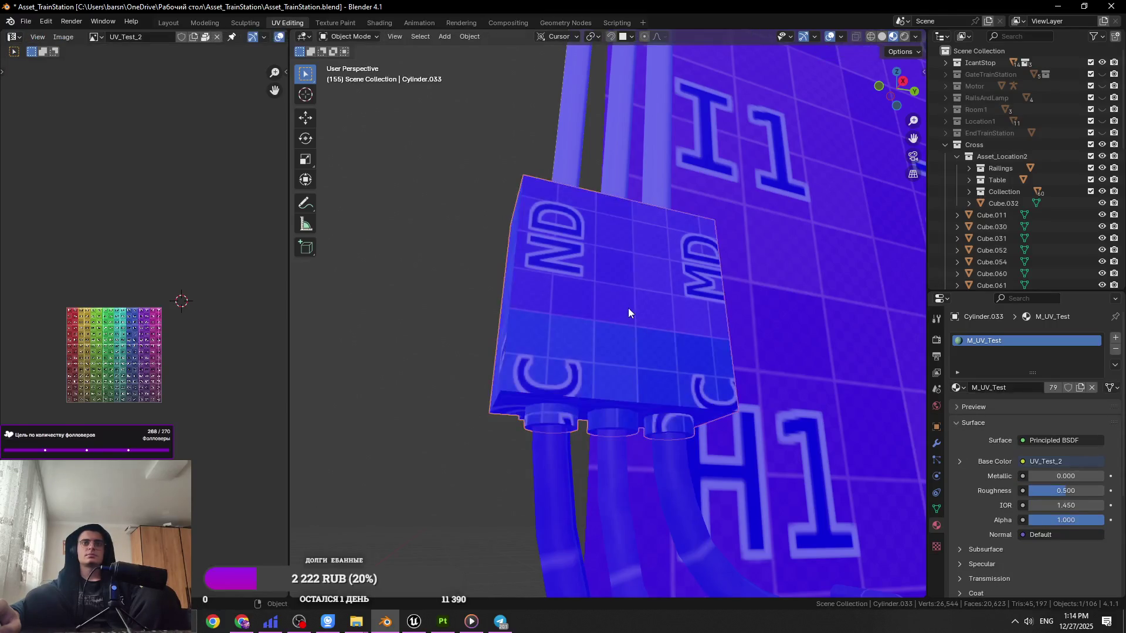
Step: Export the selected objects to the Desktop as Location2_Wall_Wires_and_Other.fbx, then minimize Blender
{"action": "left_click", "coordinate": [31, 22]}
{"action": "mouse_move", "coordinate": [73, 199]}
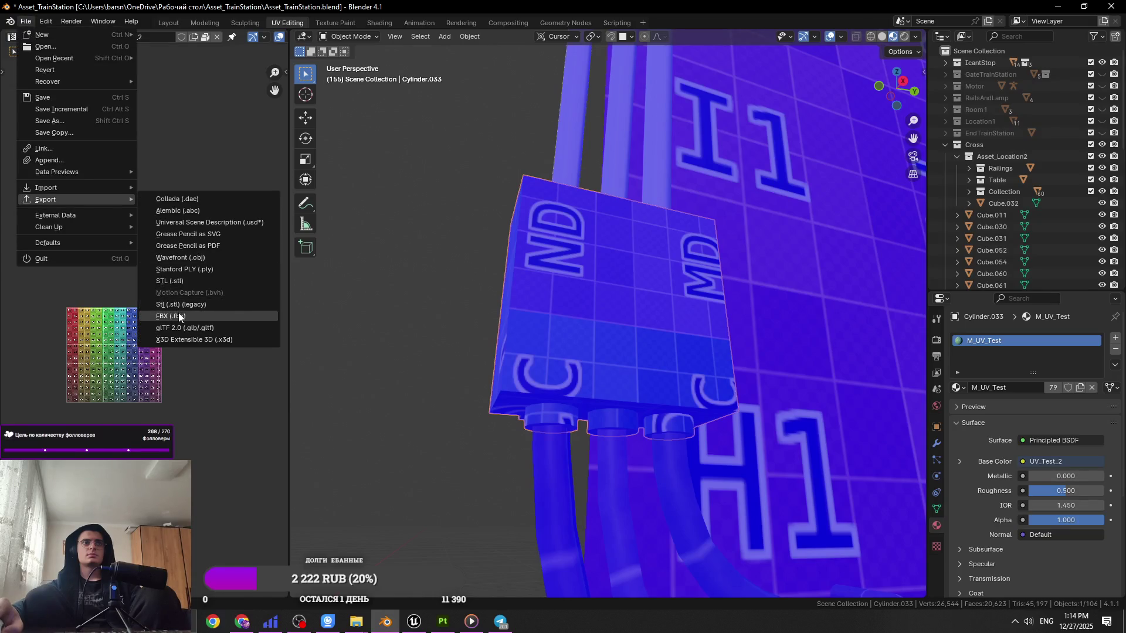
{"action": "key", "text": "Return"}
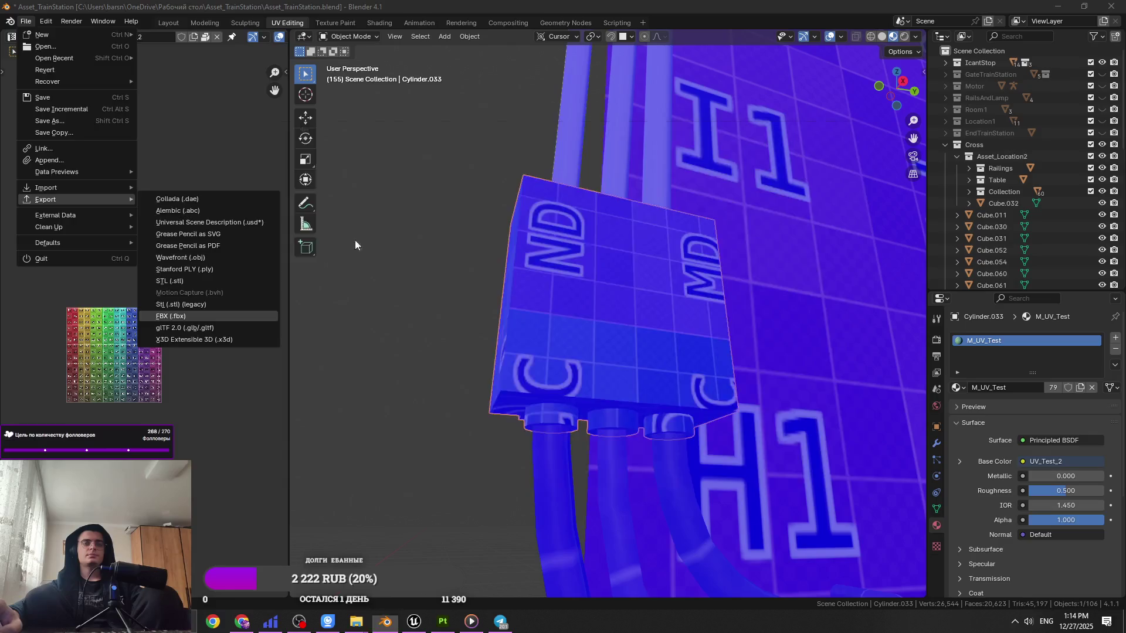
{"action": "left_click", "coordinate": [300, 461]}
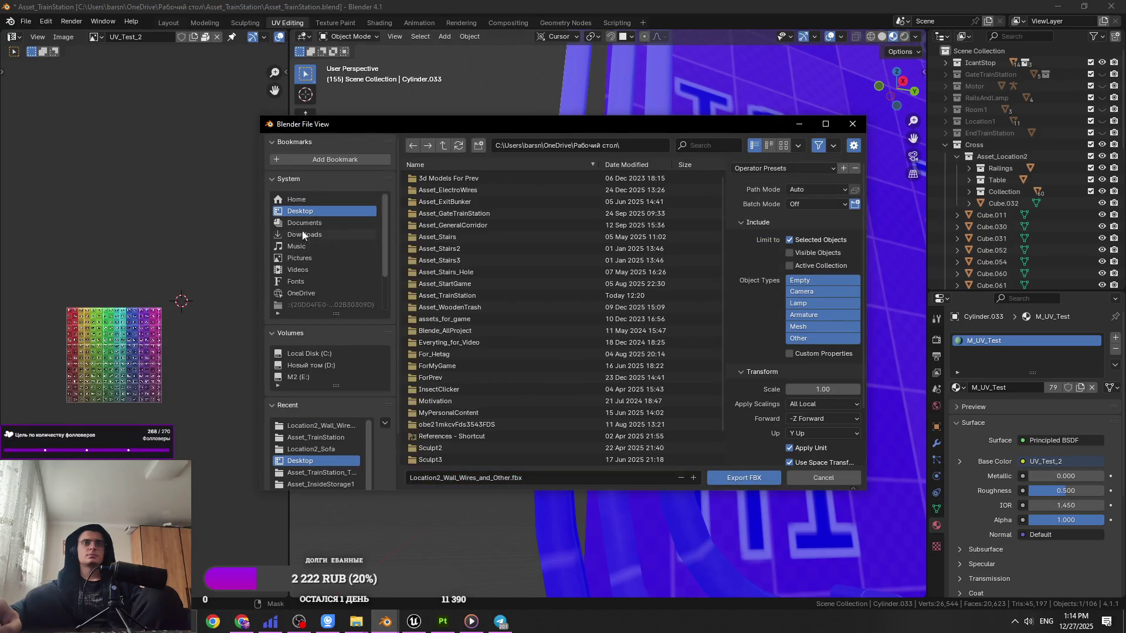
{"action": "left_click", "coordinate": [744, 478]}
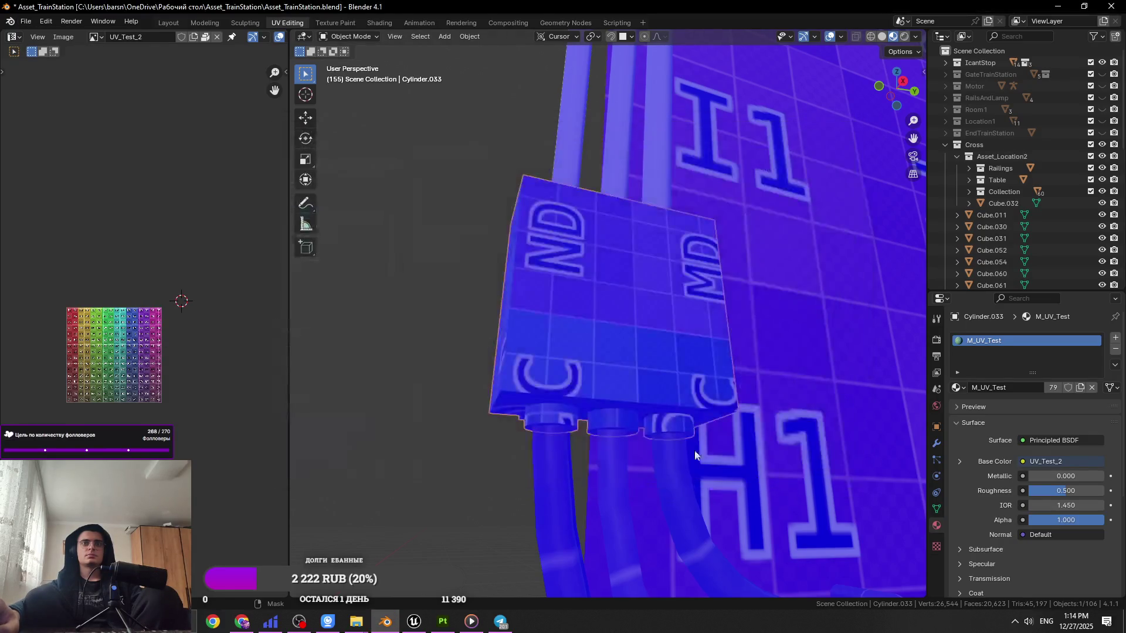
{"action": "left_click", "coordinate": [1059, 6]}
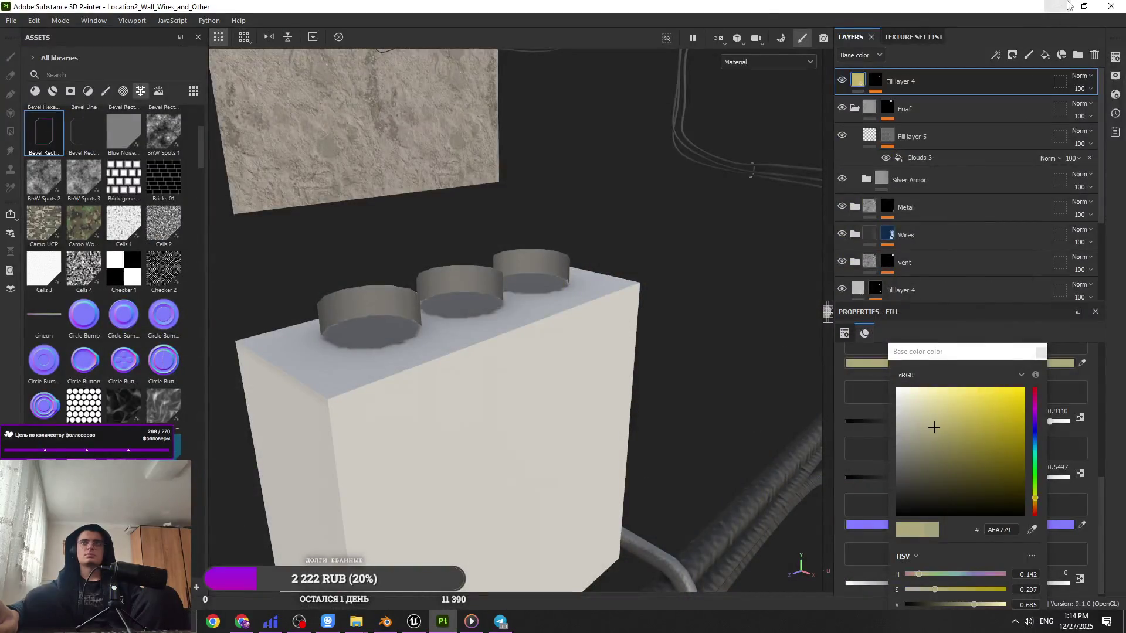
Step: Restore the Unreal editor as a floating window on Wall_Wires_and_Other, then go back to Blender
{"action": "left_click", "coordinate": [1059, 4]}
{"action": "left_click_drag", "start_coordinate": [23, 221], "coordinate": [29, 273]}
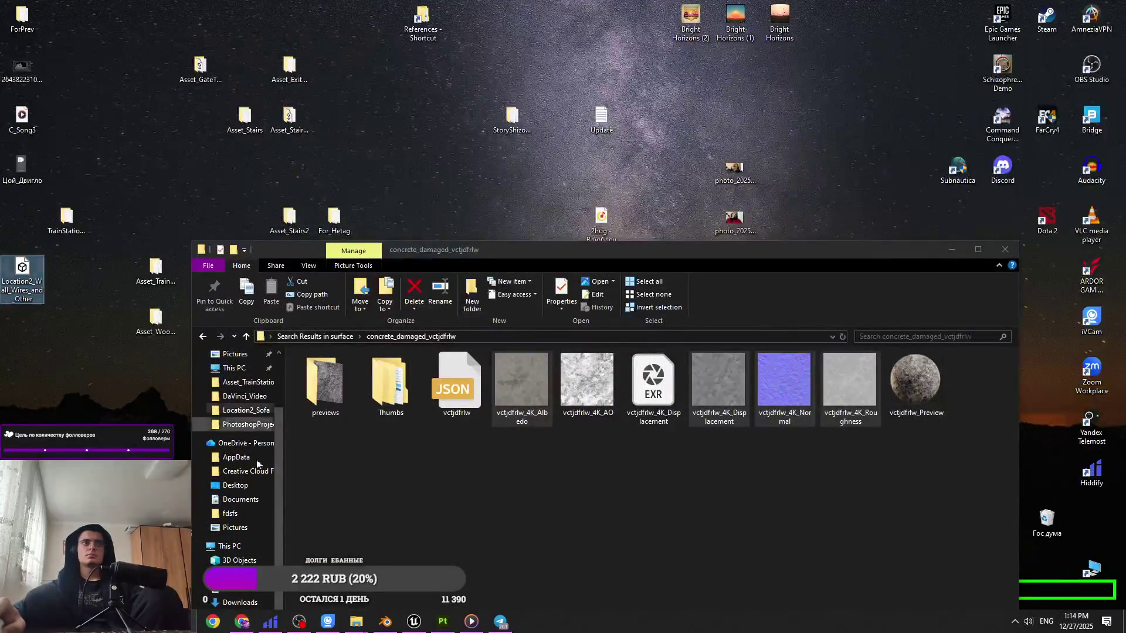
{"action": "left_click", "coordinate": [422, 626]}
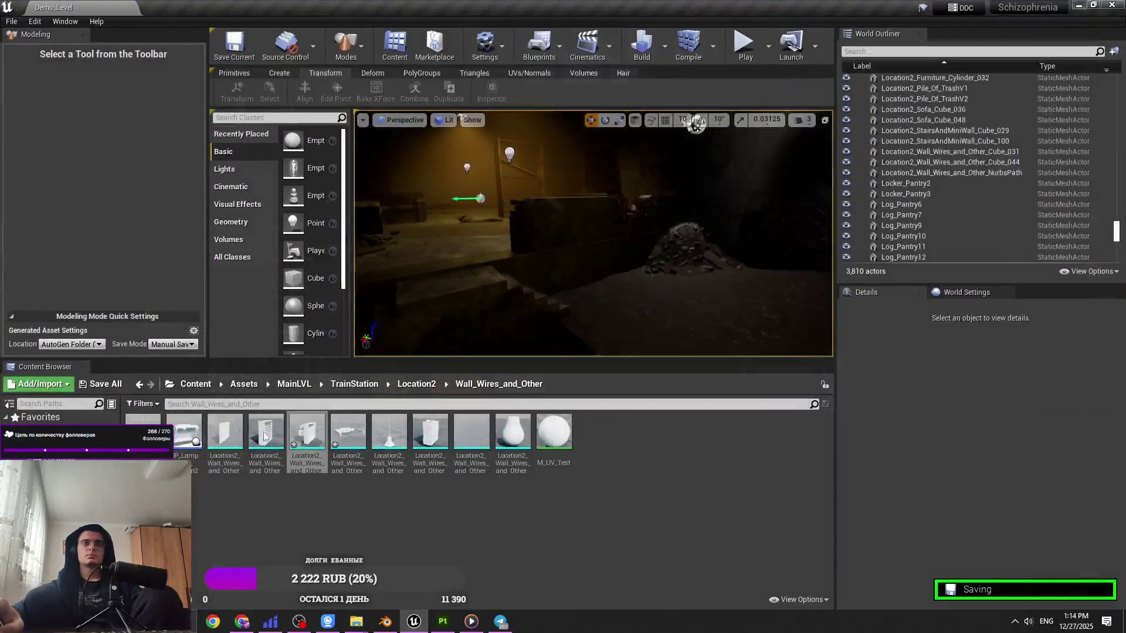
{"action": "left_click_drag", "start_coordinate": [508, 7], "coordinate": [563, 19]}
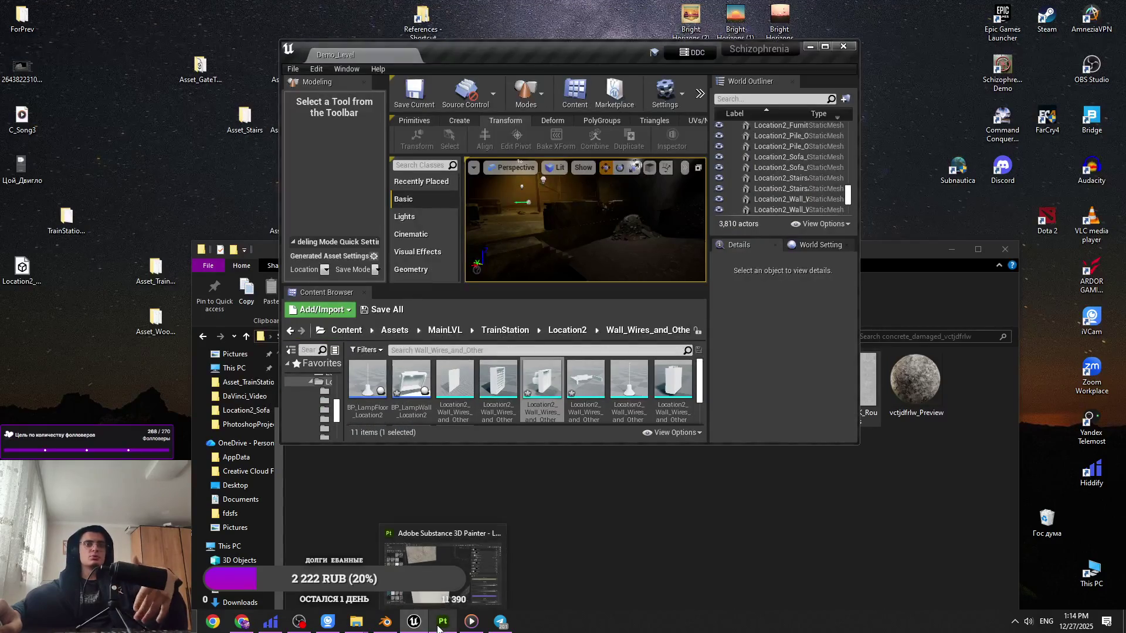
{"action": "left_click", "coordinate": [396, 626]}
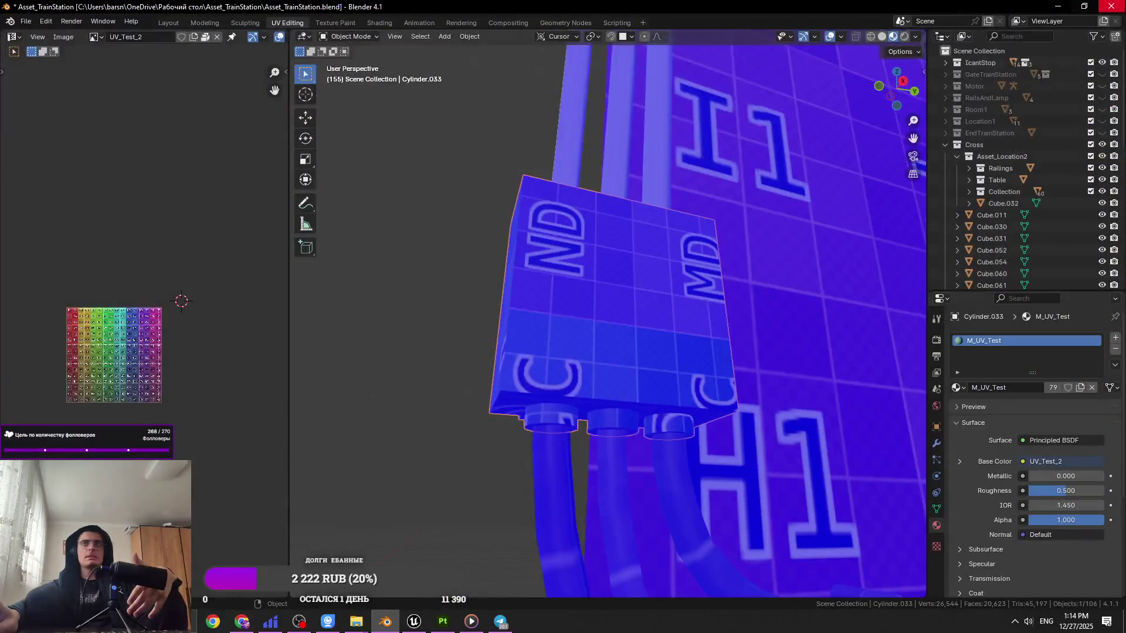
Step: Quit Blender with Ctrl+Q, choosing Save for Asset_TrainStation.blend
{"action": "key", "text": "ctrl+q"}
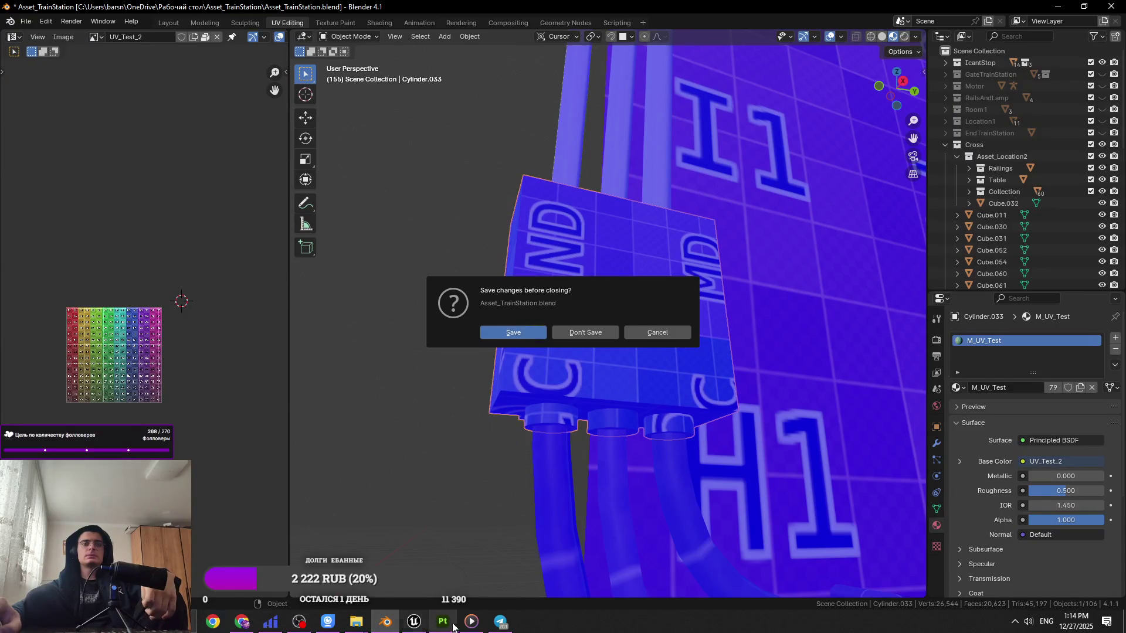
{"action": "mouse_move", "coordinate": [466, 627]}
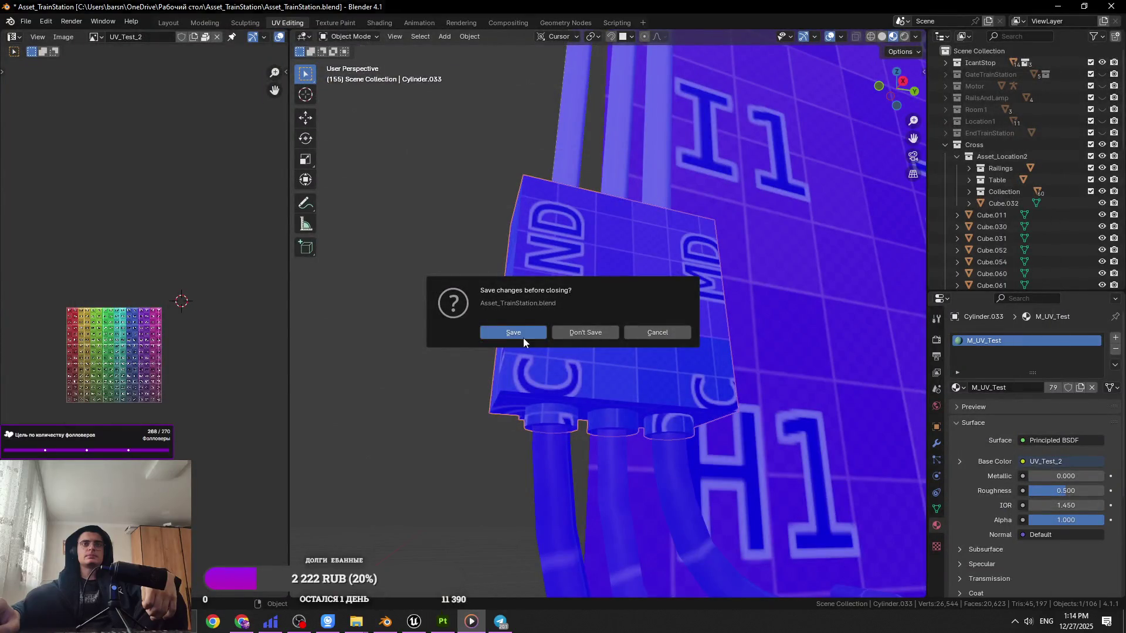
{"action": "left_click", "coordinate": [523, 337]}
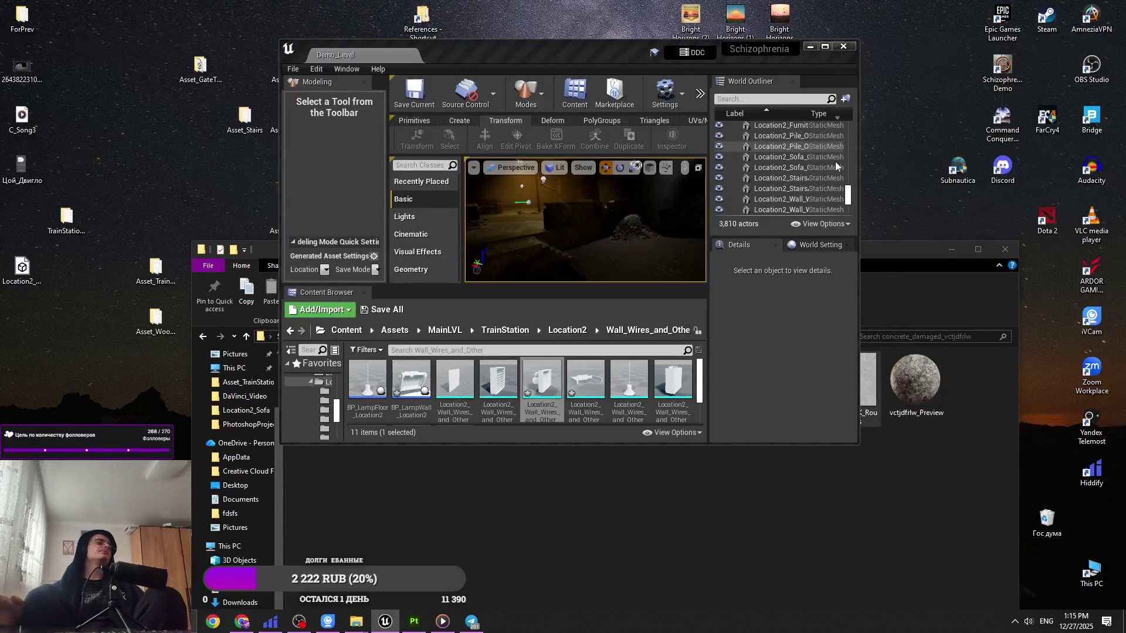
Step: Save the three changed Wall_Wires_and_Other assets, then view the box, wires and wall in Painter
{"action": "key", "text": "ctrl+shift+s"}
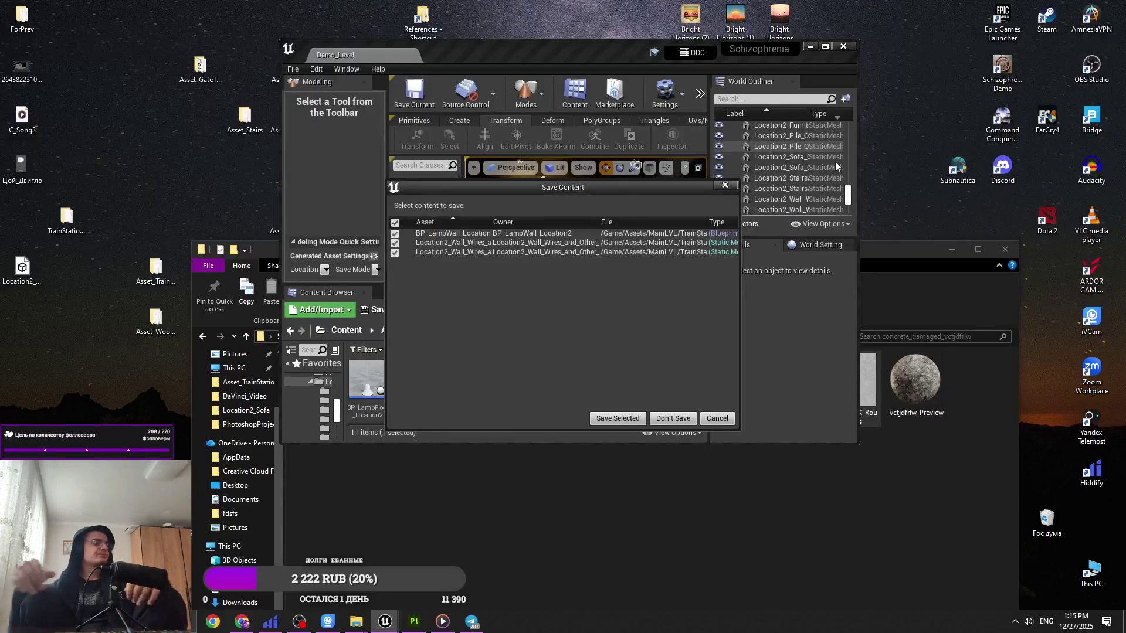
{"action": "left_click", "coordinate": [617, 418]}
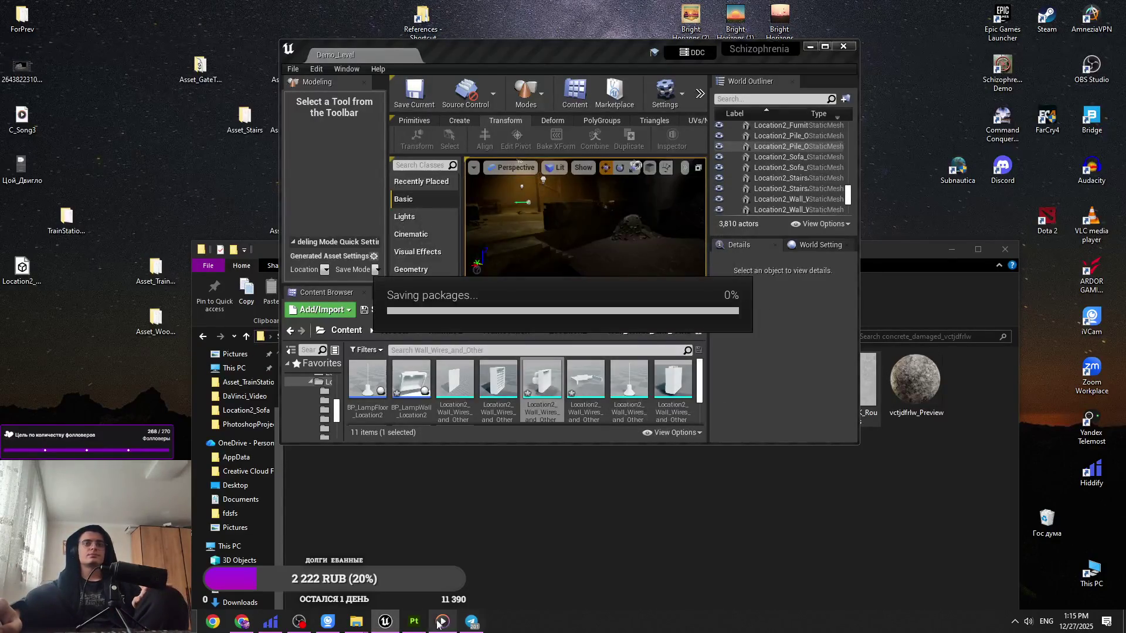
{"action": "key", "text": "alt+Tab"}
{"action": "scroll", "coordinate": [496, 466], "scroll_direction": "down", "scroll_amount": 5}
{"action": "mouse_move", "coordinate": [477, 370]}
{"action": "left_mouse_down", "text": "alt"}
{"action": "mouse_move", "coordinate": [629, 351]}
{"action": "mouse_move", "coordinate": [642, 364]}
{"action": "left_mouse_up", "text": "alt"}
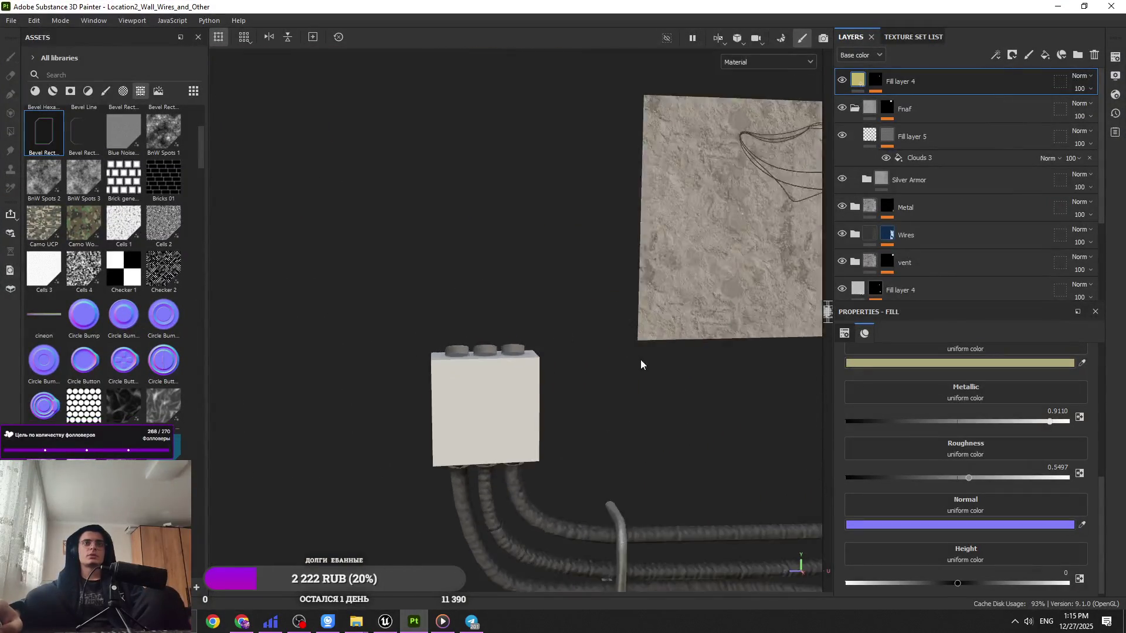
Step: Minimize Substance Painter and close the Unreal editor and File Explorer
{"action": "left_click", "coordinate": [1057, 6]}
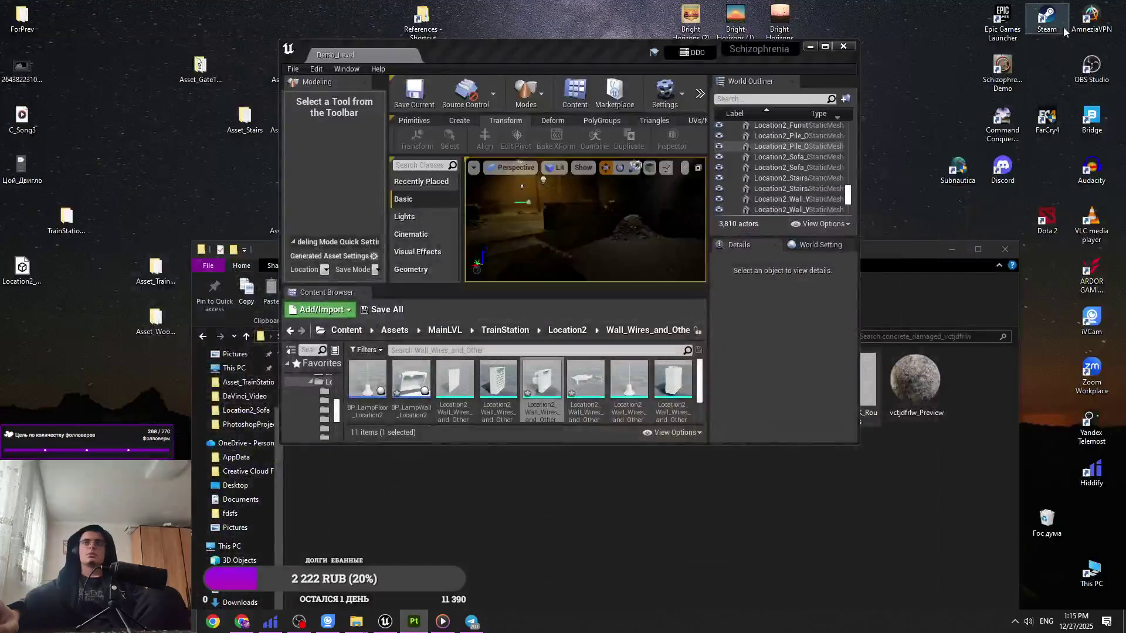
{"action": "left_click", "coordinate": [844, 46]}
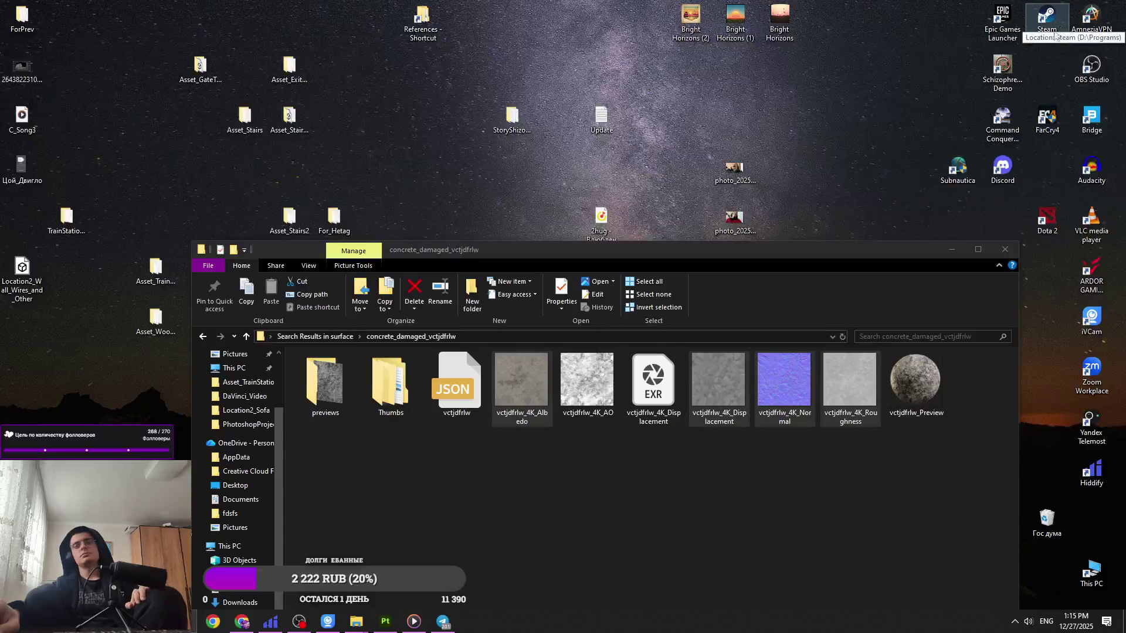
{"action": "left_click", "coordinate": [951, 249]}
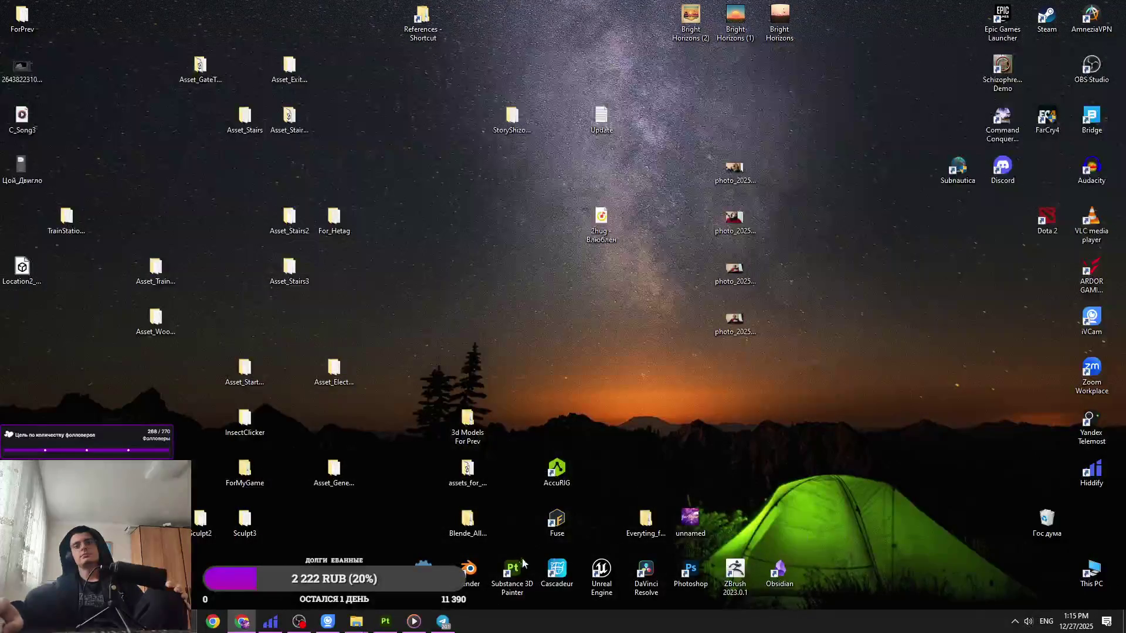
Step: Play the Russian Cover track in Media Player and minimize it
{"action": "left_click", "coordinate": [385, 622]}
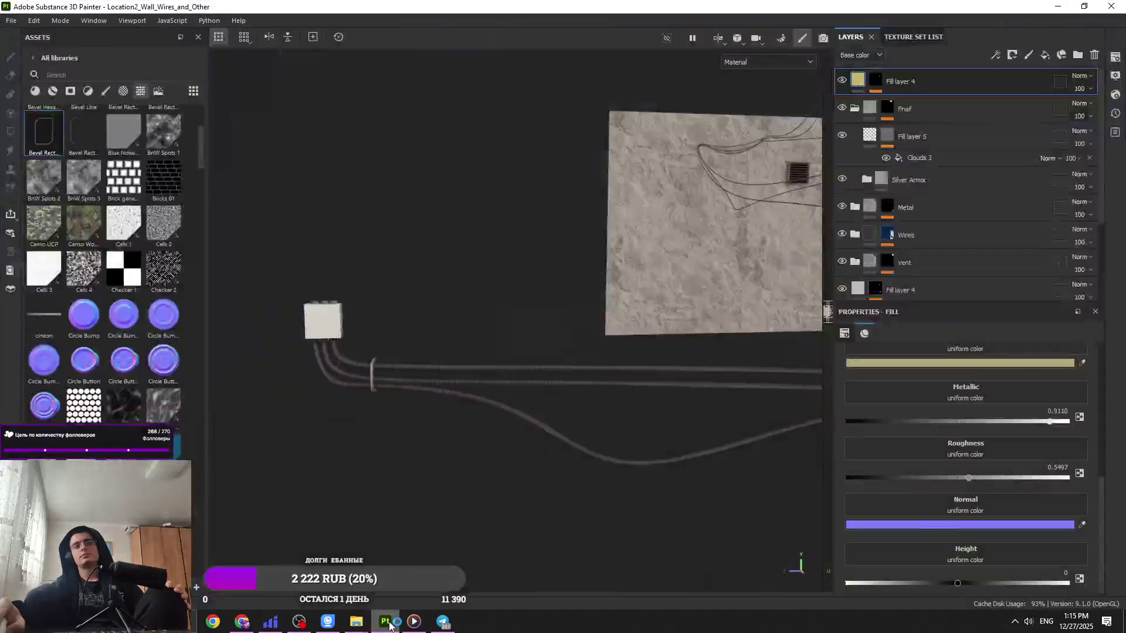
{"action": "left_click", "coordinate": [414, 622]}
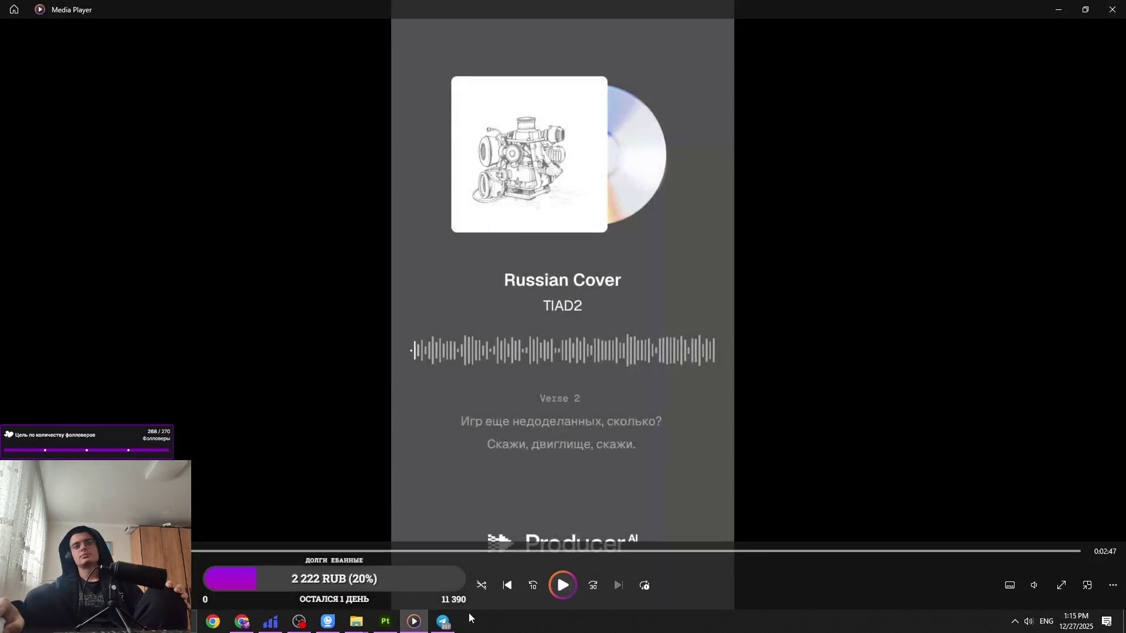
{"action": "left_click", "coordinate": [564, 597]}
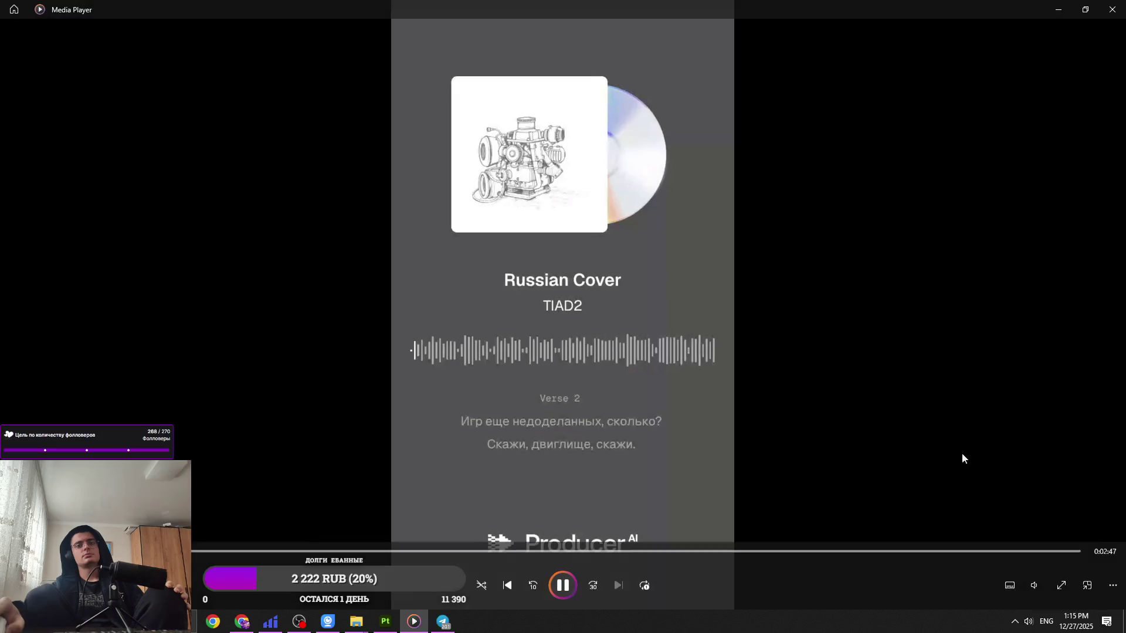
{"action": "left_click", "coordinate": [1058, 10]}
Step: Open the desktop's C_Song3 video with VLC media player
{"action": "key", "text": "super+d"}
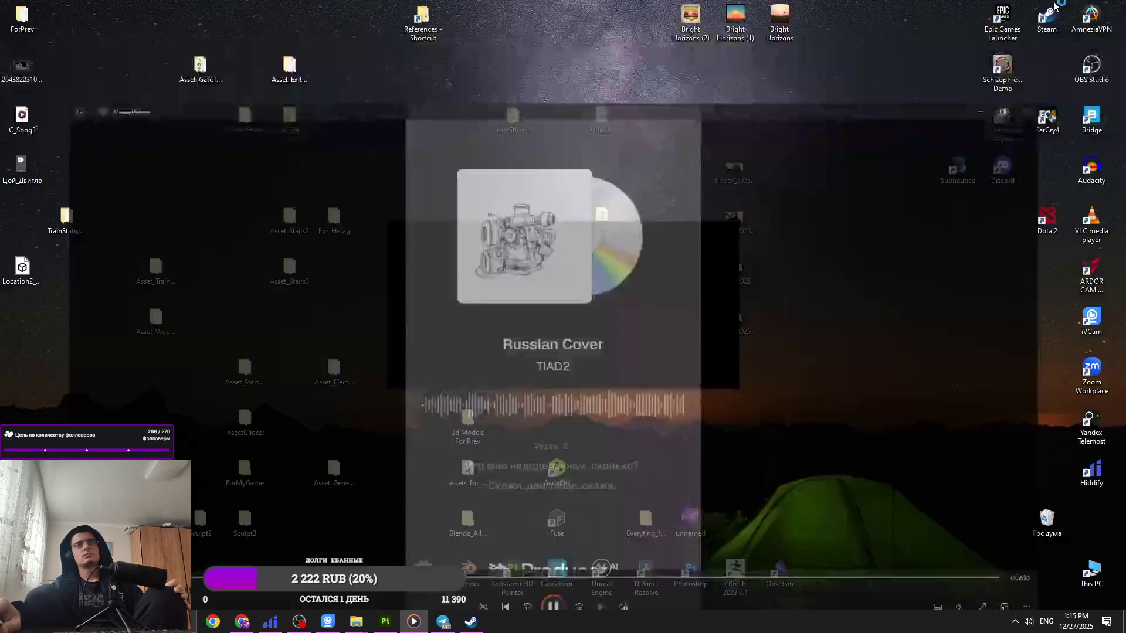
{"action": "right_click", "coordinate": [24, 117]}
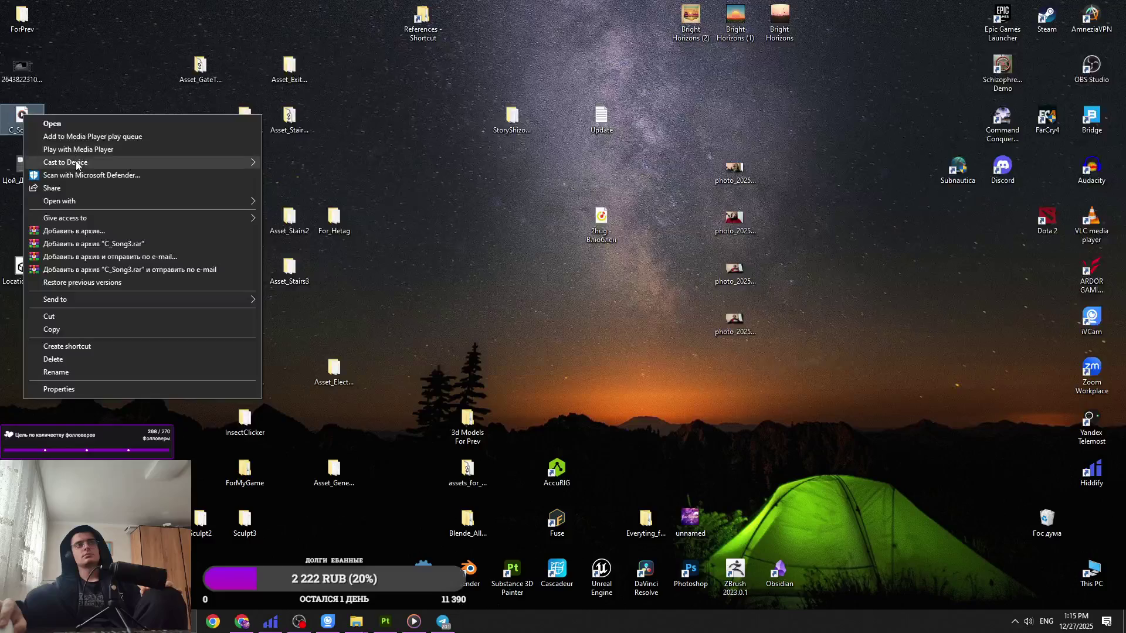
{"action": "mouse_move", "coordinate": [96, 201]}
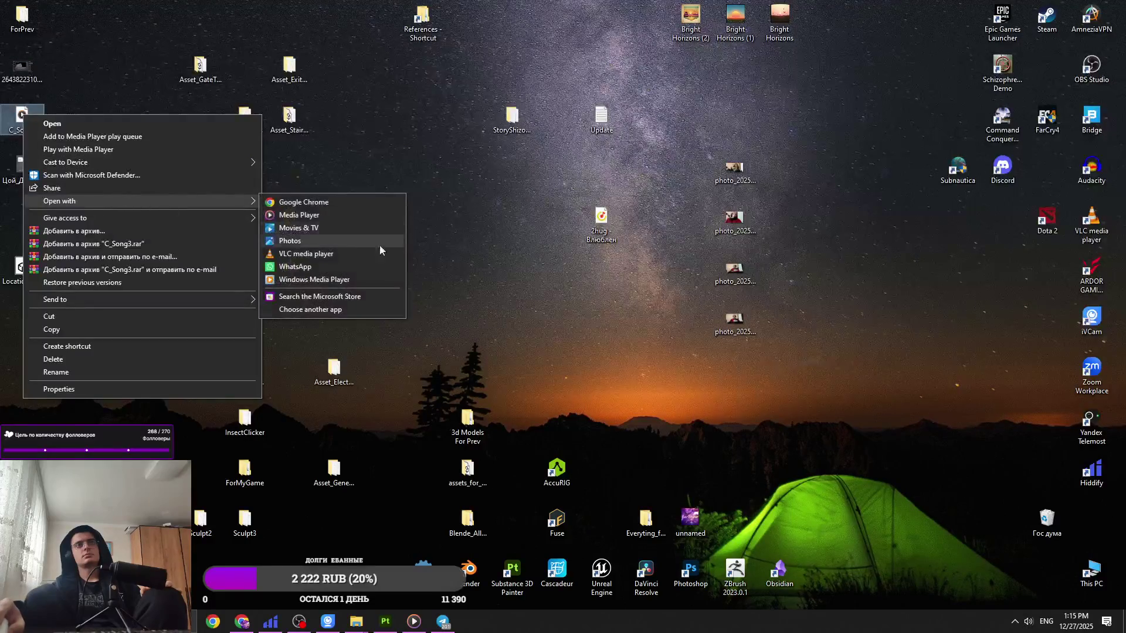
{"action": "left_click", "coordinate": [342, 254]}
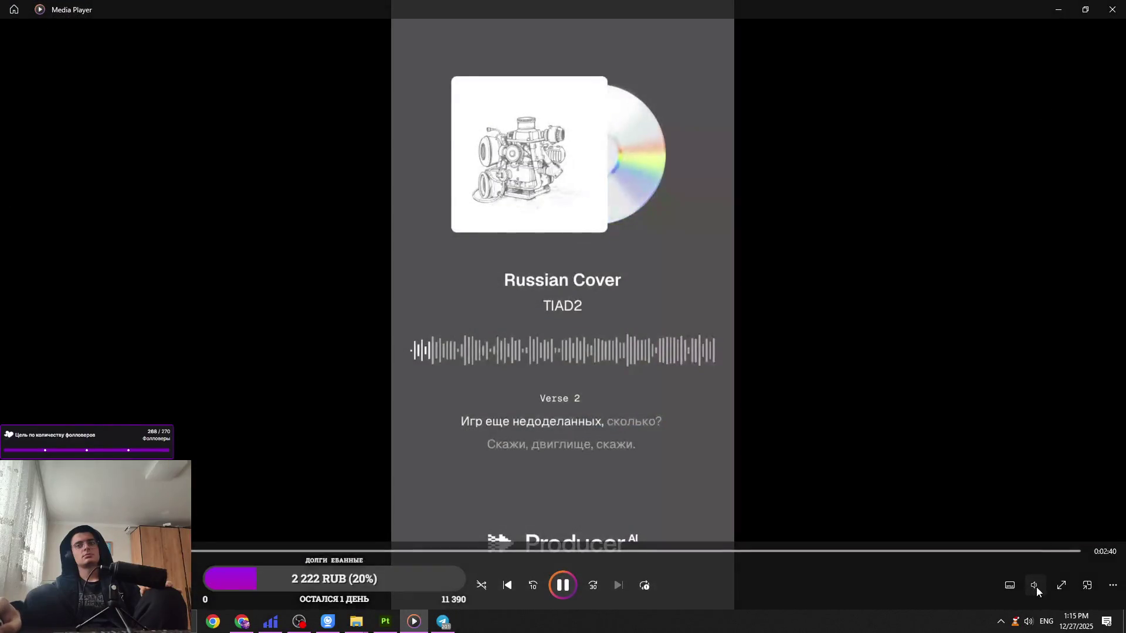
{"action": "left_click", "coordinate": [1036, 587]}
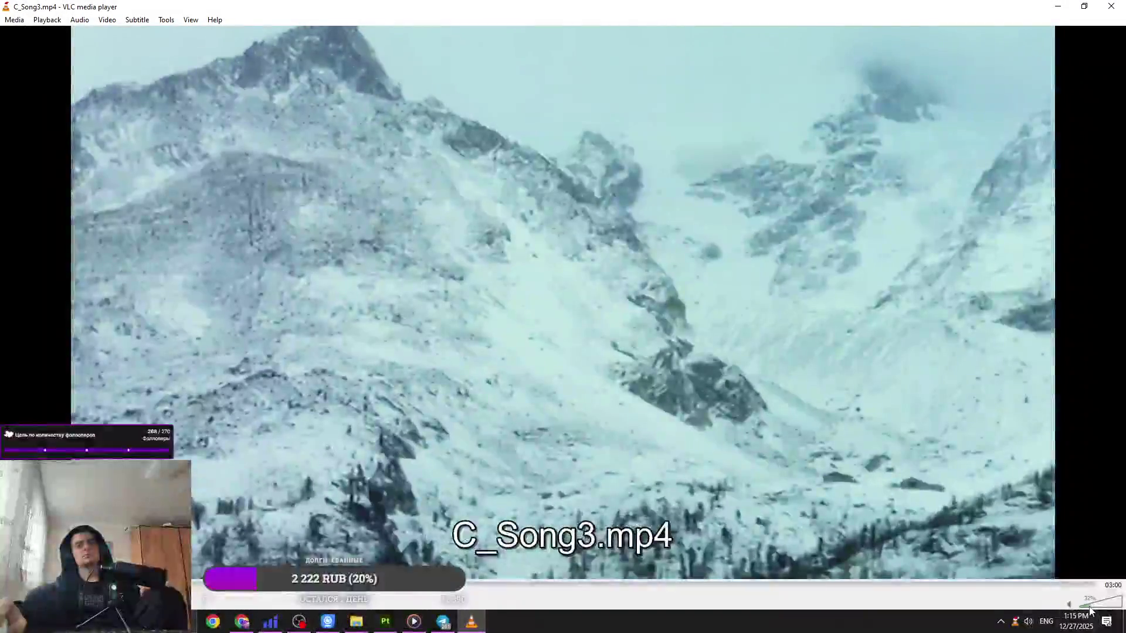
Step: Bring the VLC video forward and set its volume to 37%
{"action": "scroll", "coordinate": [1090, 610], "scroll_direction": "down", "scroll_amount": 2}
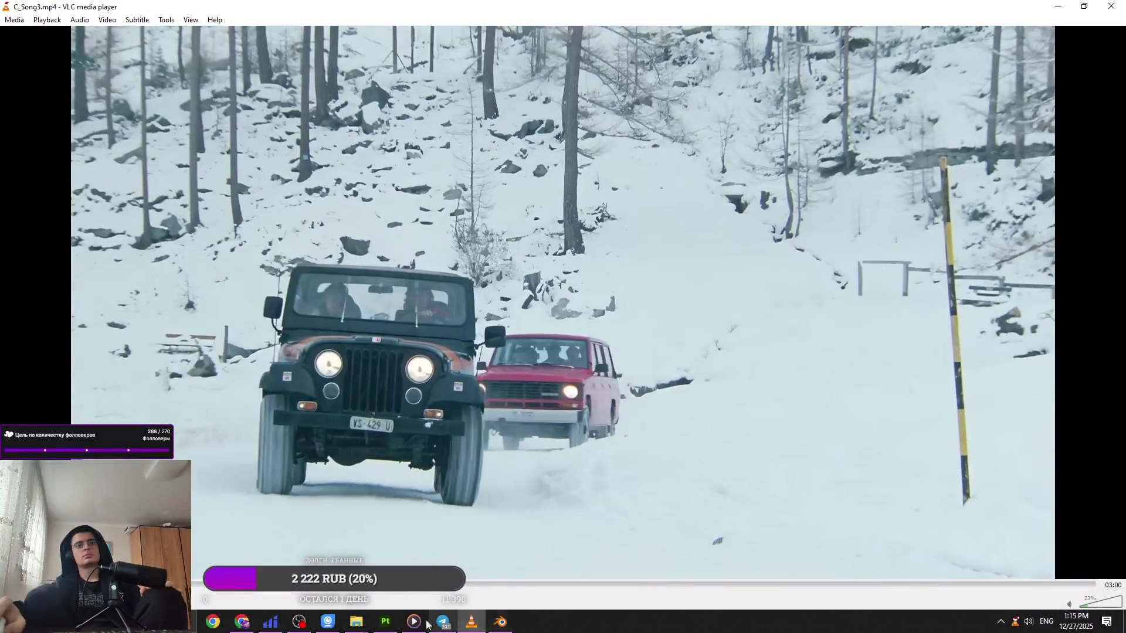
{"action": "left_click", "coordinate": [471, 621]}
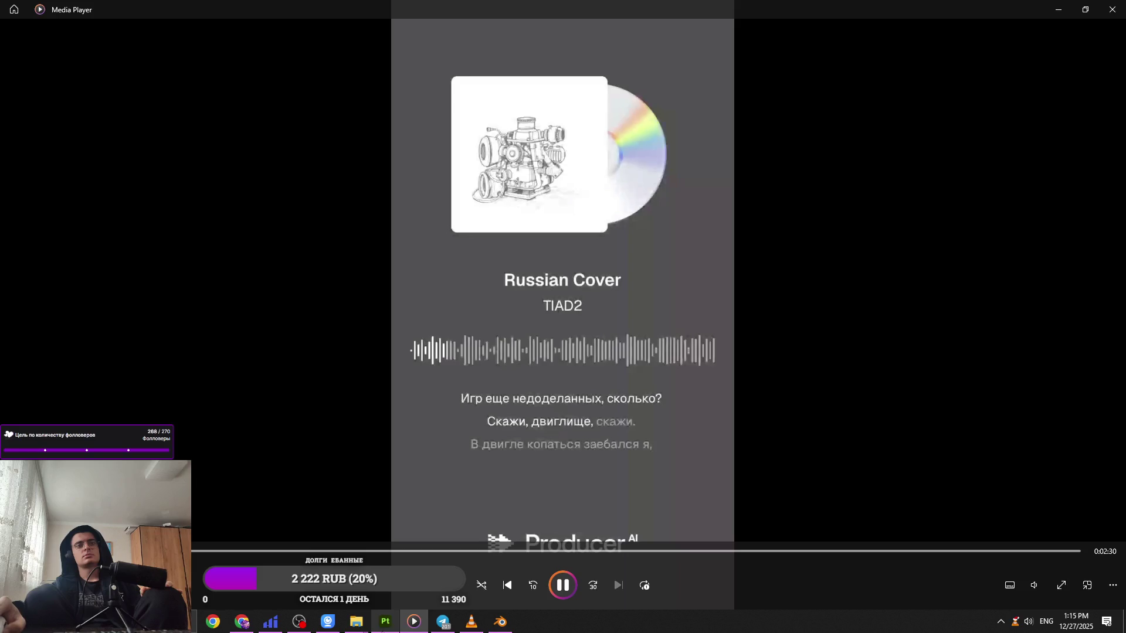
{"action": "left_click", "coordinate": [479, 625]}
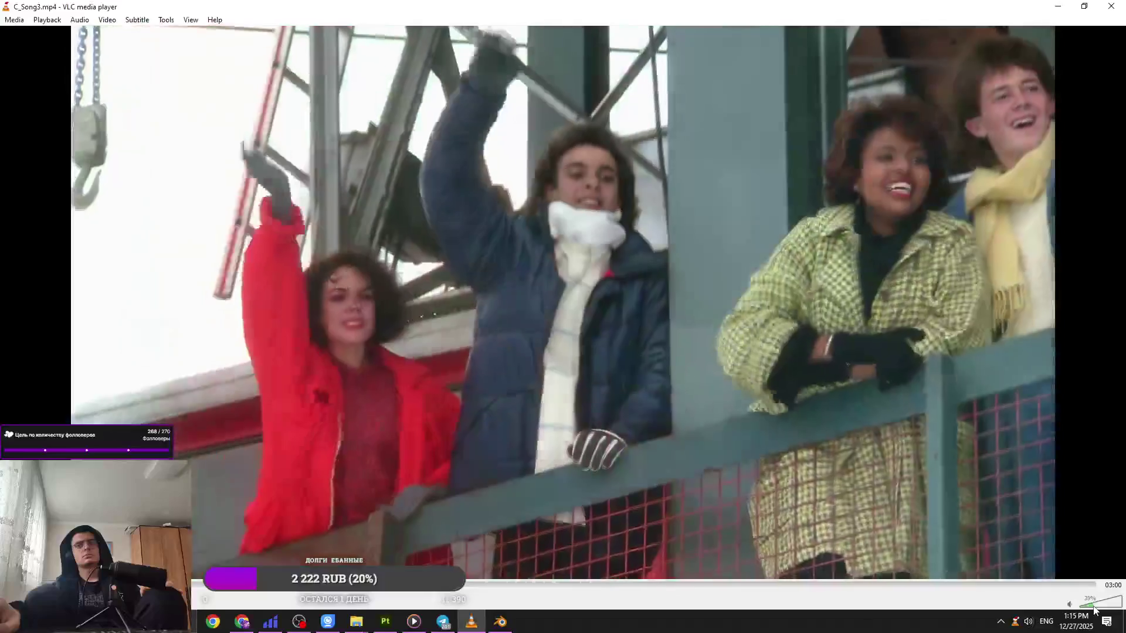
{"action": "left_click", "coordinate": [1093, 609]}
{"action": "left_click", "coordinate": [1094, 610]}
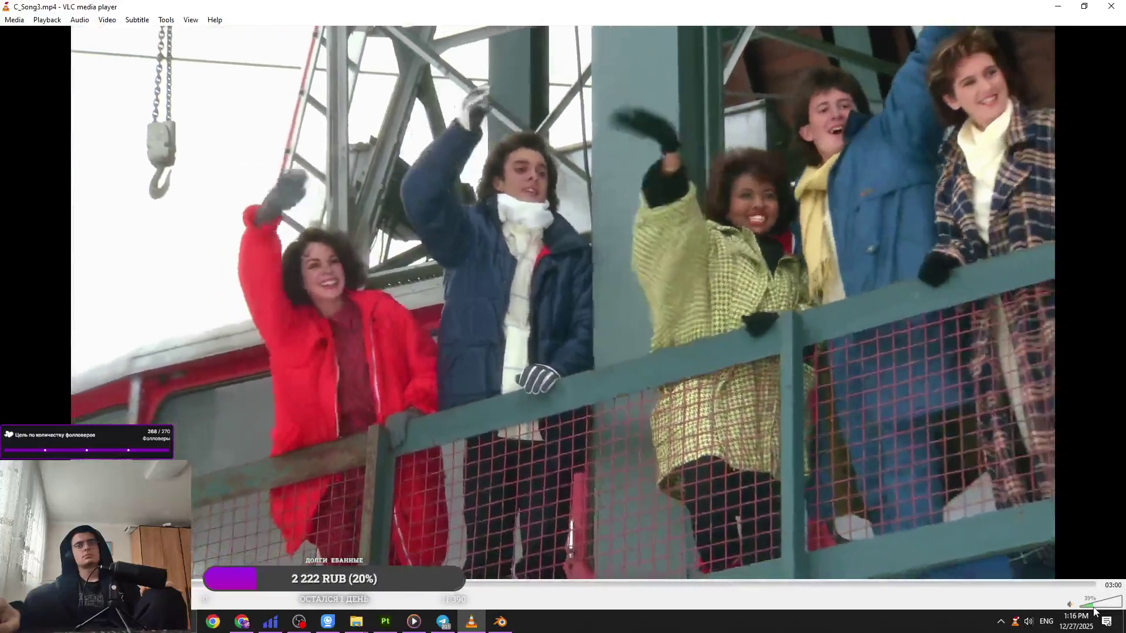
{"action": "left_click", "coordinate": [1094, 610]}
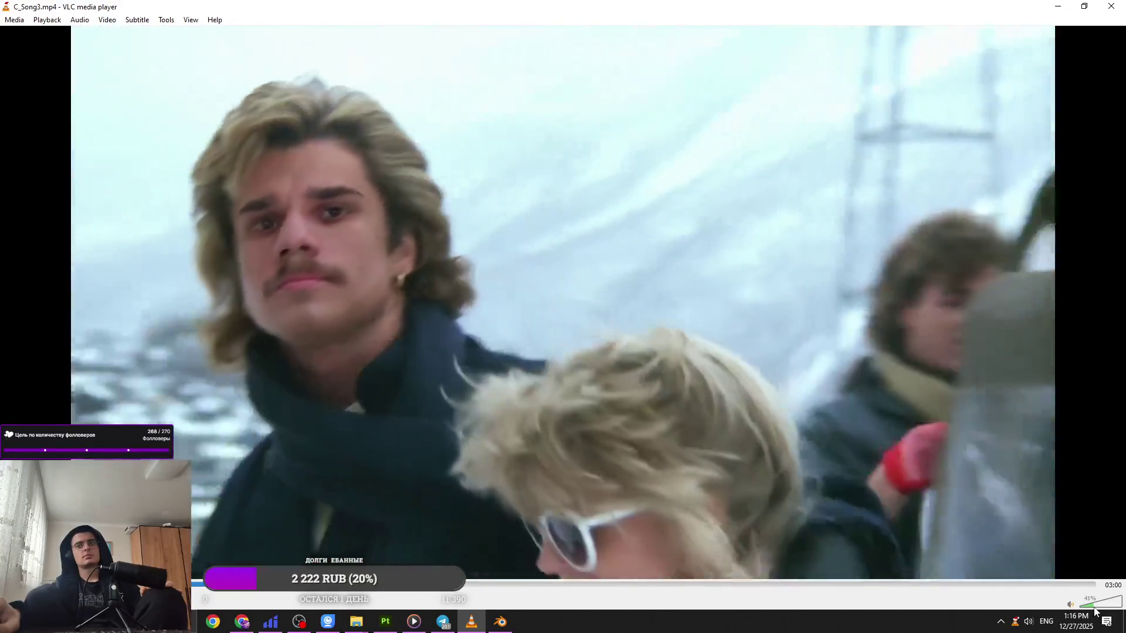
Step: Return to Substance 3D Painter and orbit around the wall and cables
{"action": "scroll", "coordinate": [1092, 612], "scroll_direction": "down", "scroll_amount": 1}
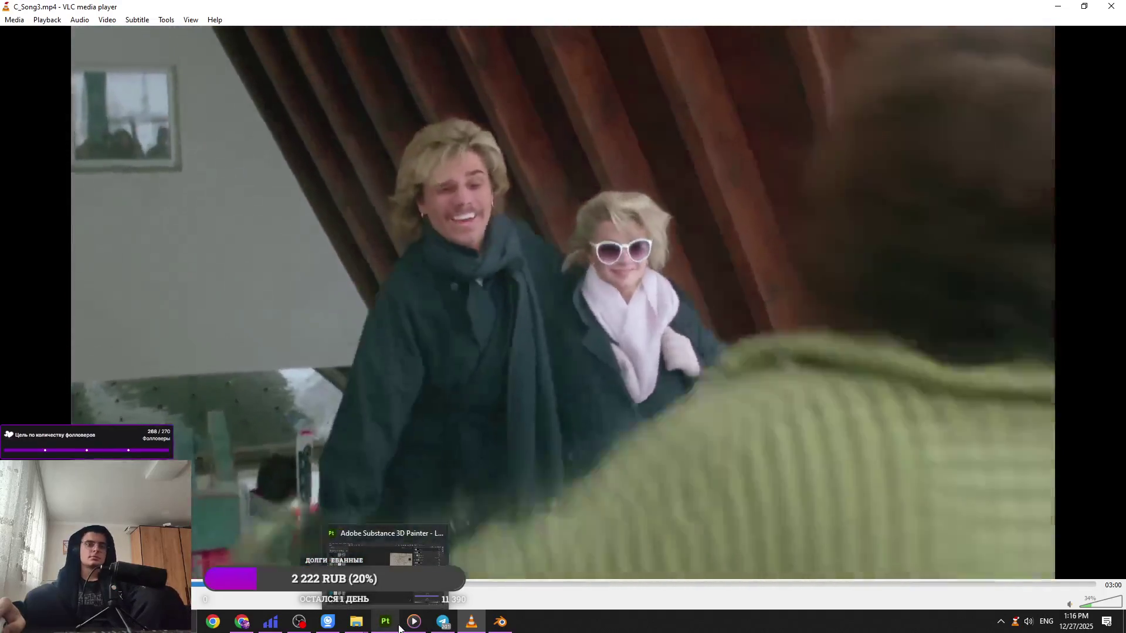
{"action": "left_click", "coordinate": [398, 628]}
{"action": "left_click_drag", "start_coordinate": [603, 371], "coordinate": [530, 384], "text": "alt"}
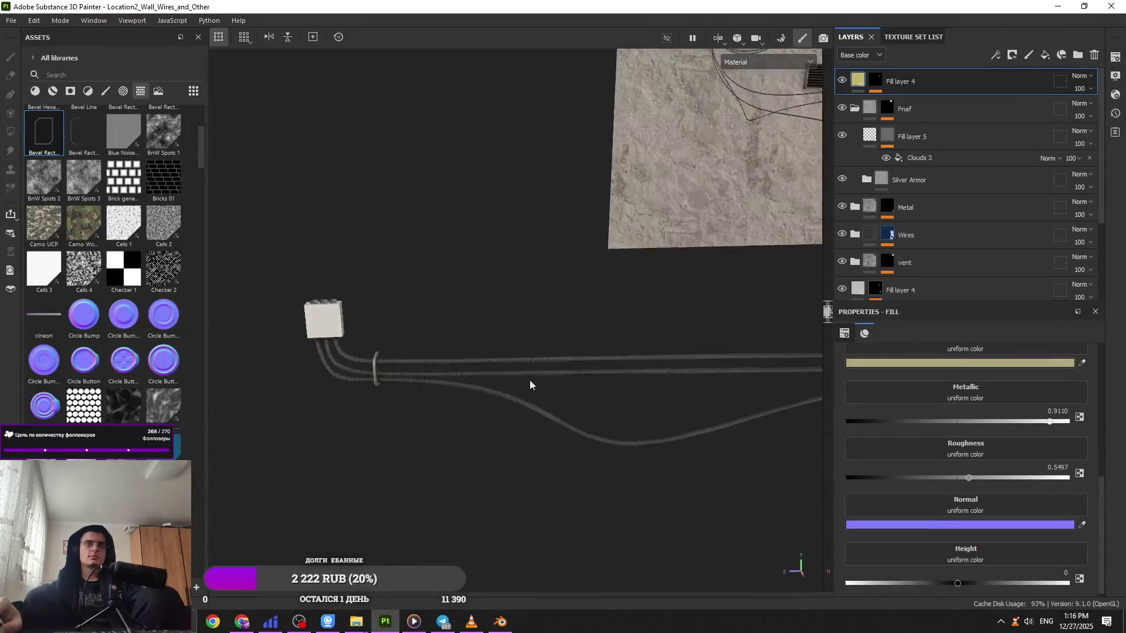
Step: Activate the Blender window and dismiss its startup splash
{"action": "left_click", "coordinate": [500, 621]}
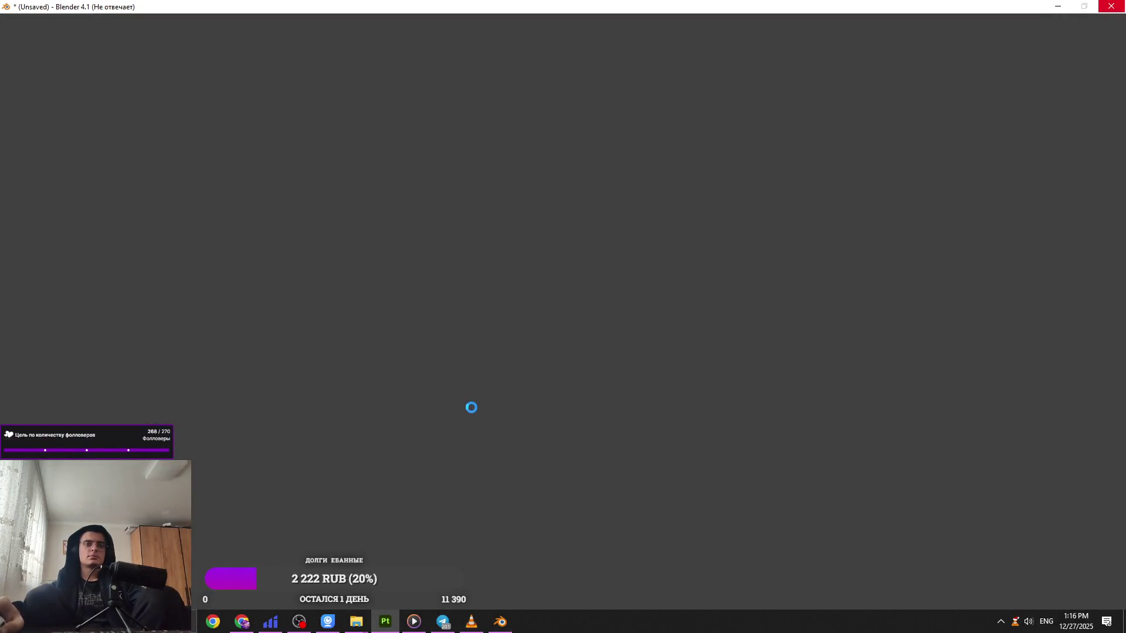
{"action": "left_click", "coordinate": [251, 629]}
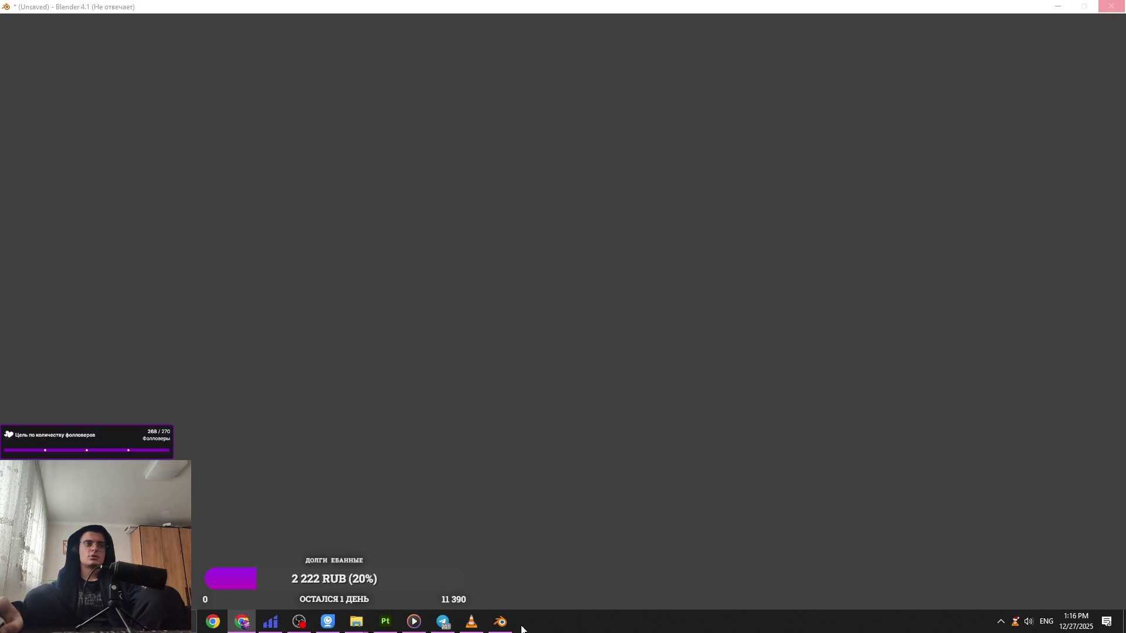
{"action": "mouse_move", "coordinate": [507, 630]}
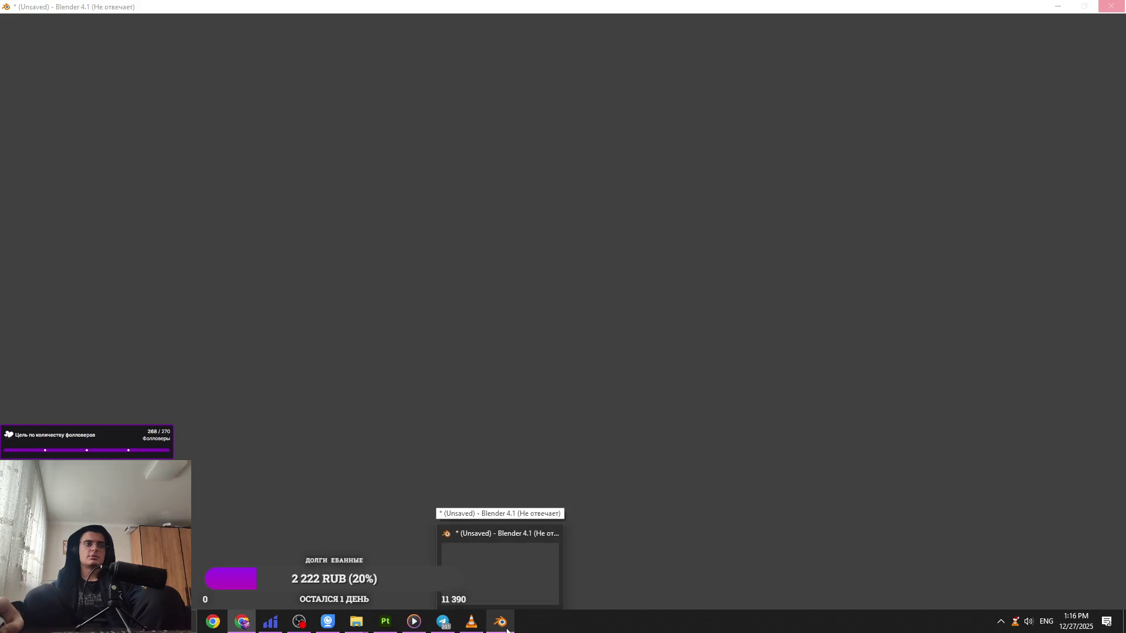
{"action": "left_click", "coordinate": [508, 604]}
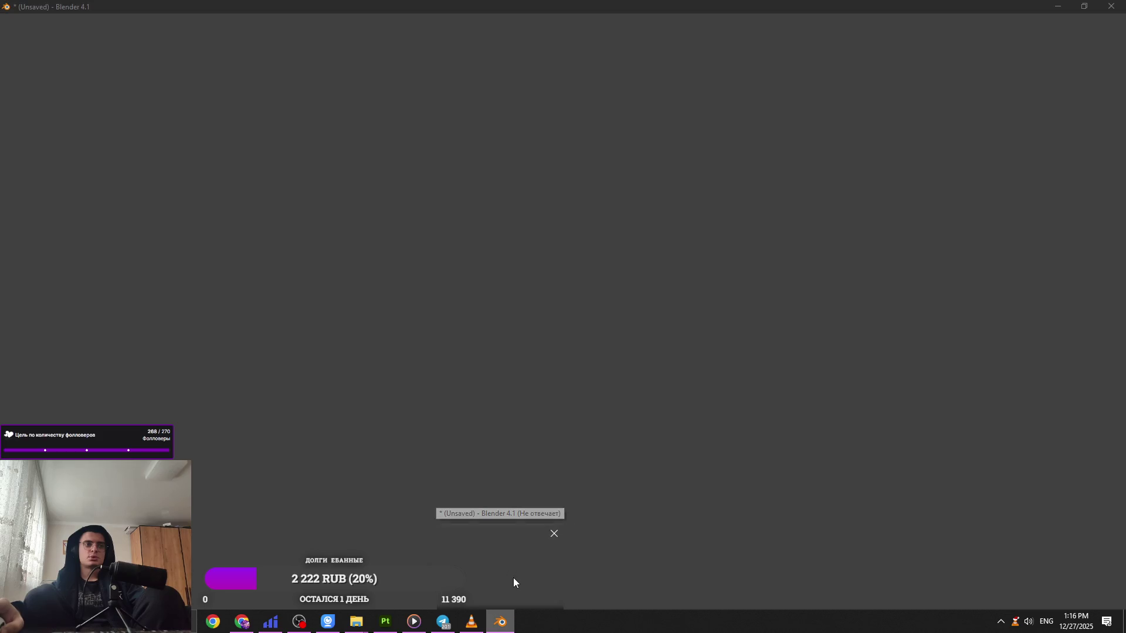
{"action": "mouse_move", "coordinate": [475, 623]}
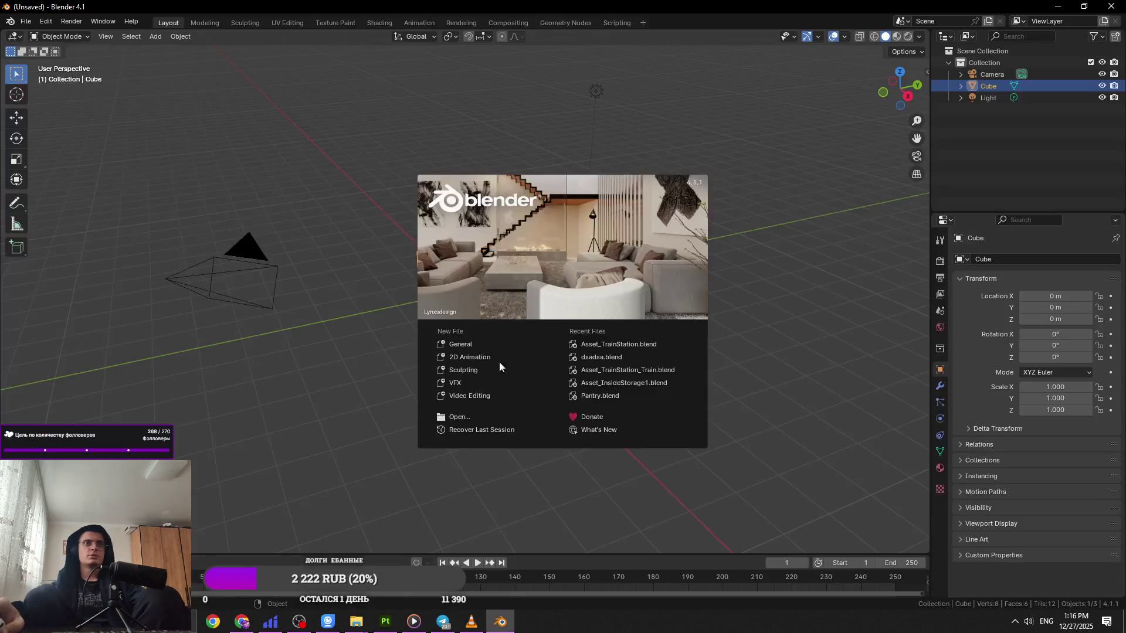
{"action": "left_click", "coordinate": [139, 88]}
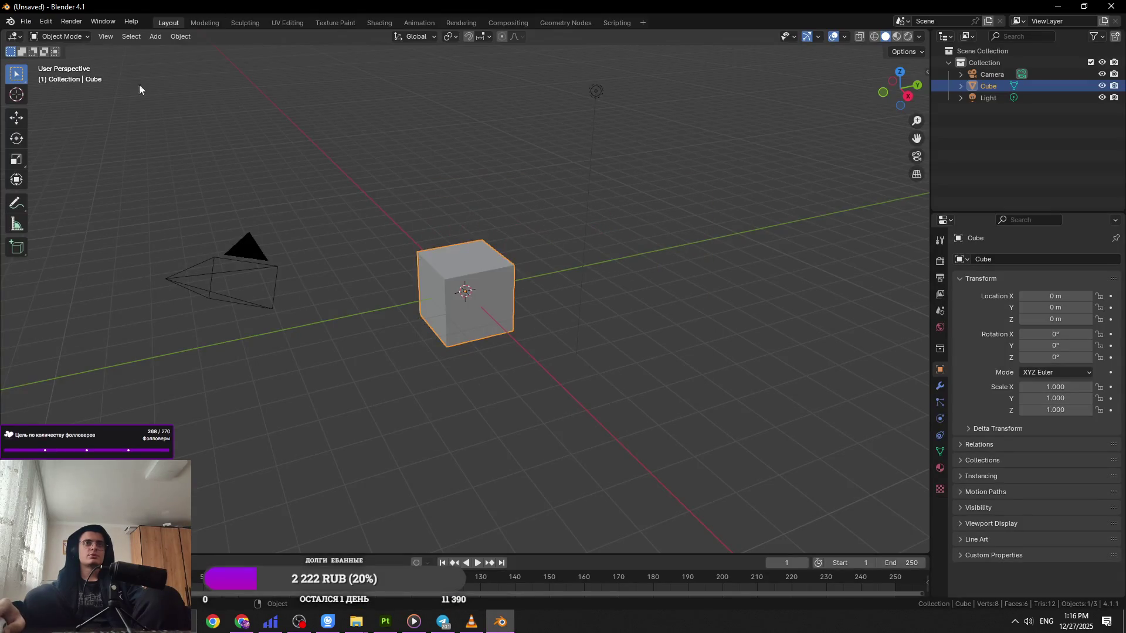
Step: Open Asset_TrainStation.blend through File > Open
{"action": "left_click", "coordinate": [26, 21]}
{"action": "left_click", "coordinate": [45, 46]}
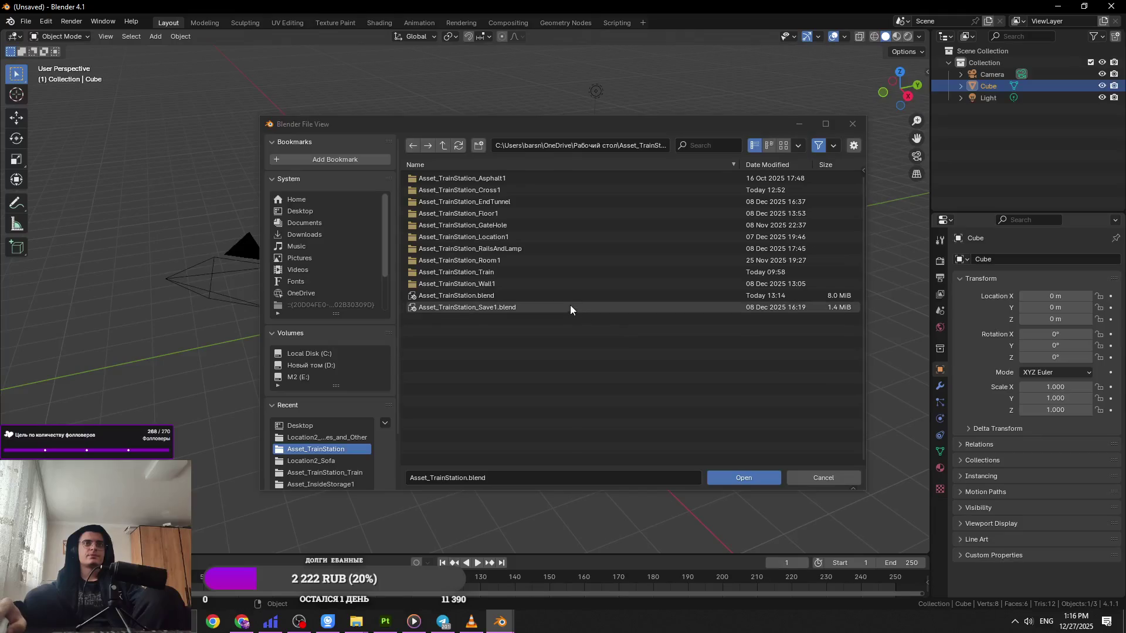
{"action": "double_click", "coordinate": [561, 292]}
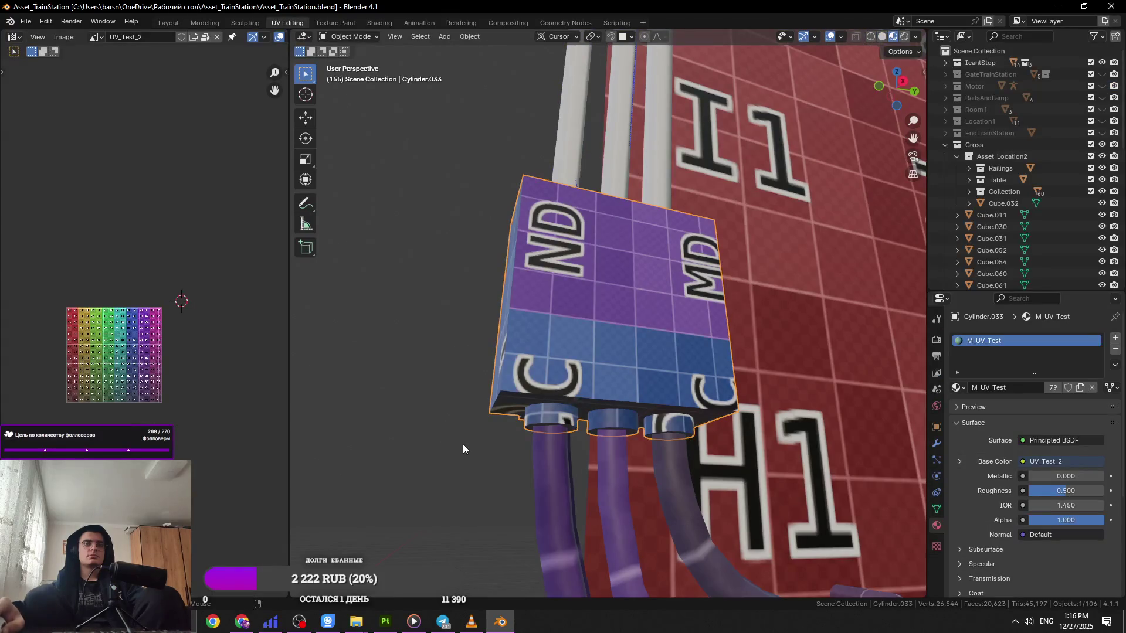
Step: Select the NurbsPath wires and turn off the Face Orientation overlay
{"action": "scroll", "coordinate": [586, 417], "scroll_direction": "down", "scroll_amount": 3}
{"action": "left_click", "coordinate": [441, 623]}
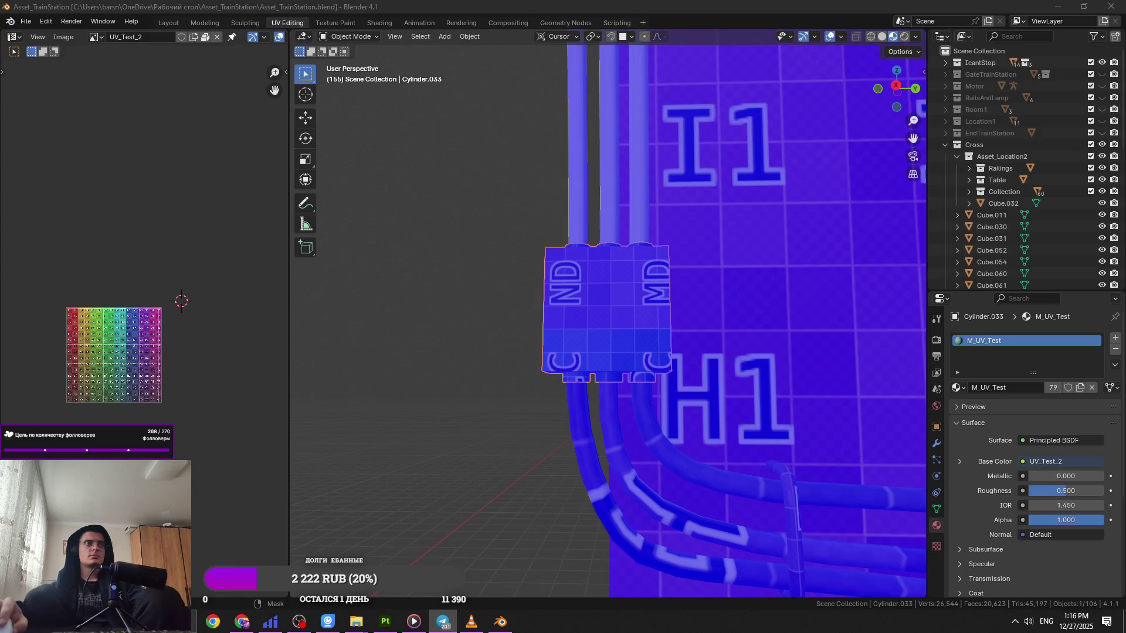
{"action": "left_click", "coordinate": [462, 448]}
{"action": "scroll", "coordinate": [462, 448], "scroll_direction": "down", "scroll_amount": 5}
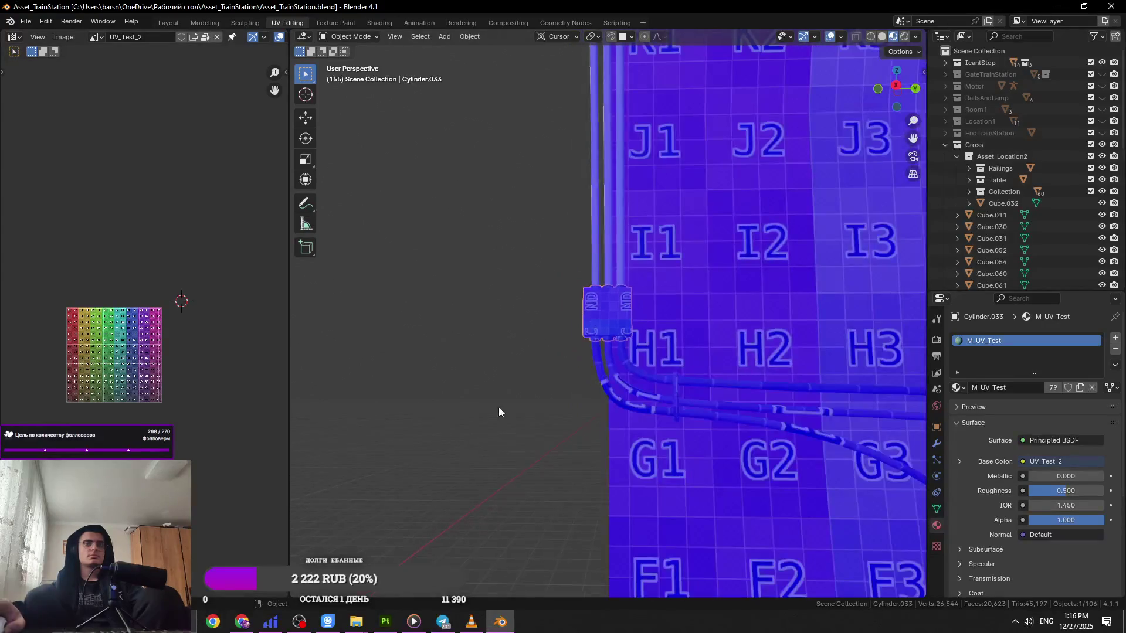
{"action": "left_click", "coordinate": [639, 367], "text": "shift"}
{"action": "mouse_move", "coordinate": [645, 372]}
{"action": "middle_mouse_down"}
{"action": "mouse_move", "coordinate": [762, 353]}
{"action": "mouse_move", "coordinate": [382, 402]}
{"action": "mouse_move", "coordinate": [722, 300]}
{"action": "middle_mouse_up"}
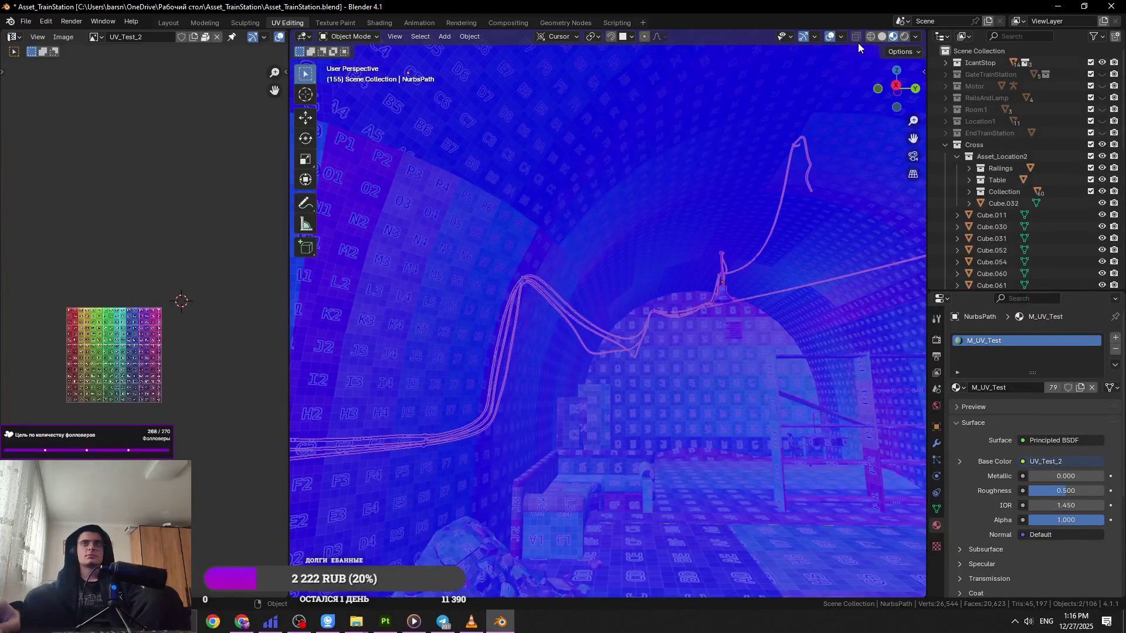
{"action": "left_click", "coordinate": [841, 37]}
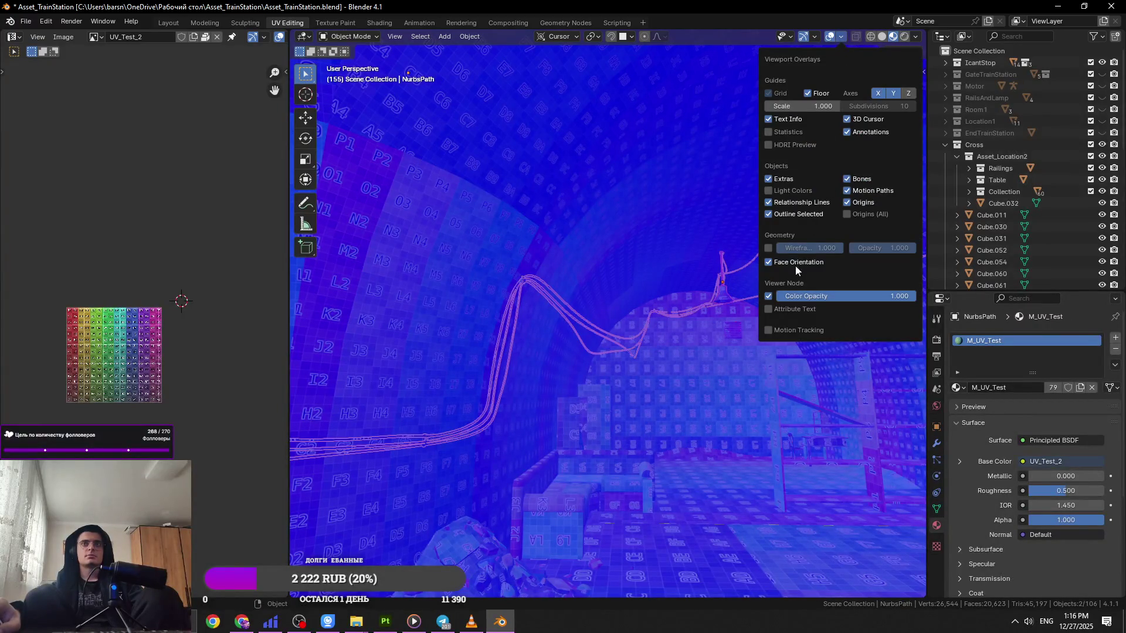
{"action": "left_click", "coordinate": [795, 264]}
Step: Select Cube.031, the wires and the lamp Cylinder.028, then face the tunnel wall
{"action": "left_click", "coordinate": [730, 338]}
{"action": "left_click", "coordinate": [730, 337], "text": "shift"}
{"action": "left_click", "coordinate": [702, 314], "text": "shift"}
{"action": "left_click", "coordinate": [705, 308], "text": "shift"}
{"action": "left_click", "coordinate": [723, 297], "text": "shift"}
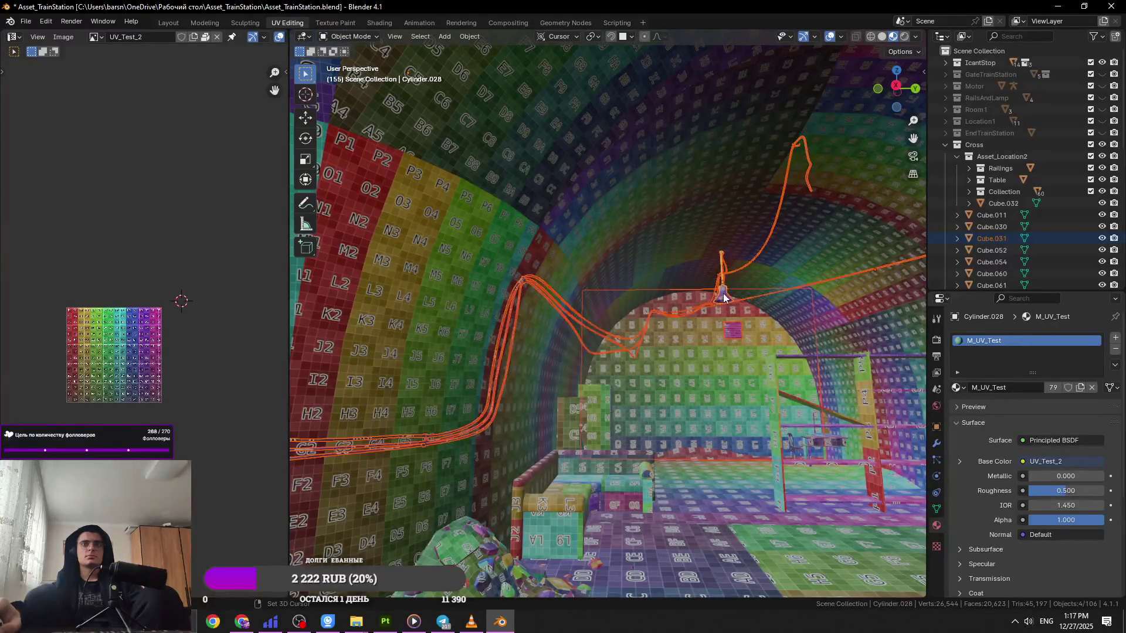
{"action": "key", "text": "grave"}
{"action": "scroll", "coordinate": [493, 371], "scroll_direction": "up", "scroll_amount": 3}
{"action": "middle_click_drag", "start_coordinate": [485, 376], "coordinate": [525, 368]}
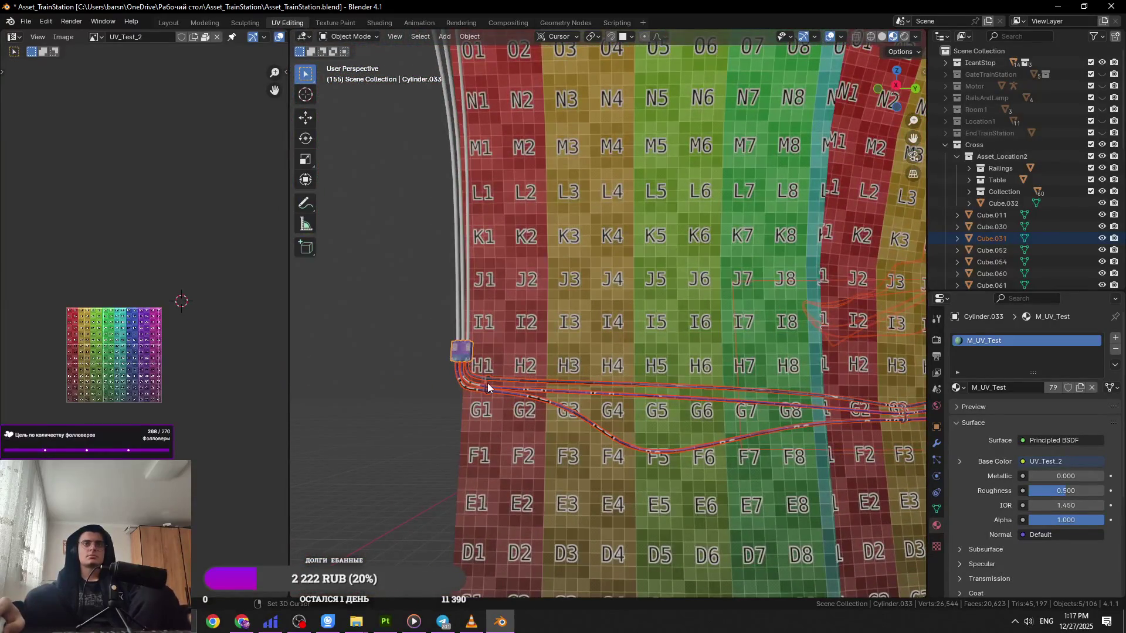
Step: Walk through the tunnel interior and select the Cube.047 object
{"action": "key", "text": "shift+grave"}
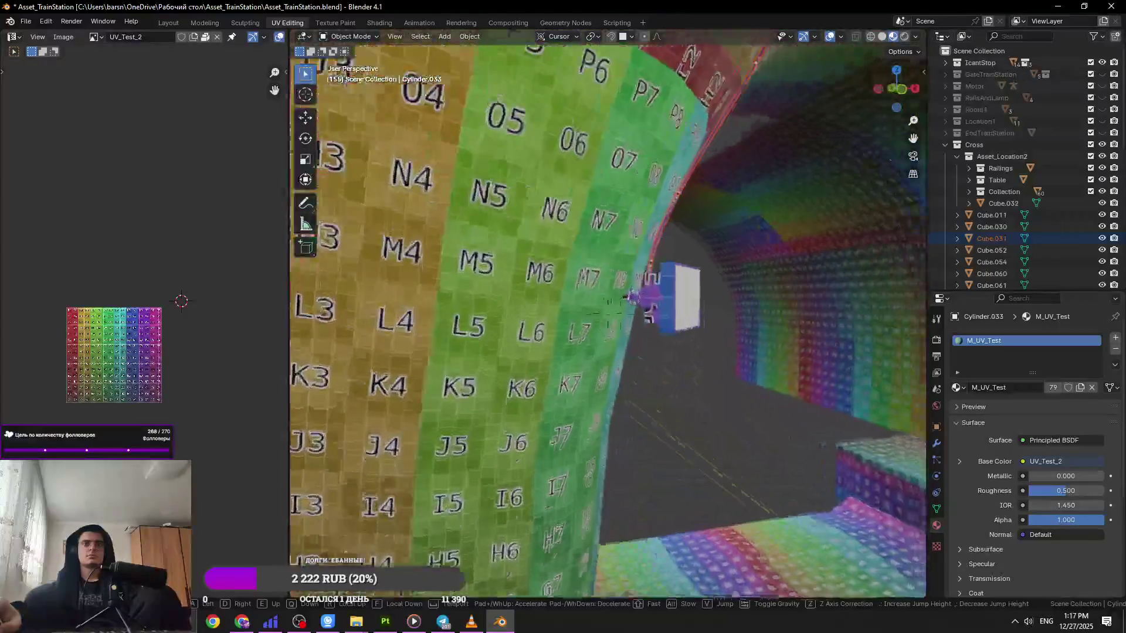
{"action": "left_click", "coordinate": [485, 383]}
{"action": "left_click", "coordinate": [551, 284]}
{"action": "key", "text": "shift+grave"}
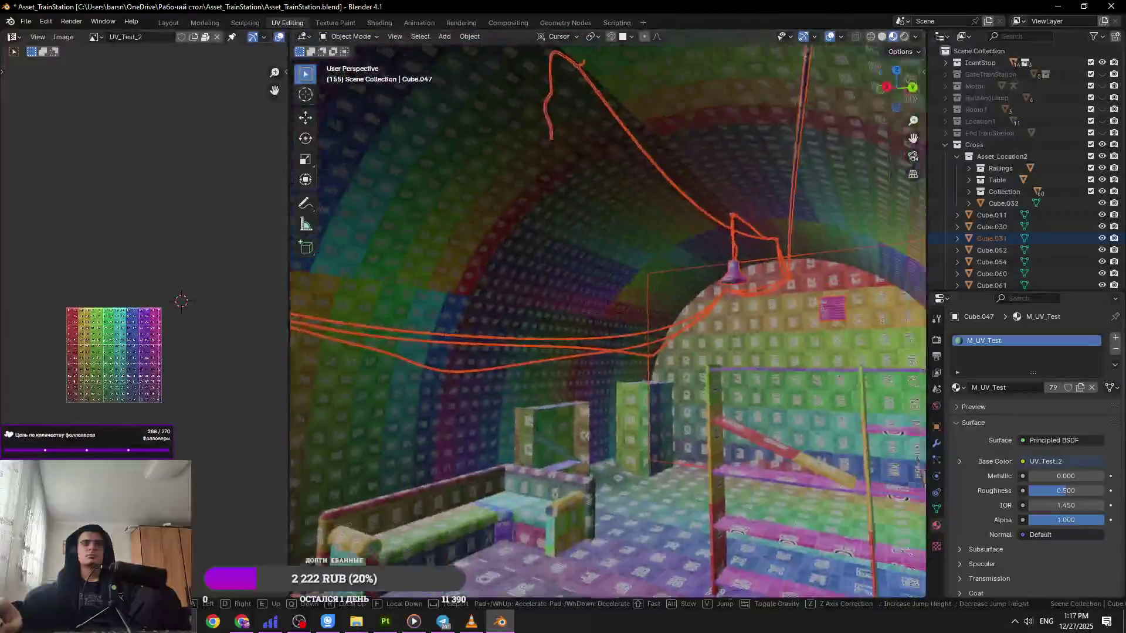
{"action": "key", "text": "w"}
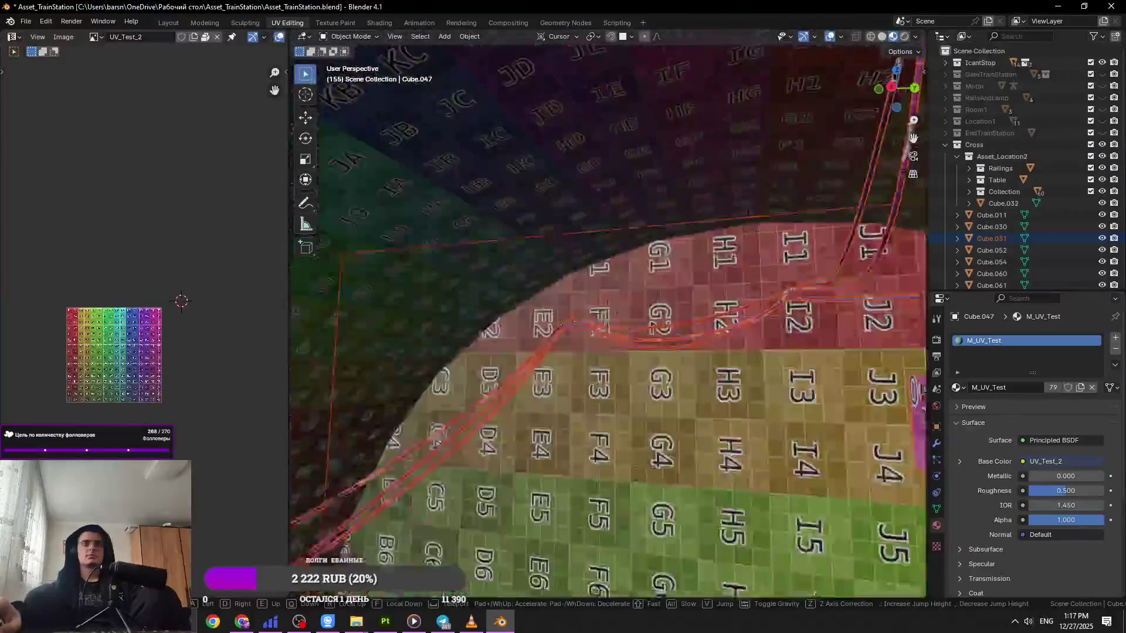
{"action": "key", "text": "w"}
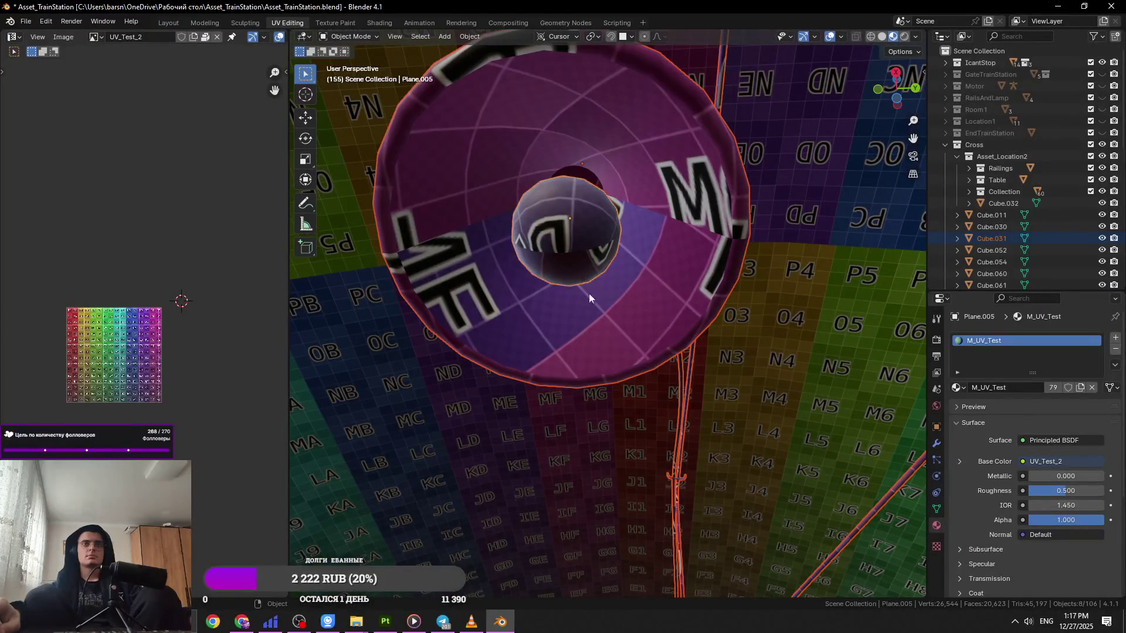
{"action": "scroll", "coordinate": [627, 379], "scroll_direction": "down", "scroll_amount": 10}
Step: Reposition the selected objects with three grab moves, then bring up the File export menu
{"action": "key", "text": "g"}
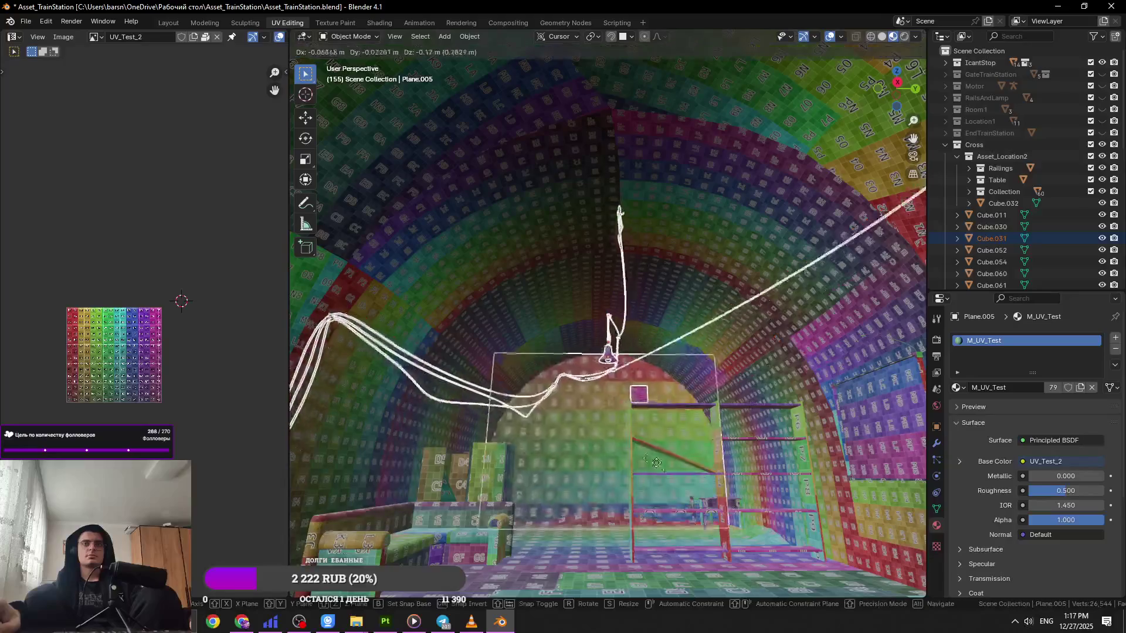
{"action": "left_click", "coordinate": [656, 463]}
{"action": "scroll", "coordinate": [636, 476], "scroll_direction": "up", "scroll_amount": 8}
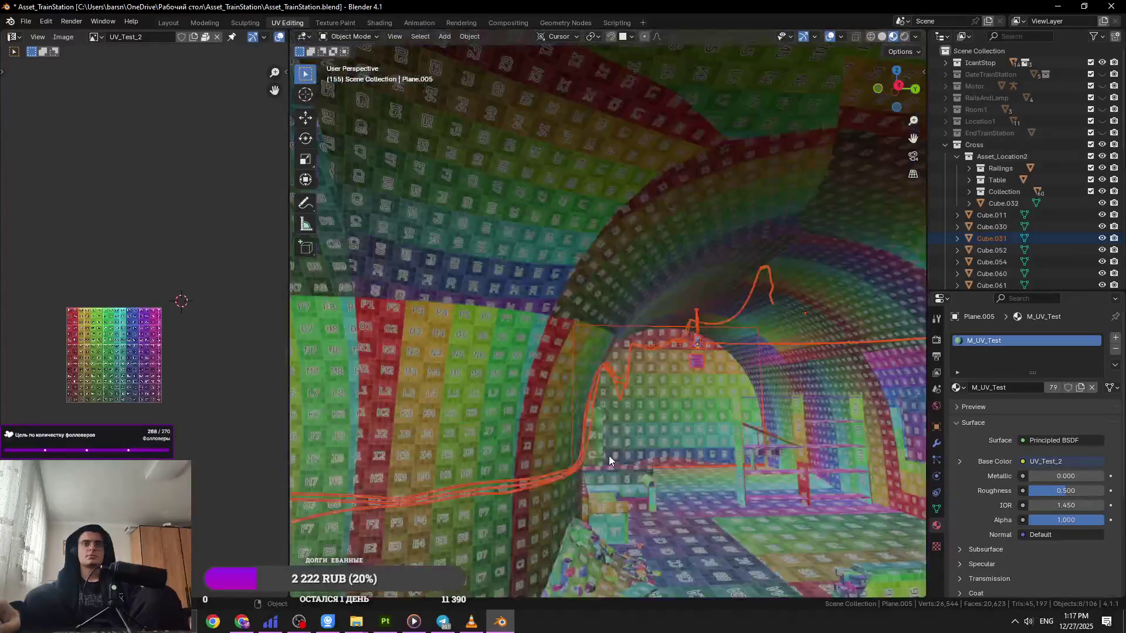
{"action": "key", "text": "g"}
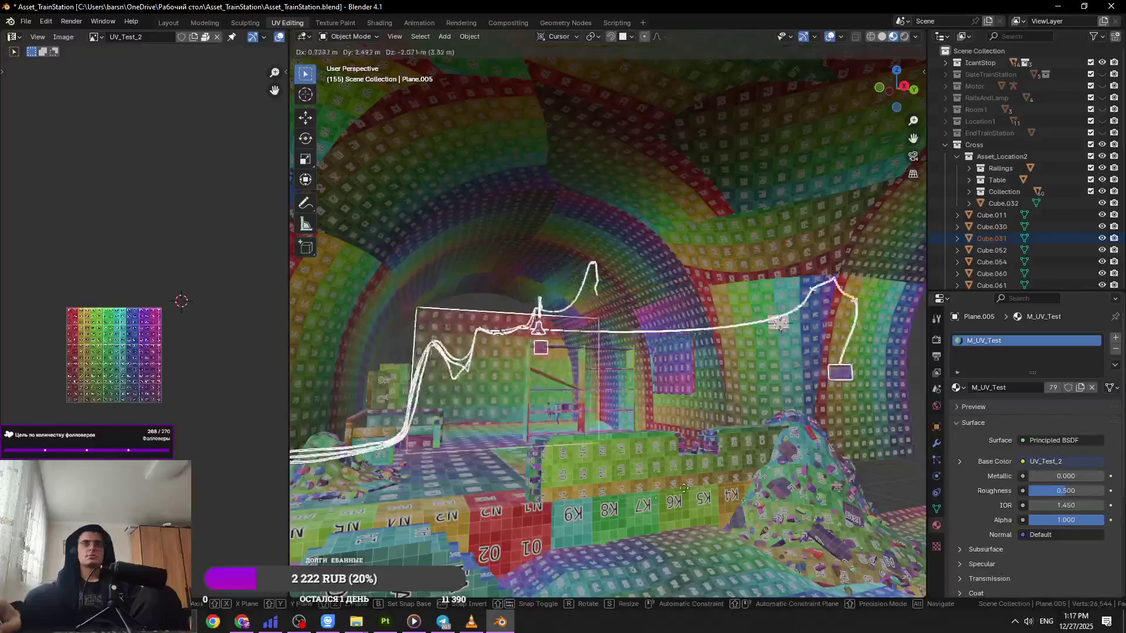
{"action": "left_click", "coordinate": [608, 437]}
{"action": "mouse_move", "coordinate": [608, 437]}
{"action": "middle_mouse_down"}
{"action": "mouse_move", "coordinate": [686, 407]}
{"action": "mouse_move", "coordinate": [635, 424]}
{"action": "middle_mouse_up"}
{"action": "key", "text": "g"}
{"action": "left_click", "coordinate": [296, 248]}
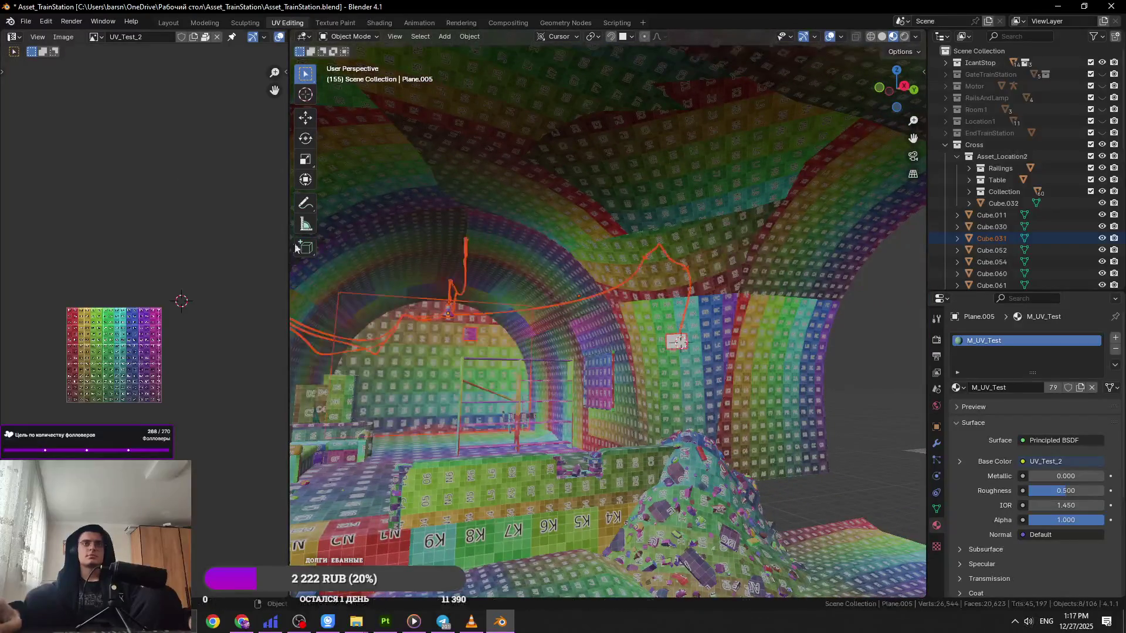
{"action": "left_click", "coordinate": [27, 23]}
Step: Export FBX over Location2_Wall_Wires_and_Other.fbx in Desktop > TrainStation_Location2 > Location2_Wall_Wires_and_Other
{"action": "mouse_move", "coordinate": [52, 205]}
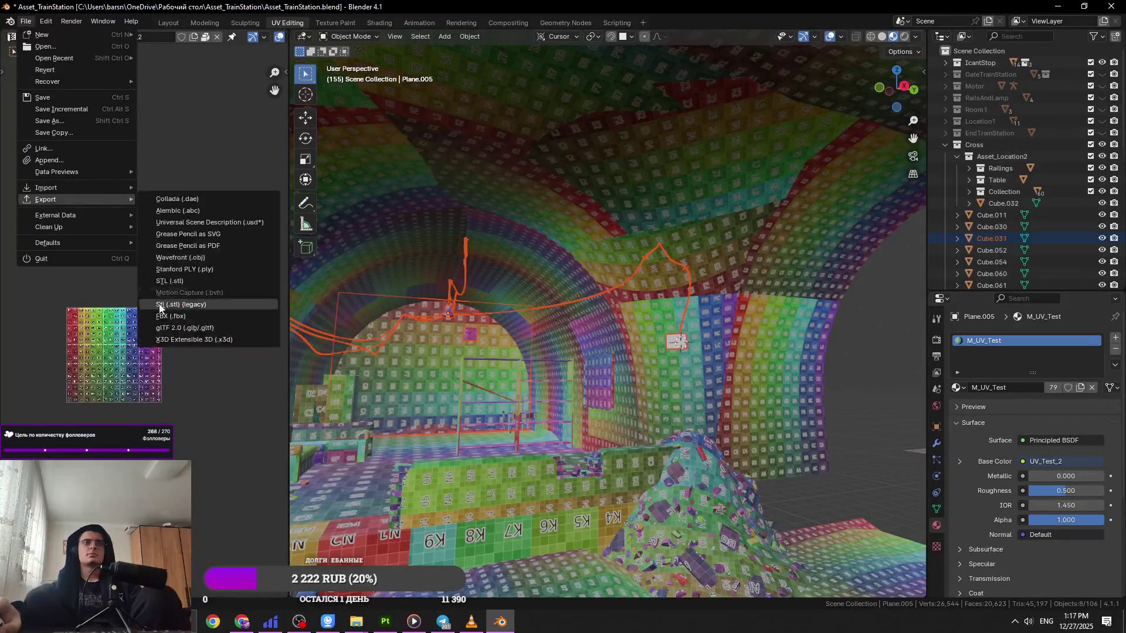
{"action": "left_click", "coordinate": [176, 307]}
{"action": "left_click", "coordinate": [331, 211]}
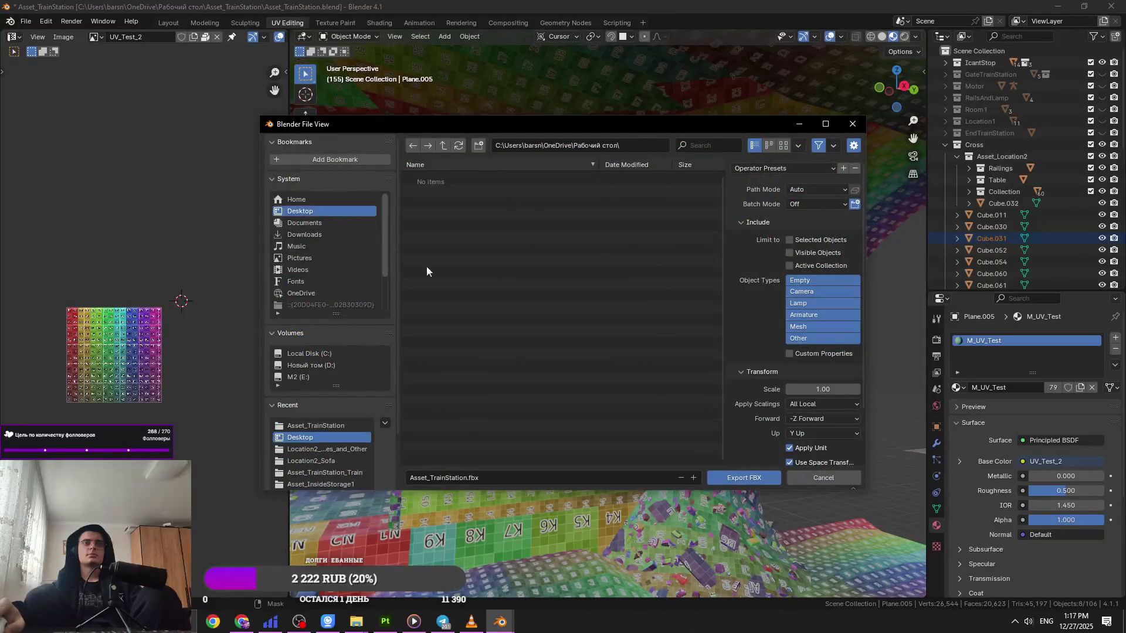
{"action": "double_click", "coordinate": [510, 437]}
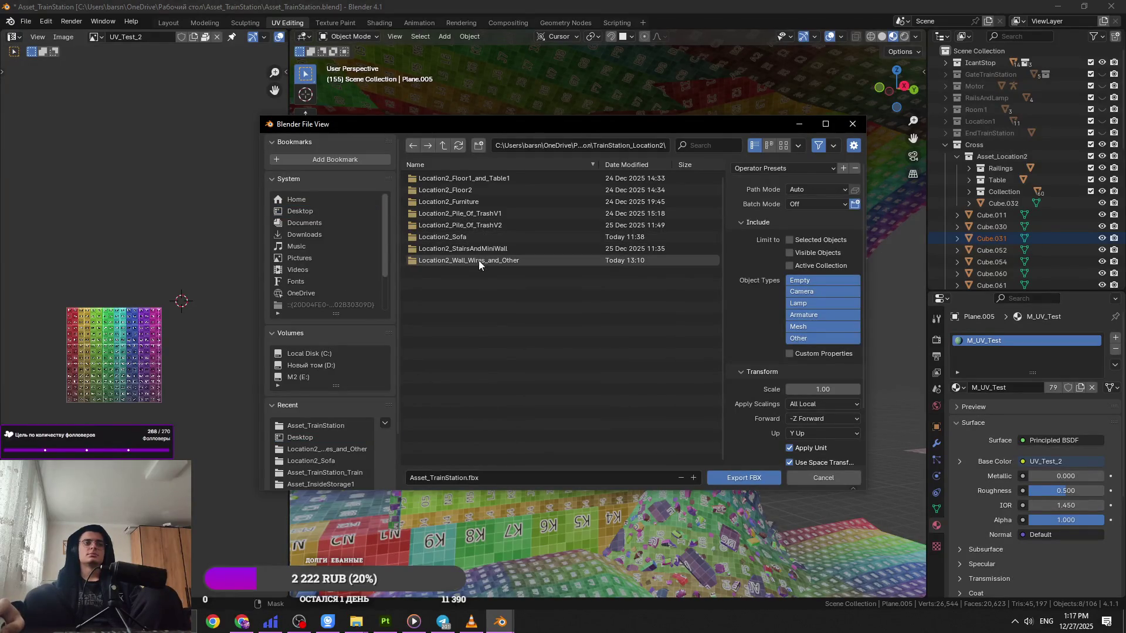
{"action": "double_click", "coordinate": [524, 261]}
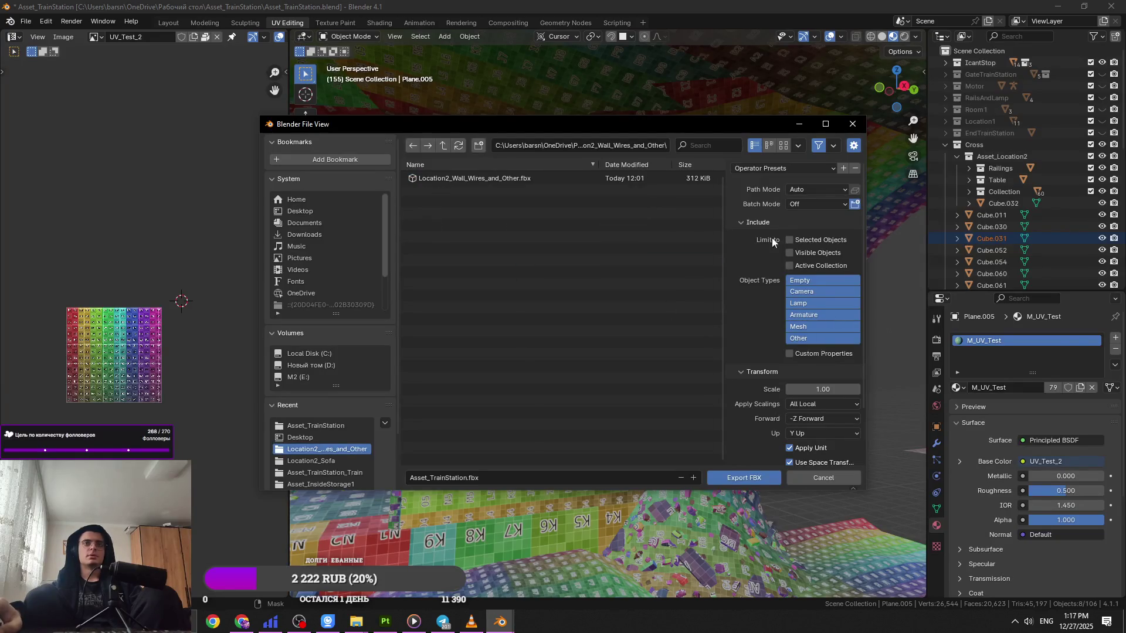
{"action": "left_click", "coordinate": [603, 179]}
{"action": "left_click", "coordinate": [760, 478]}
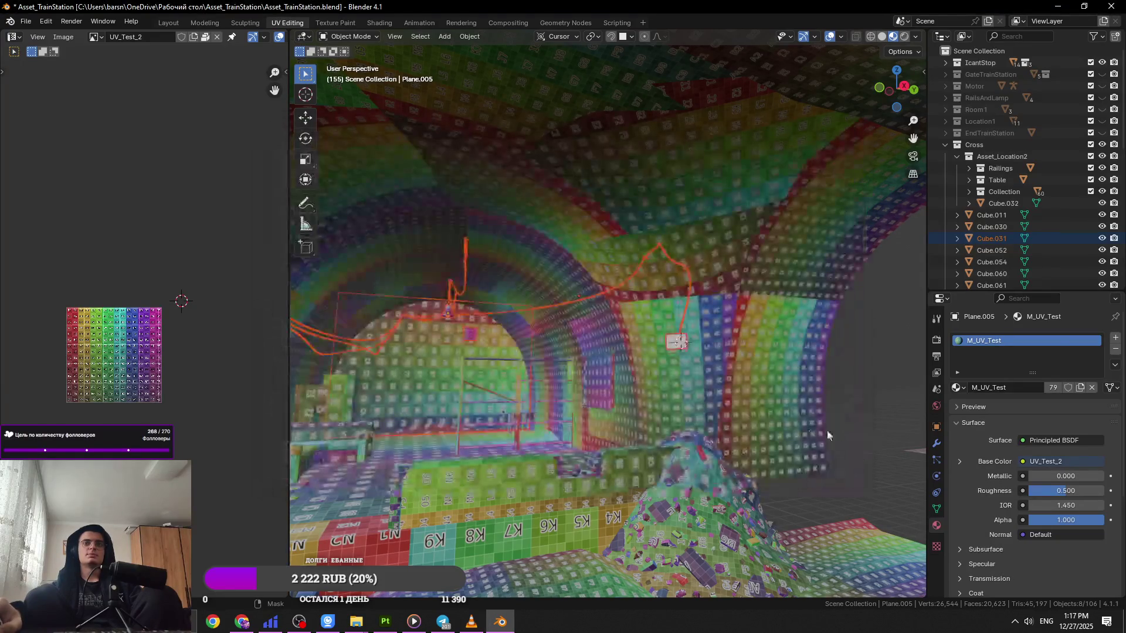
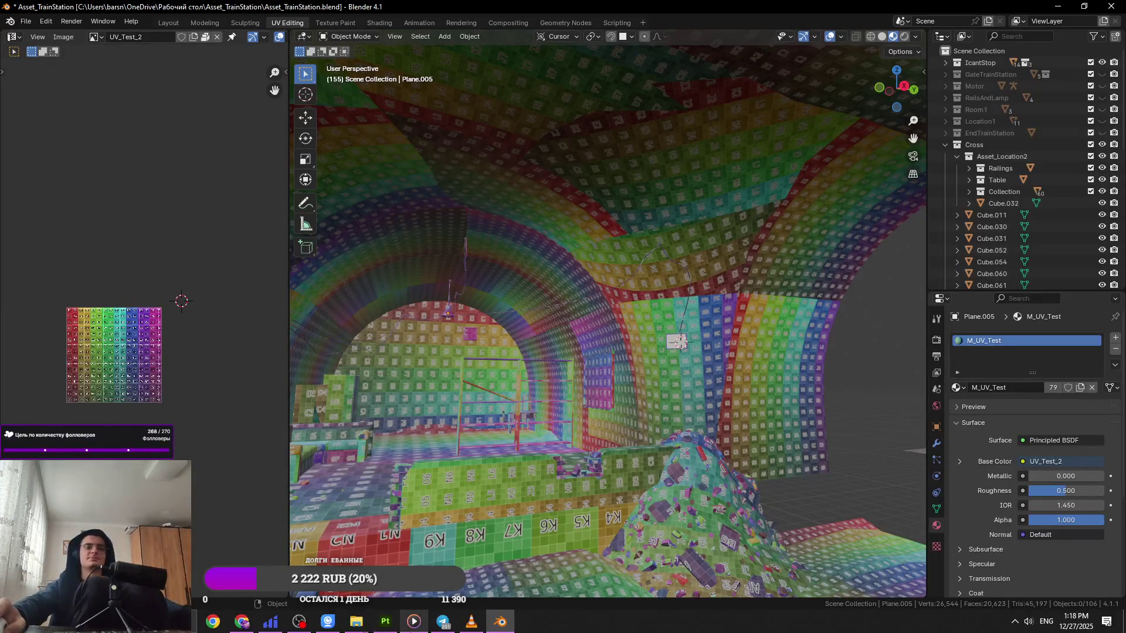
Step: Close the media player, zoom around the wall, and open the Location2_Wall_Wires_and_Other folder
{"action": "left_click", "coordinate": [477, 626]}
{"action": "left_click", "coordinate": [1112, 9]}
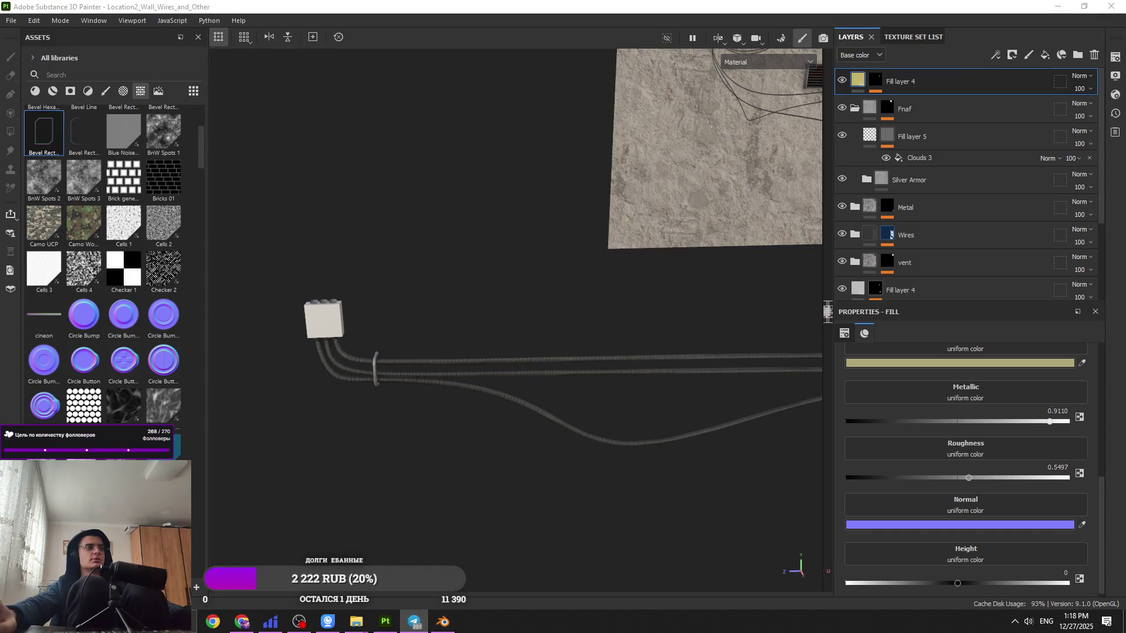
{"action": "scroll", "coordinate": [327, 339], "scroll_direction": "down", "scroll_amount": 3}
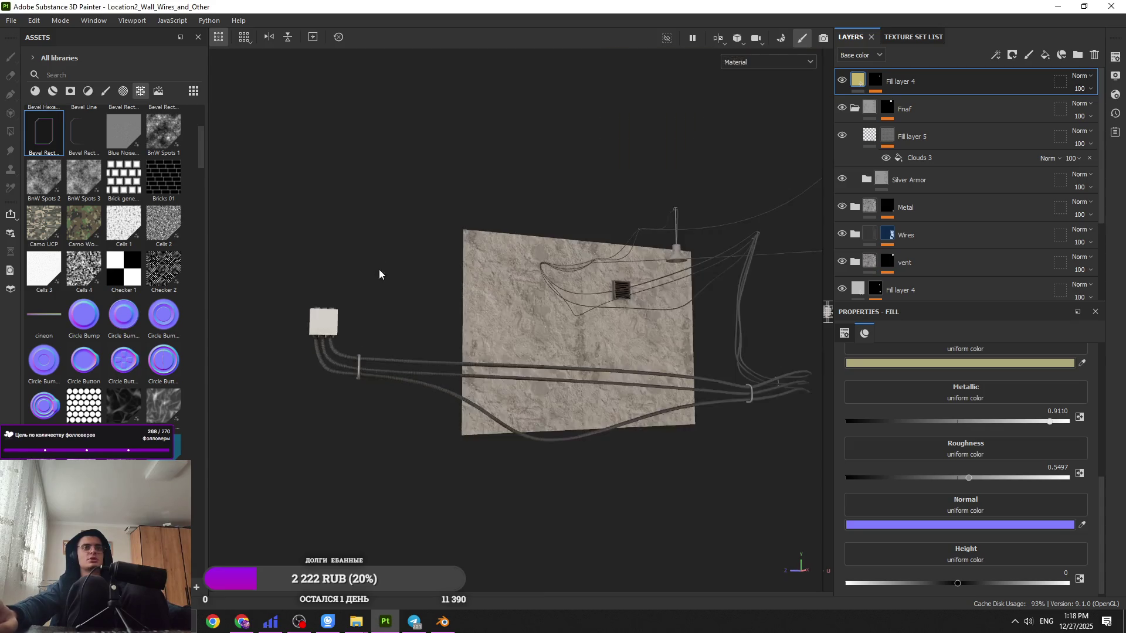
{"action": "scroll", "coordinate": [343, 409], "scroll_direction": "up", "scroll_amount": 5}
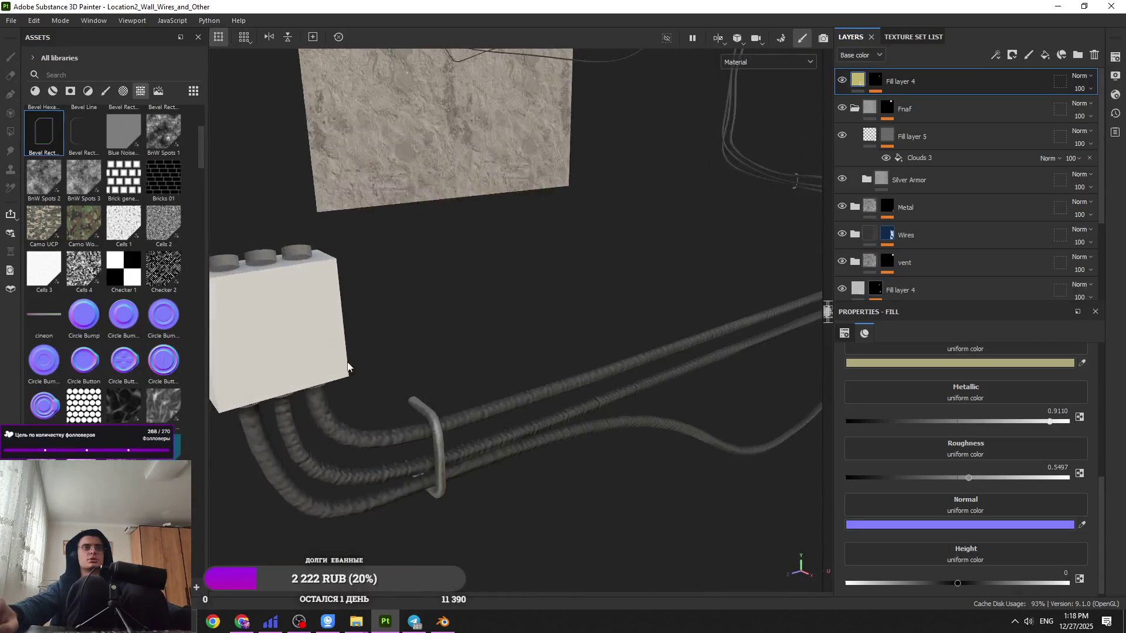
{"action": "mouse_move", "coordinate": [366, 625]}
{"action": "left_click", "coordinate": [419, 545]}
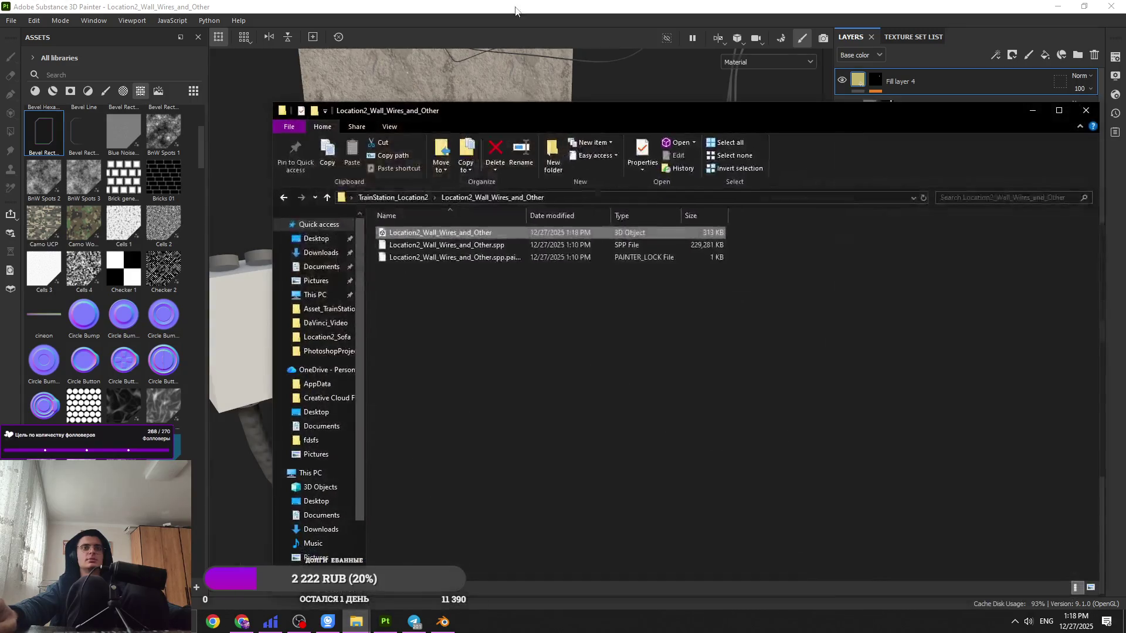
Step: Replace the project mesh with the updated Location2_Wall_Wires_and_Other .fbx and accept the project settings
{"action": "left_click_drag", "start_coordinate": [448, 230], "coordinate": [264, 236]}
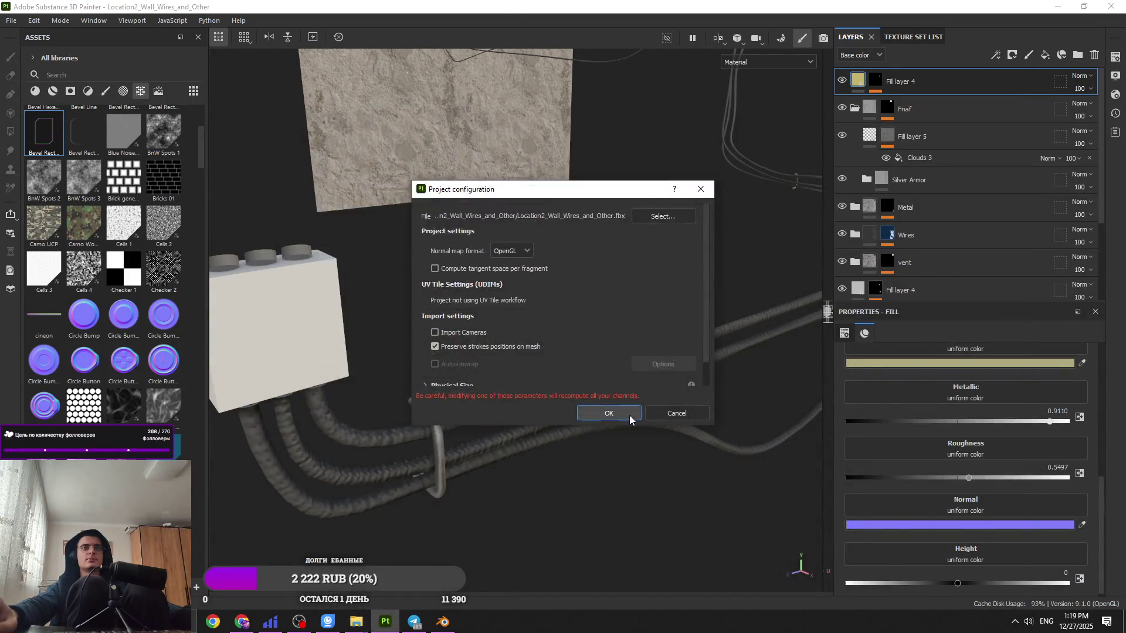
{"action": "left_click", "coordinate": [610, 414]}
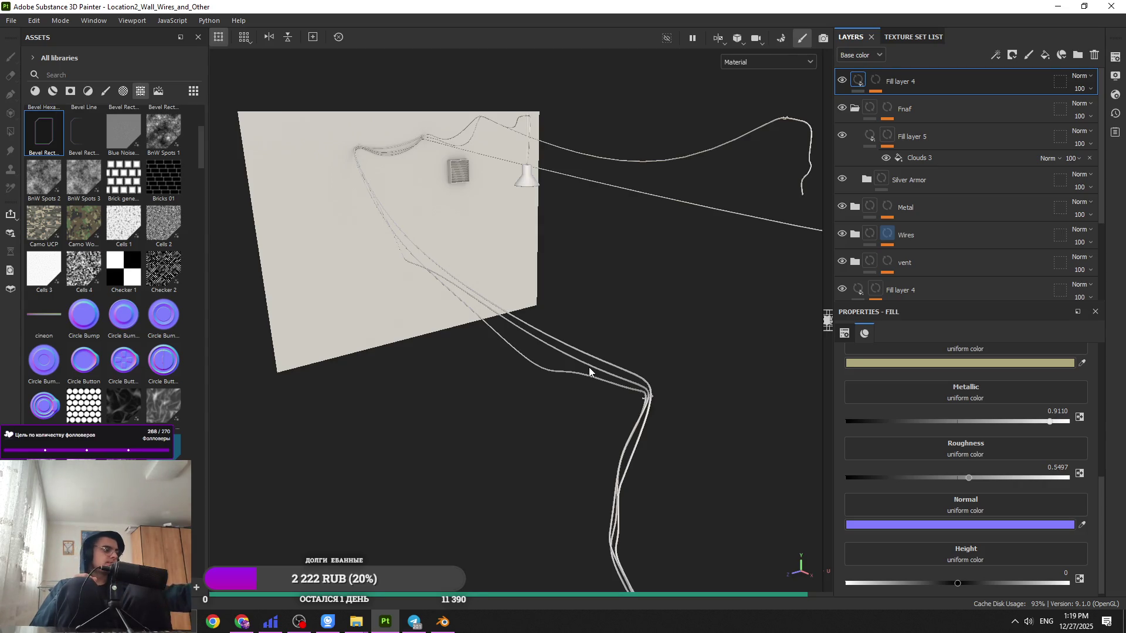
{"action": "mouse_move", "coordinate": [588, 367]}
{"action": "left_mouse_down", "text": "alt"}
{"action": "mouse_move", "coordinate": [548, 400]}
{"action": "mouse_move", "coordinate": [490, 373]}
{"action": "mouse_move", "coordinate": [498, 404]}
{"action": "mouse_move", "coordinate": [514, 409]}
{"action": "left_mouse_up", "text": "alt"}
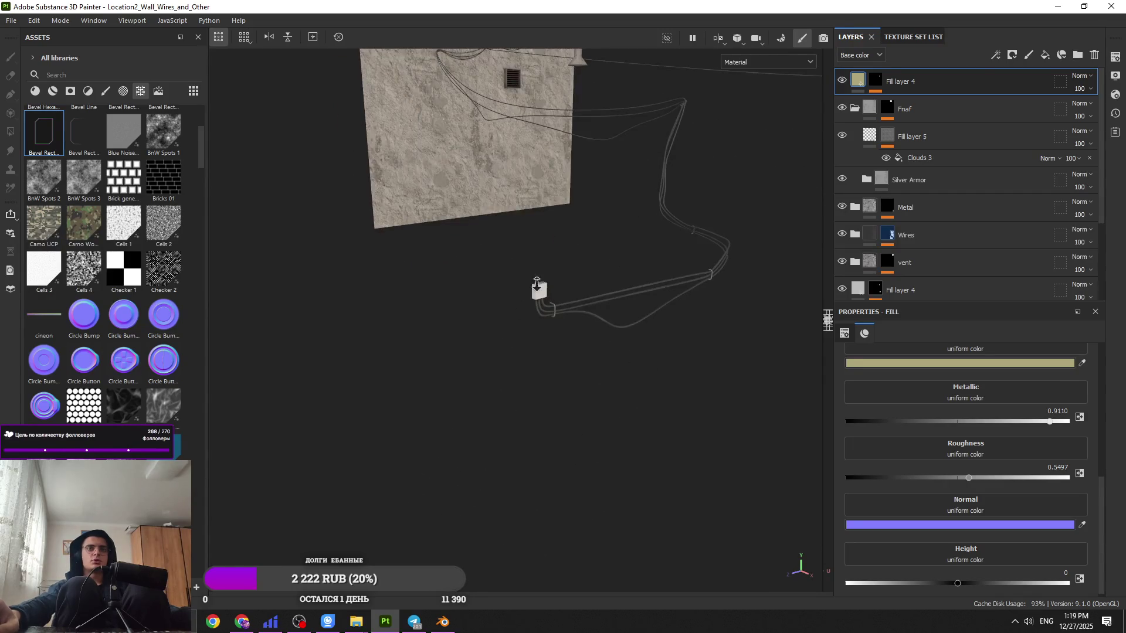
Step: Create Folder 1 and move it to the top of the layer stack
{"action": "scroll", "coordinate": [537, 287], "scroll_direction": "up", "scroll_amount": 1}
{"action": "scroll", "coordinate": [528, 359], "scroll_direction": "up", "scroll_amount": 5}
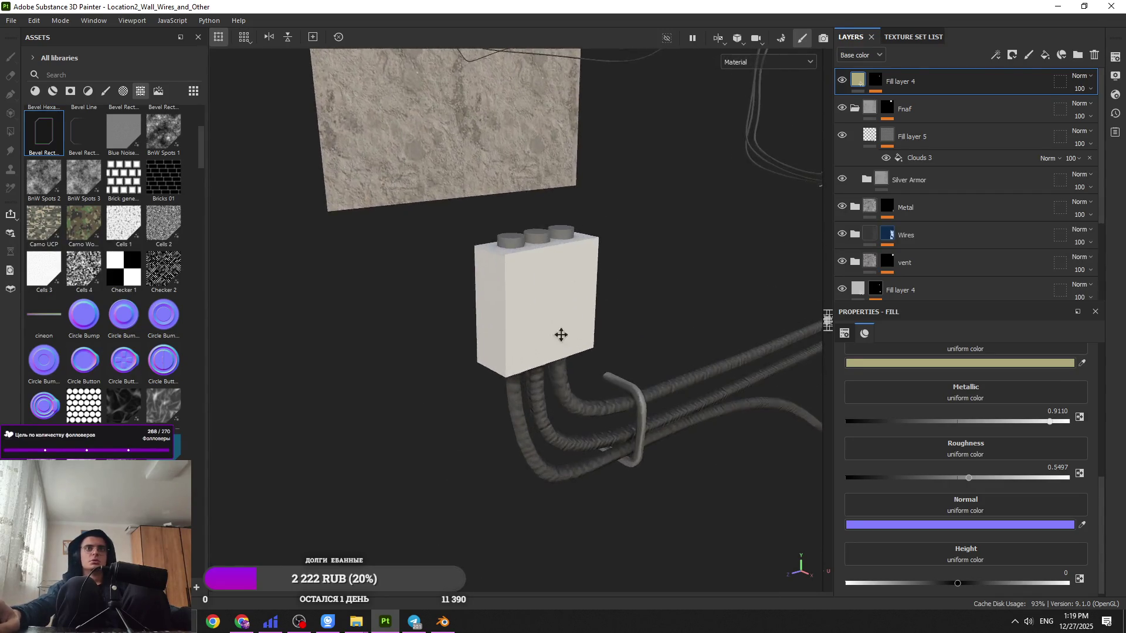
{"action": "scroll", "coordinate": [561, 335], "scroll_direction": "up", "scroll_amount": 2}
{"action": "mouse_move", "coordinate": [563, 364]}
{"action": "left_mouse_down", "text": "alt"}
{"action": "mouse_move", "coordinate": [498, 452]}
{"action": "mouse_move", "coordinate": [447, 397]}
{"action": "left_mouse_up", "text": "alt"}
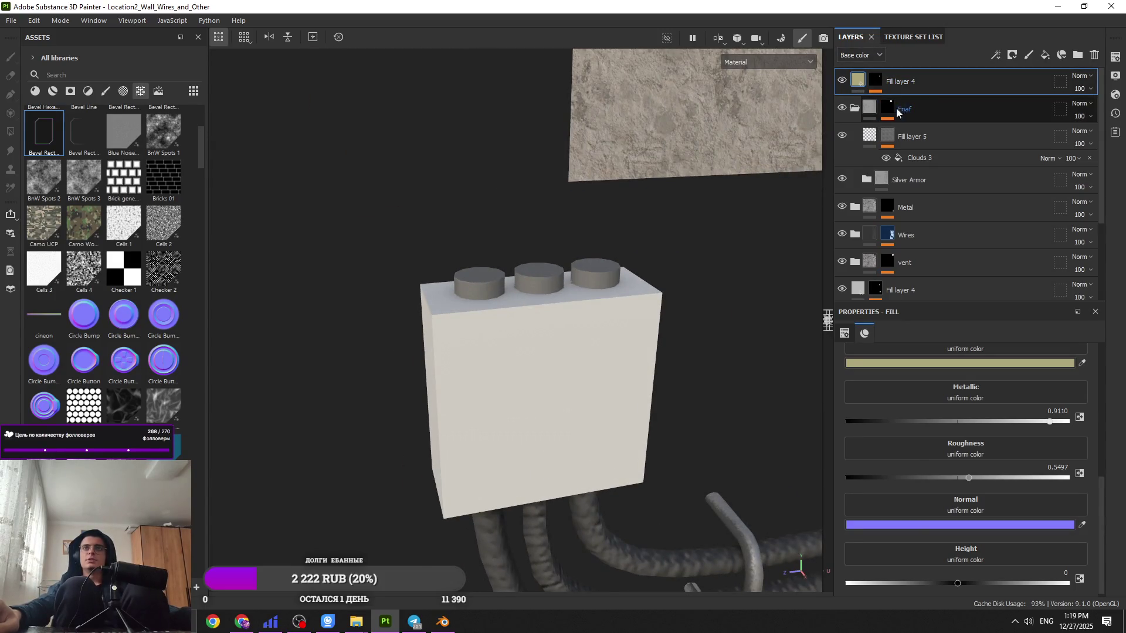
{"action": "left_click", "coordinate": [1078, 54]}
{"action": "left_click_drag", "start_coordinate": [938, 121], "coordinate": [927, 74]}
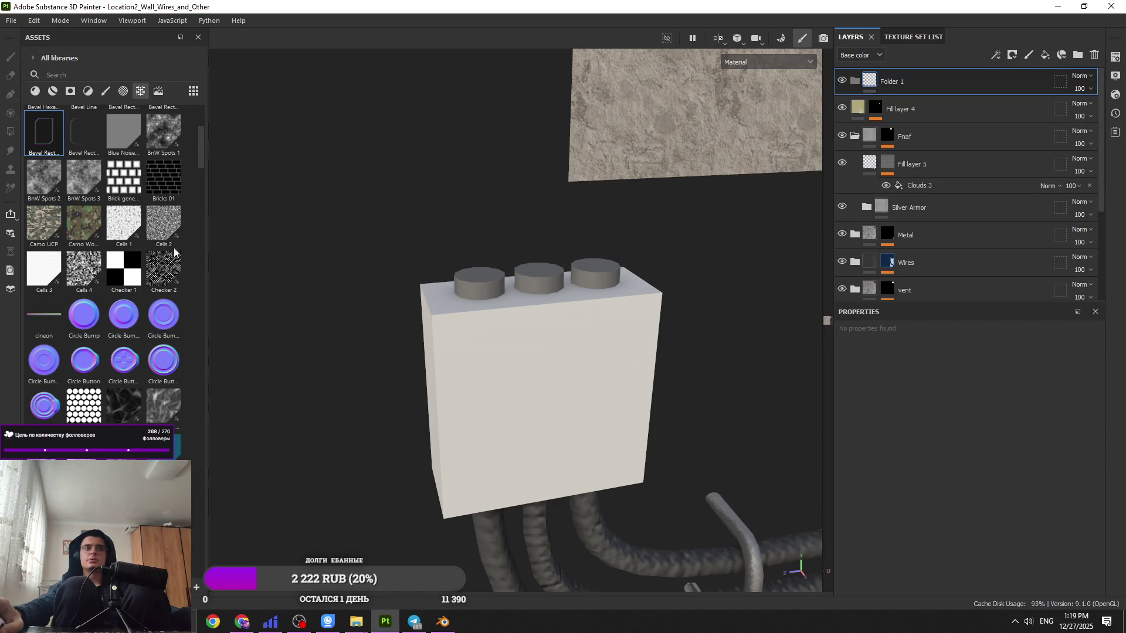
Step: Switch the asset library to show smart materials
{"action": "left_click", "coordinate": [53, 91]}
{"action": "scroll", "coordinate": [112, 317], "scroll_direction": "down", "scroll_amount": 10}
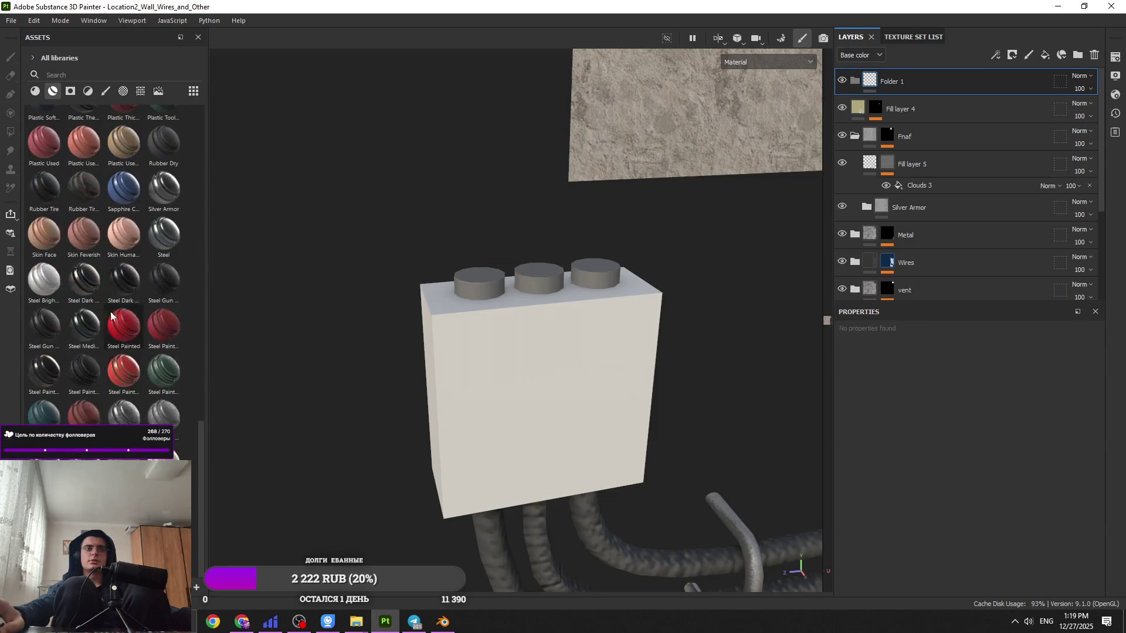
{"action": "left_click", "coordinate": [35, 91]}
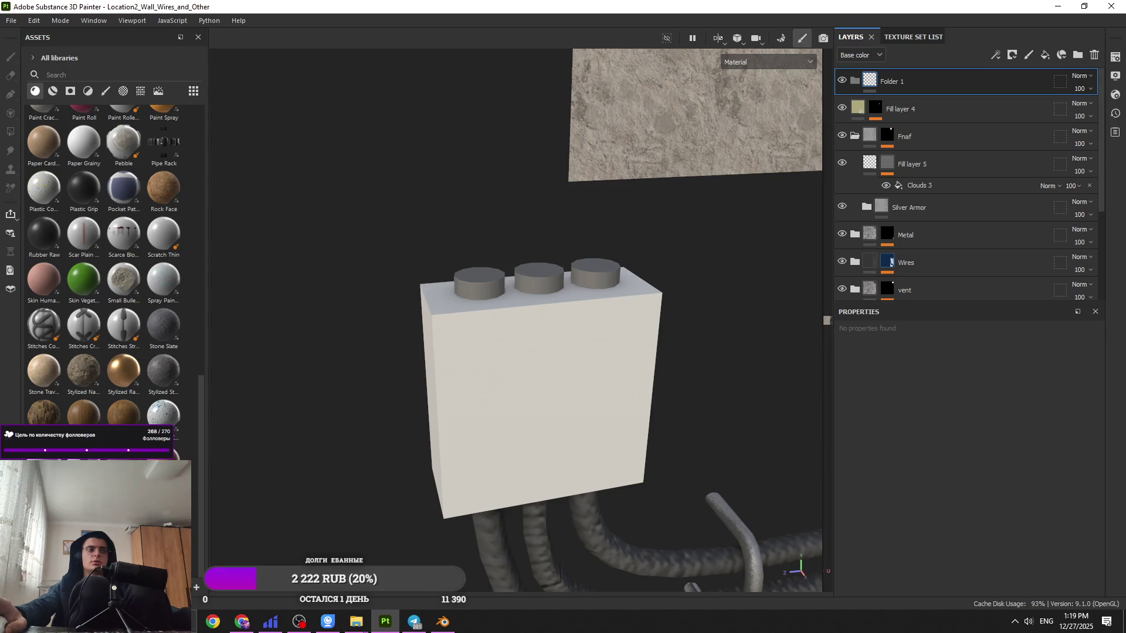
{"action": "scroll", "coordinate": [84, 246], "scroll_direction": "up", "scroll_amount": 5}
Step: Add a Metal Brushed layer to Folder 1 with a black paint mask and raise its UV tiling
{"action": "mouse_move", "coordinate": [84, 246]}
{"action": "left_mouse_down"}
{"action": "mouse_move", "coordinate": [772, 149]}
{"action": "mouse_move", "coordinate": [932, 83]}
{"action": "left_mouse_up"}
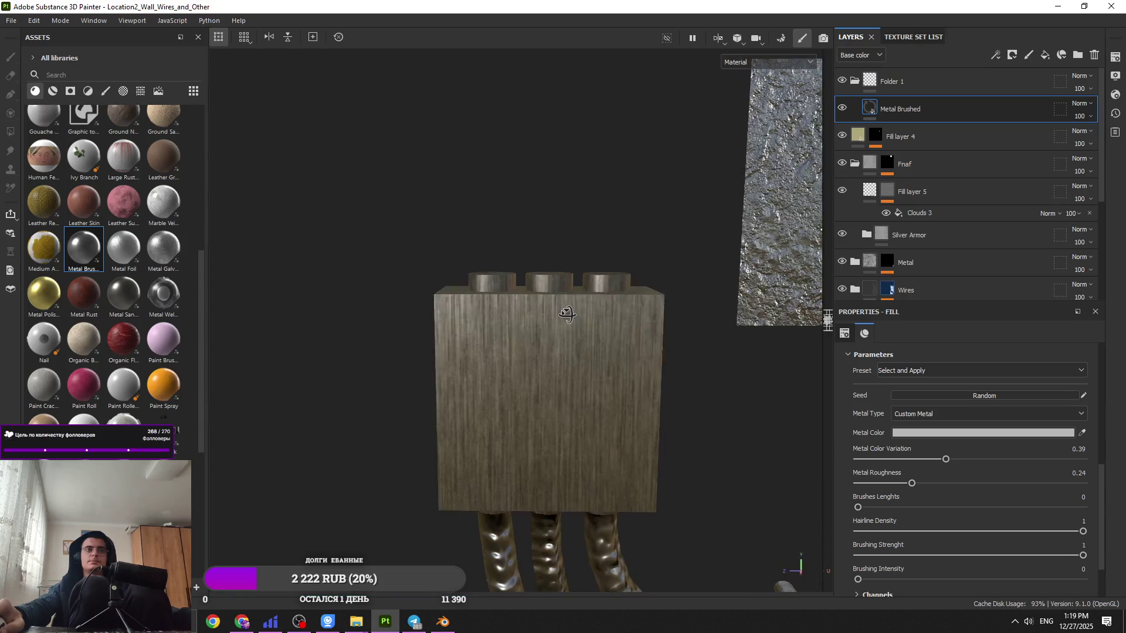
{"action": "left_click", "coordinate": [1010, 54]}
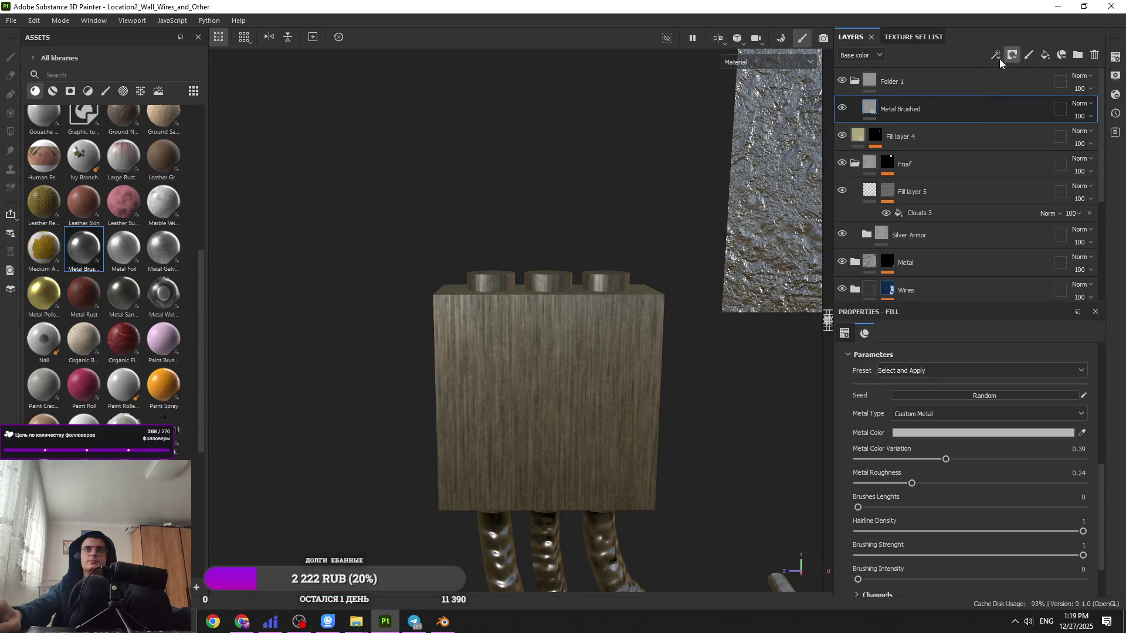
{"action": "left_click", "coordinate": [1004, 82]}
{"action": "key", "text": "4"}
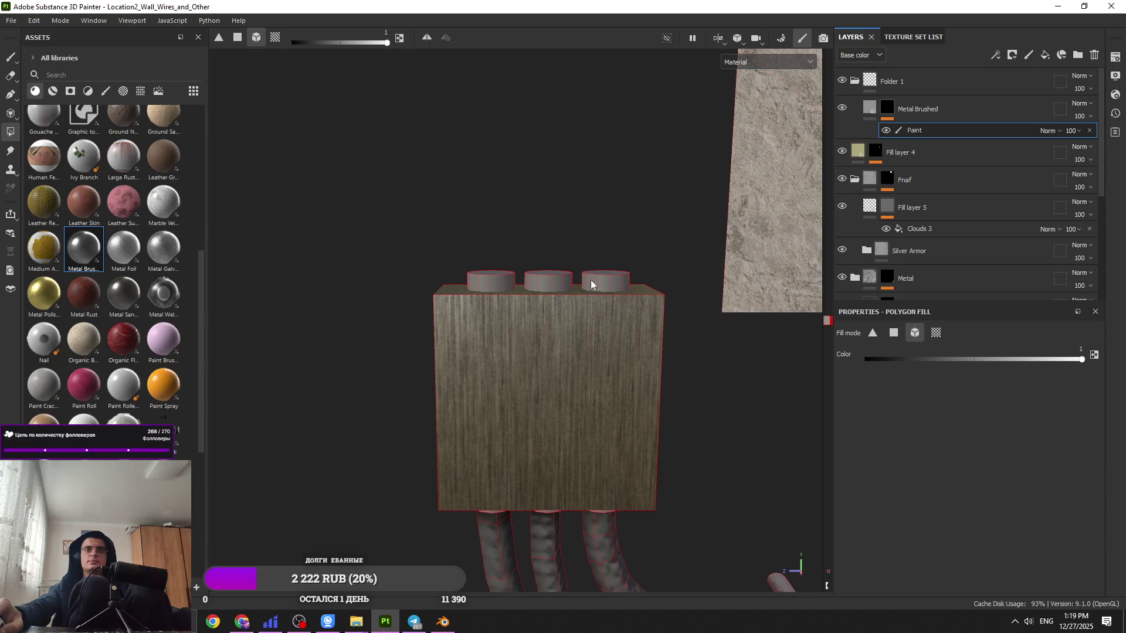
{"action": "mouse_move", "coordinate": [594, 383]}
{"action": "left_mouse_down", "text": "alt"}
{"action": "mouse_move", "coordinate": [593, 402]}
{"action": "mouse_move", "coordinate": [578, 272]}
{"action": "mouse_move", "coordinate": [574, 400]}
{"action": "left_mouse_up", "text": "alt"}
{"action": "key", "text": "1"}
{"action": "left_click", "coordinate": [869, 109]}
{"action": "scroll", "coordinate": [1011, 486], "scroll_direction": "up", "scroll_amount": 5}
{"action": "left_click_drag", "start_coordinate": [948, 466], "coordinate": [950, 468]}
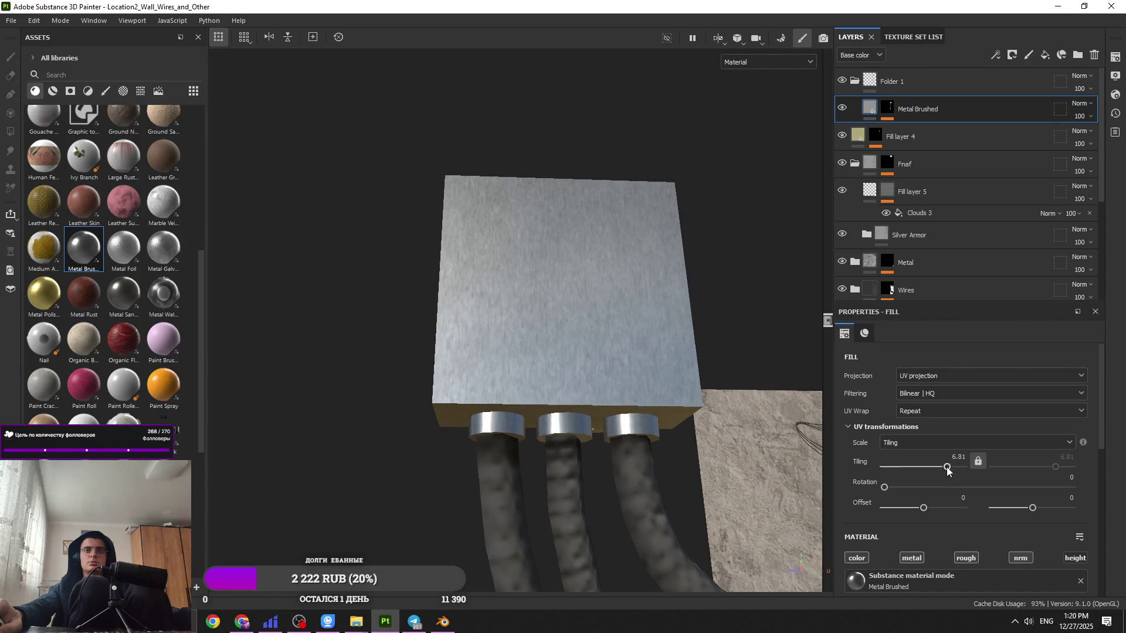
{"action": "scroll", "coordinate": [950, 467], "scroll_direction": "down", "scroll_amount": 4}
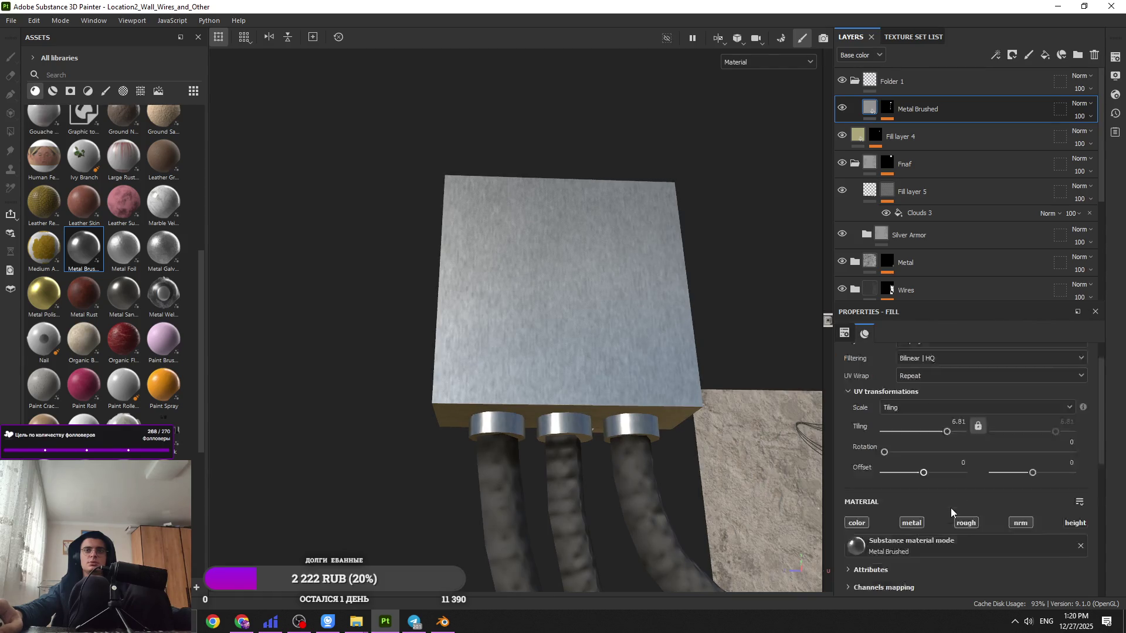
Step: Give Folder 1 a black paint mask and polygon-fill the junction box faces to reveal it
{"action": "left_click", "coordinate": [1044, 58]}
{"action": "key", "text": "ctrl+z"}
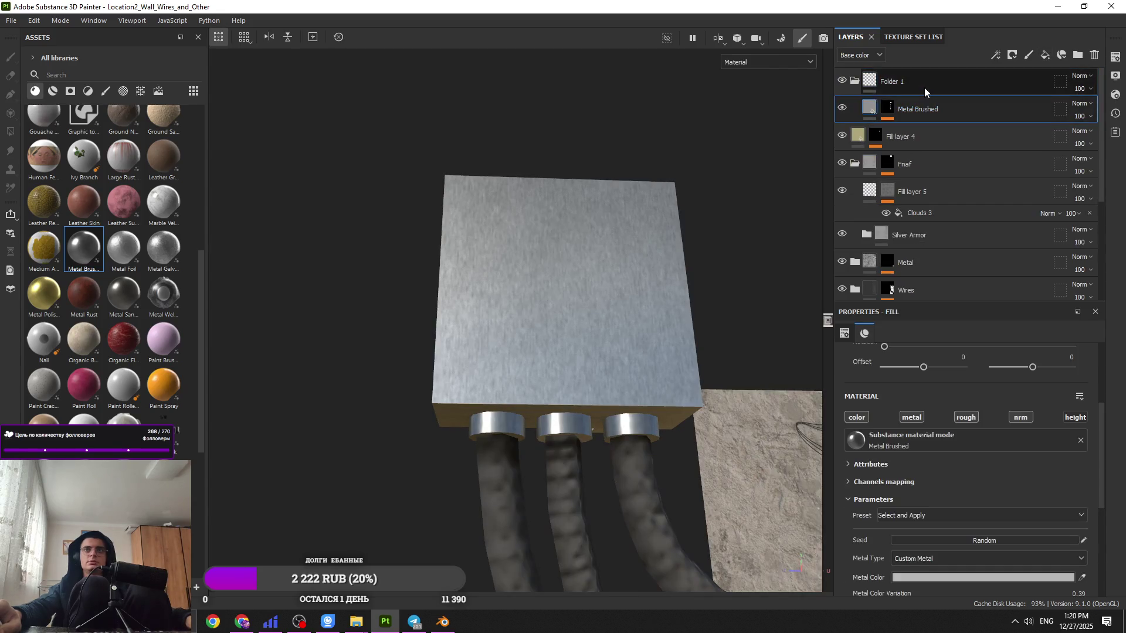
{"action": "left_click", "coordinate": [924, 87]}
{"action": "left_click", "coordinate": [1012, 54]}
{"action": "left_click", "coordinate": [1000, 54]}
{"action": "left_click", "coordinate": [1005, 103]}
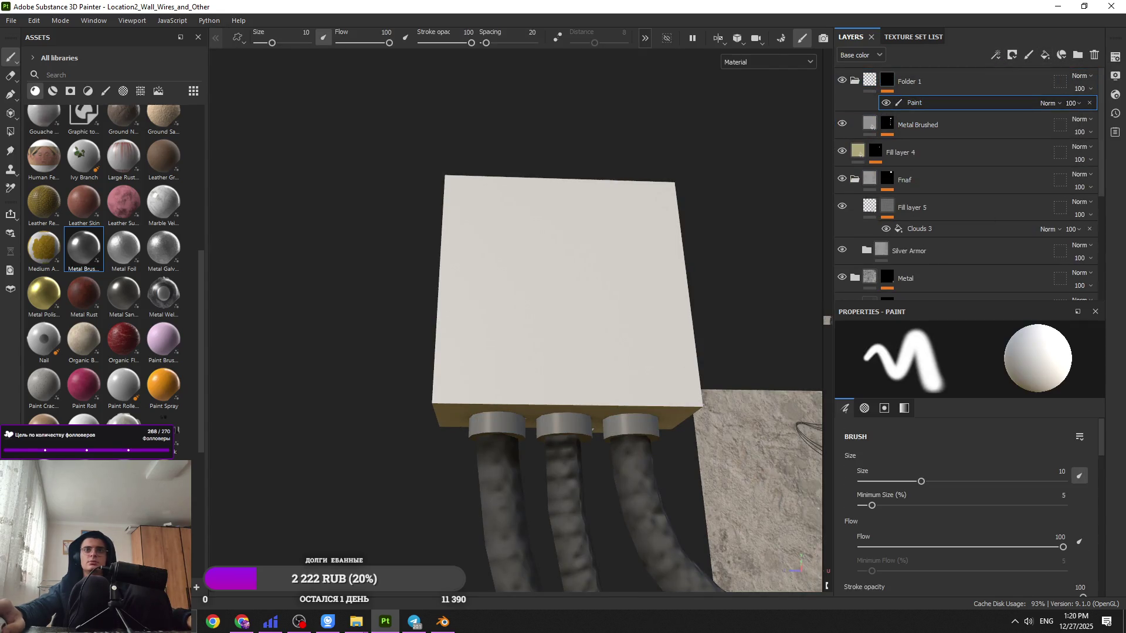
{"action": "left_click", "coordinate": [10, 135]}
{"action": "left_click", "coordinate": [536, 387]}
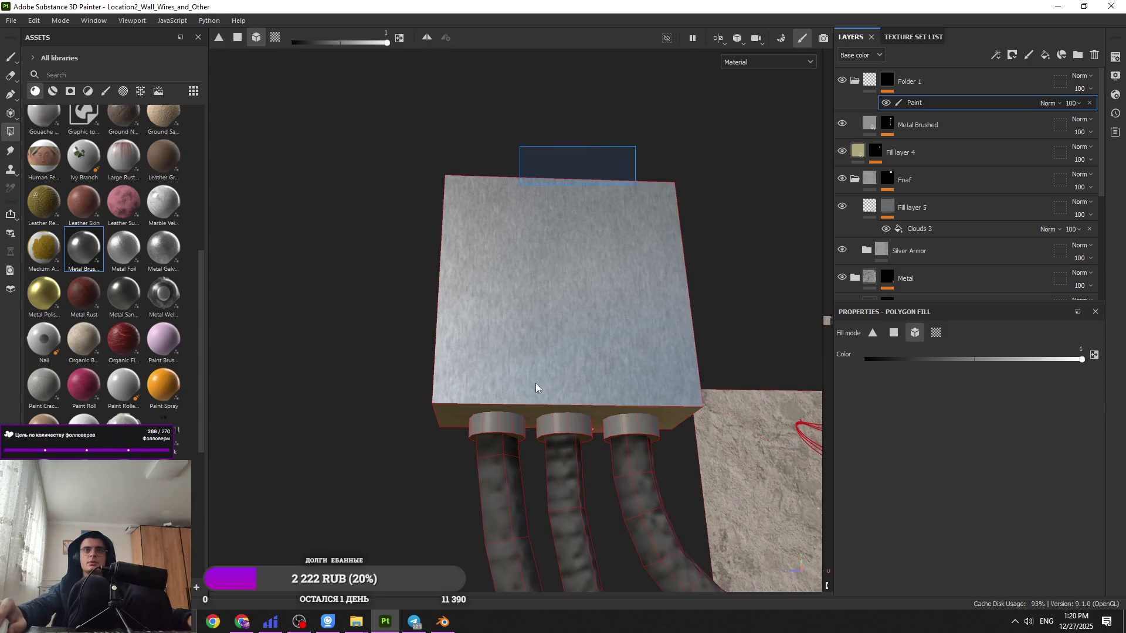
{"action": "left_click_drag", "start_coordinate": [608, 373], "coordinate": [575, 133], "text": "alt"}
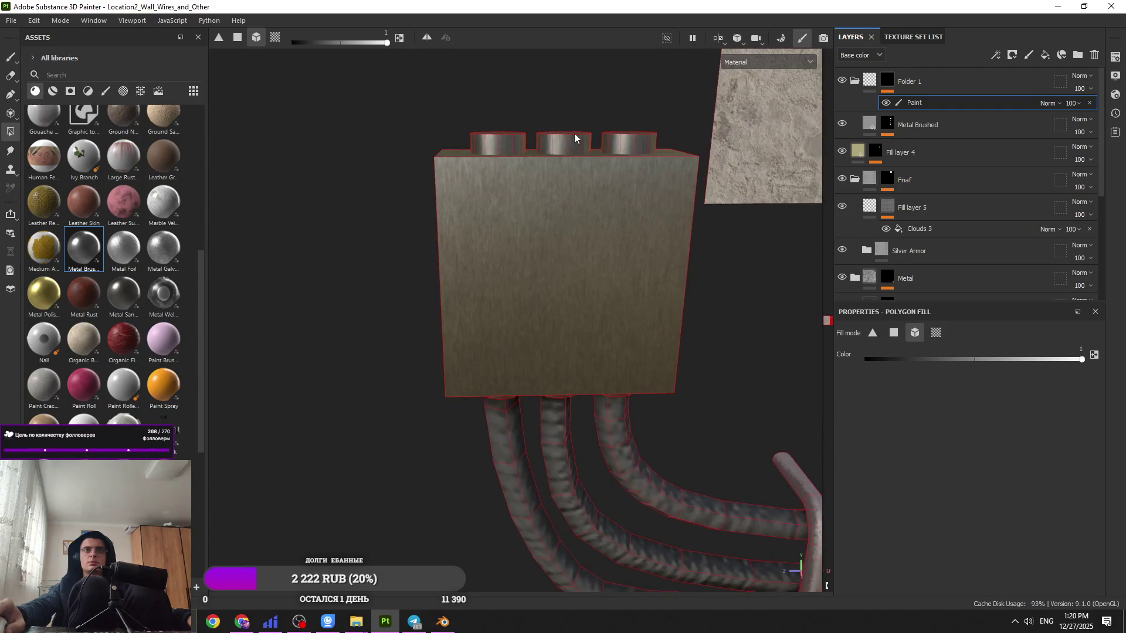
{"action": "key", "text": "1"}
{"action": "mouse_move", "coordinate": [566, 227]}
{"action": "left_mouse_down", "text": "alt"}
{"action": "mouse_move", "coordinate": [586, 141]}
{"action": "mouse_move", "coordinate": [616, 281]}
{"action": "mouse_move", "coordinate": [615, 460]}
{"action": "mouse_move", "coordinate": [534, 347]}
{"action": "mouse_move", "coordinate": [563, 328]}
{"action": "left_mouse_up", "text": "alt"}
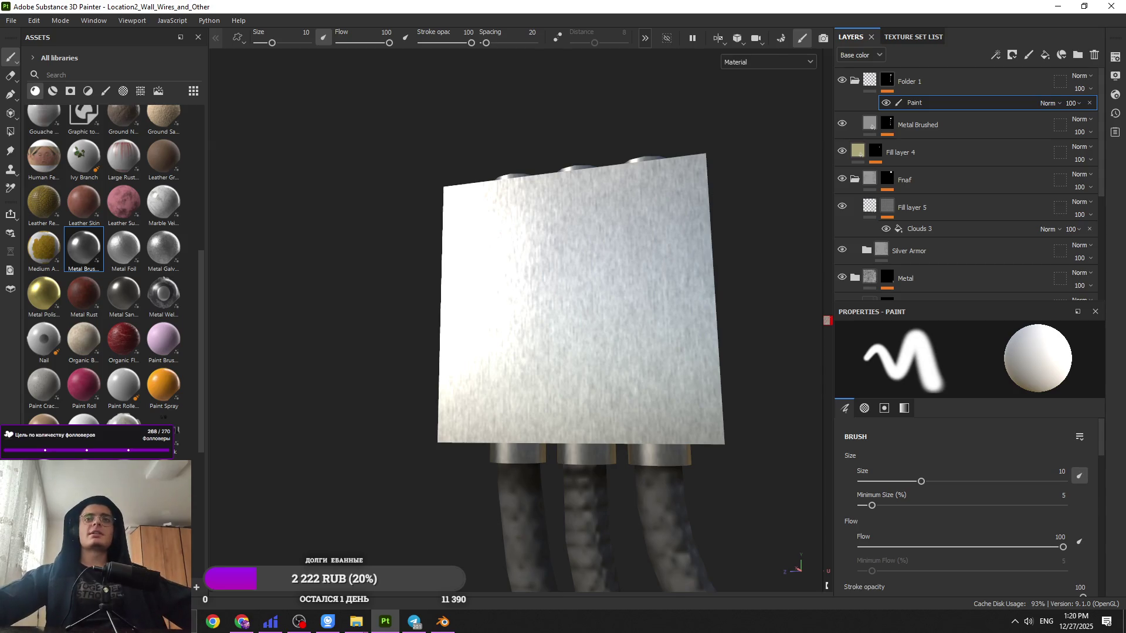
Step: Add Fill layer 6 inside Folder 1, affecting roughness only
{"action": "left_click", "coordinate": [1044, 56]}
{"action": "left_click_drag", "start_coordinate": [907, 107], "coordinate": [917, 111]}
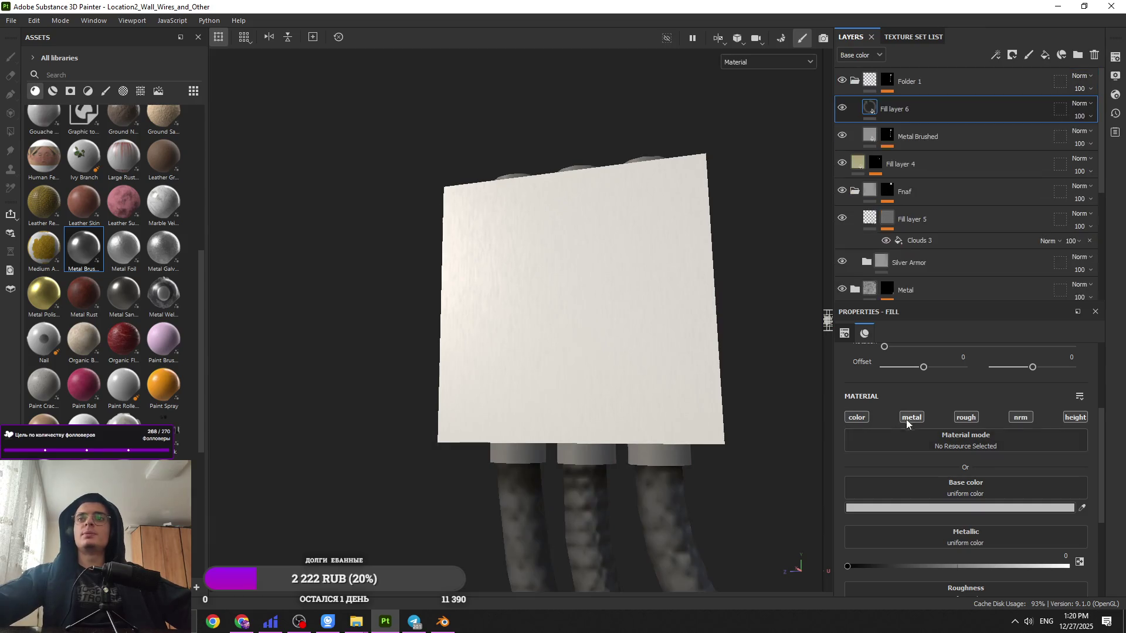
{"action": "left_click", "coordinate": [960, 418]}
{"action": "mouse_move", "coordinate": [976, 476]}
{"action": "left_mouse_down"}
{"action": "mouse_move", "coordinate": [1096, 474]}
{"action": "mouse_move", "coordinate": [1037, 477]}
{"action": "mouse_move", "coordinate": [1051, 478]}
{"action": "left_mouse_up"}
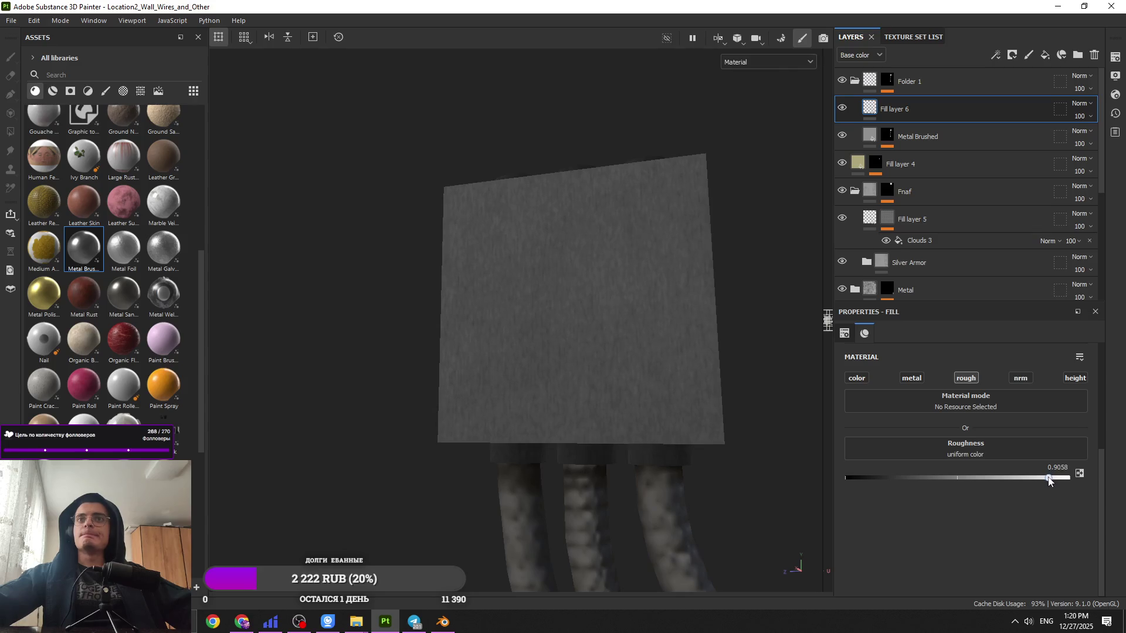
Step: Give Fill layer 6 a black mask with a Grunge Concrete Spots fill effect
{"action": "left_click", "coordinate": [1010, 54]}
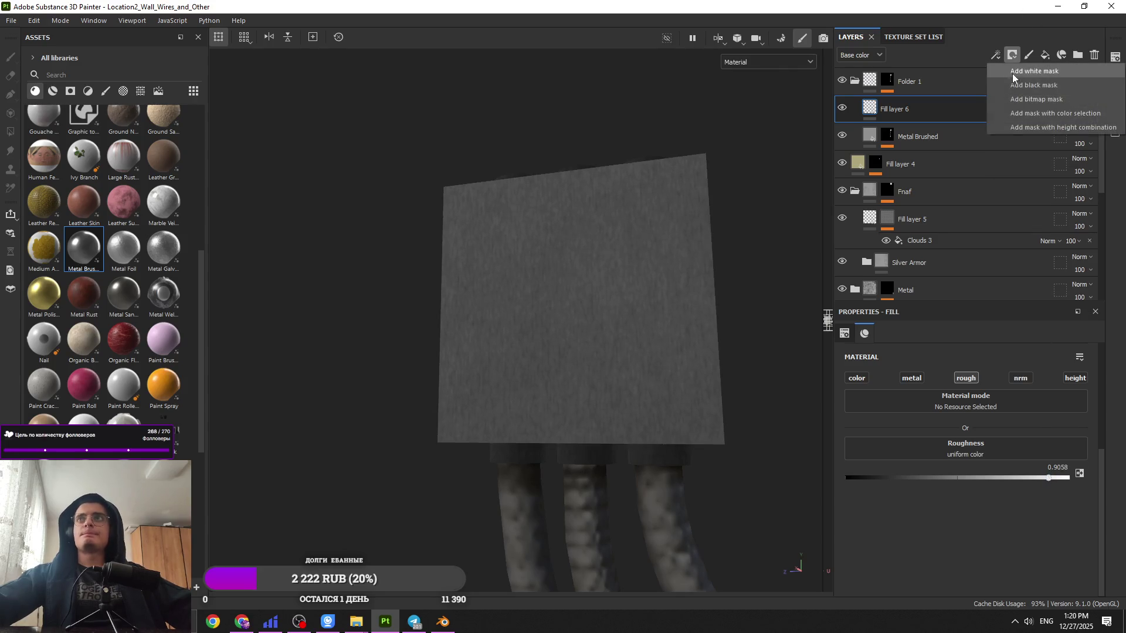
{"action": "left_click", "coordinate": [1015, 85]}
{"action": "left_click", "coordinate": [995, 55]}
{"action": "left_click", "coordinate": [1018, 88]}
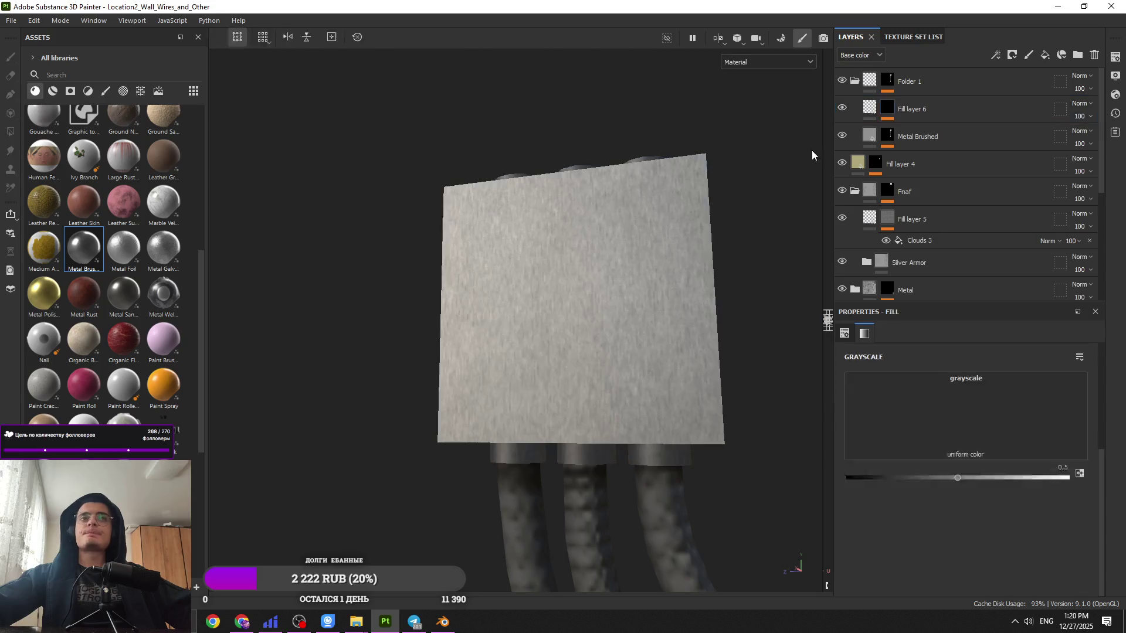
{"action": "left_click", "coordinate": [140, 91]}
{"action": "scroll", "coordinate": [96, 348], "scroll_direction": "down", "scroll_amount": 5}
{"action": "mouse_move", "coordinate": [96, 348]}
{"action": "left_mouse_down"}
{"action": "mouse_move", "coordinate": [937, 401]}
{"action": "mouse_move", "coordinate": [944, 387]}
{"action": "left_mouse_up"}
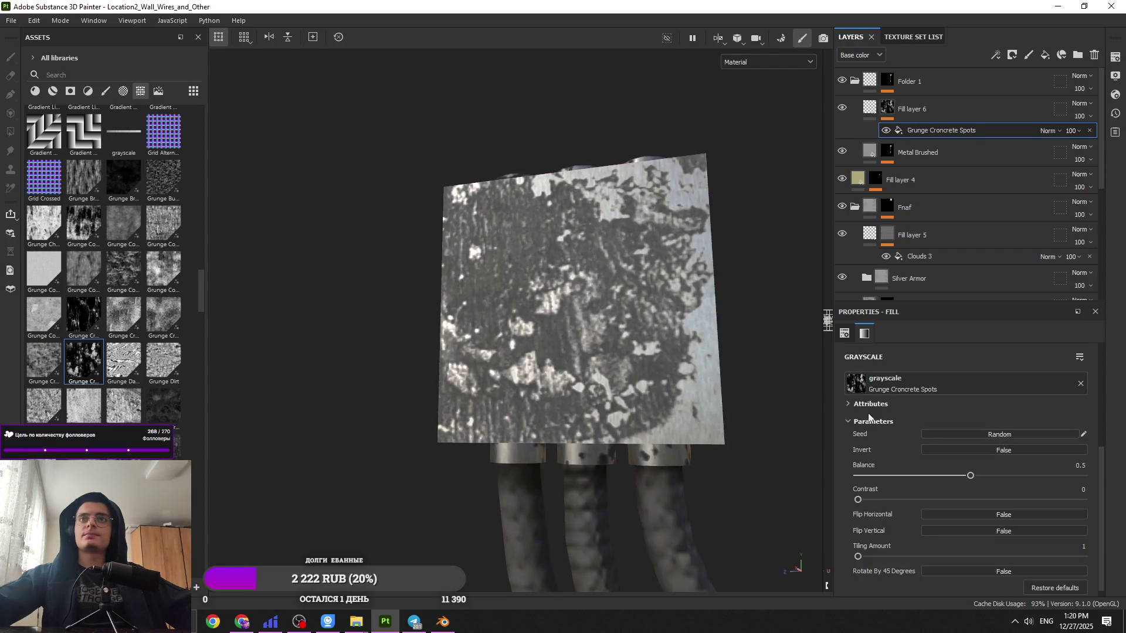
Step: Lower Fill layer 6's roughness to 0.5969
{"action": "left_click", "coordinate": [879, 110]}
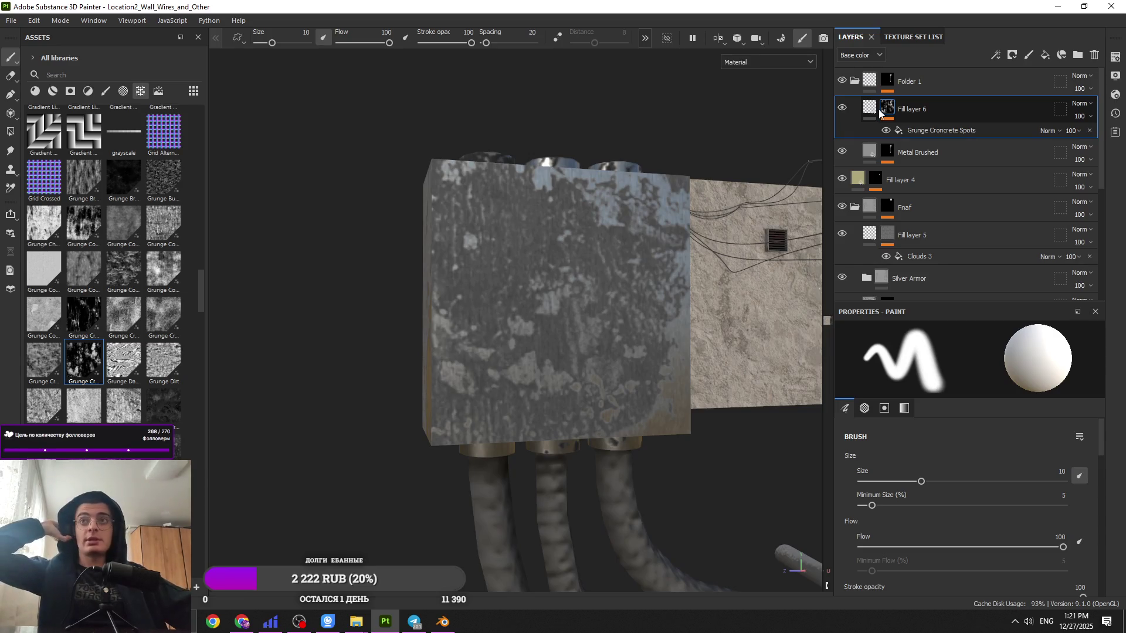
{"action": "left_click", "coordinate": [871, 109]}
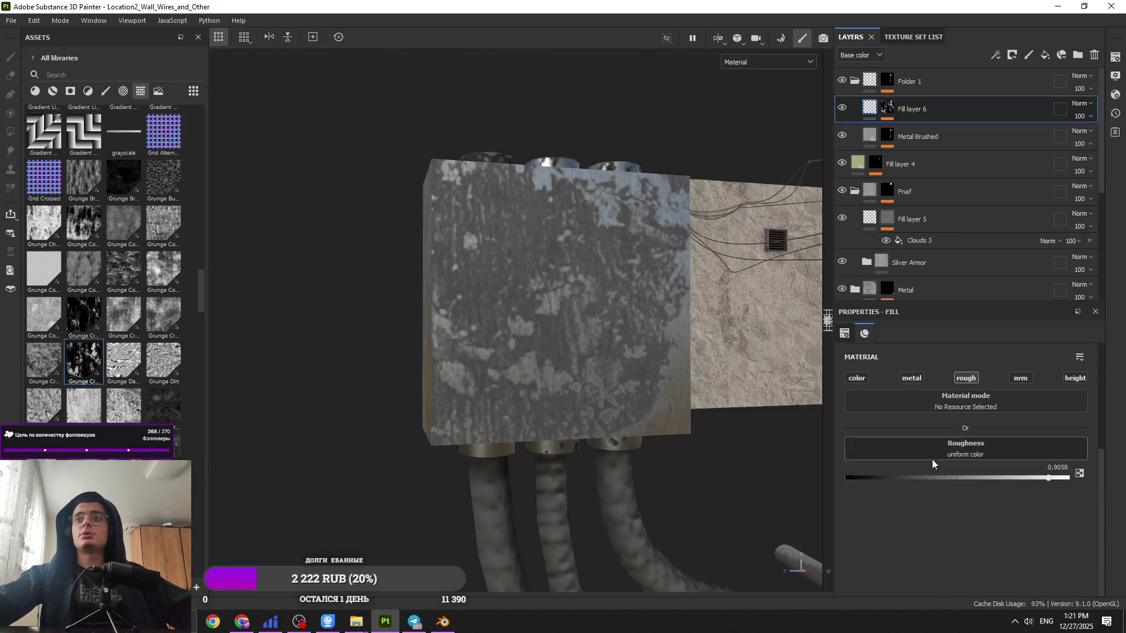
{"action": "left_click", "coordinate": [999, 478]}
{"action": "mouse_move", "coordinate": [586, 352]}
{"action": "left_mouse_down", "text": "alt"}
{"action": "mouse_move", "coordinate": [622, 394]}
{"action": "mouse_move", "coordinate": [708, 377]}
{"action": "left_mouse_up", "text": "alt"}
{"action": "left_click_drag", "start_coordinate": [998, 477], "coordinate": [980, 477]}
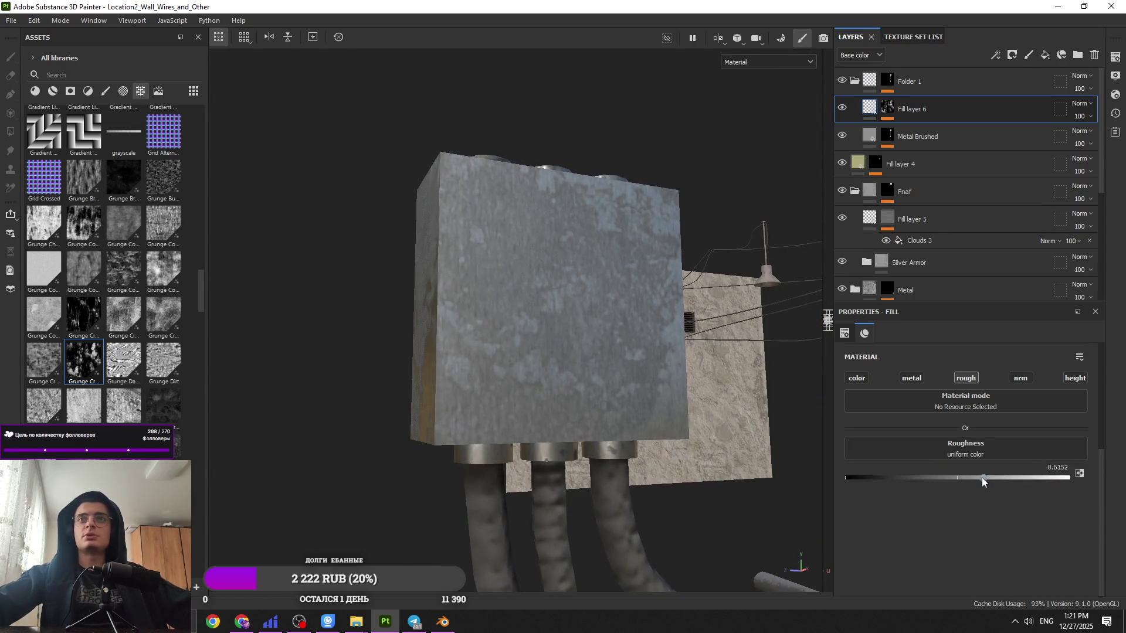
{"action": "mouse_move", "coordinate": [553, 389]}
{"action": "left_mouse_down", "text": "alt"}
{"action": "mouse_move", "coordinate": [608, 397]}
{"action": "mouse_move", "coordinate": [583, 397]}
{"action": "left_mouse_up", "text": "alt"}
Step: Set the Grunge Concrete Spots tiling to 3 and collapse Folder 1
{"action": "left_click", "coordinate": [890, 111]}
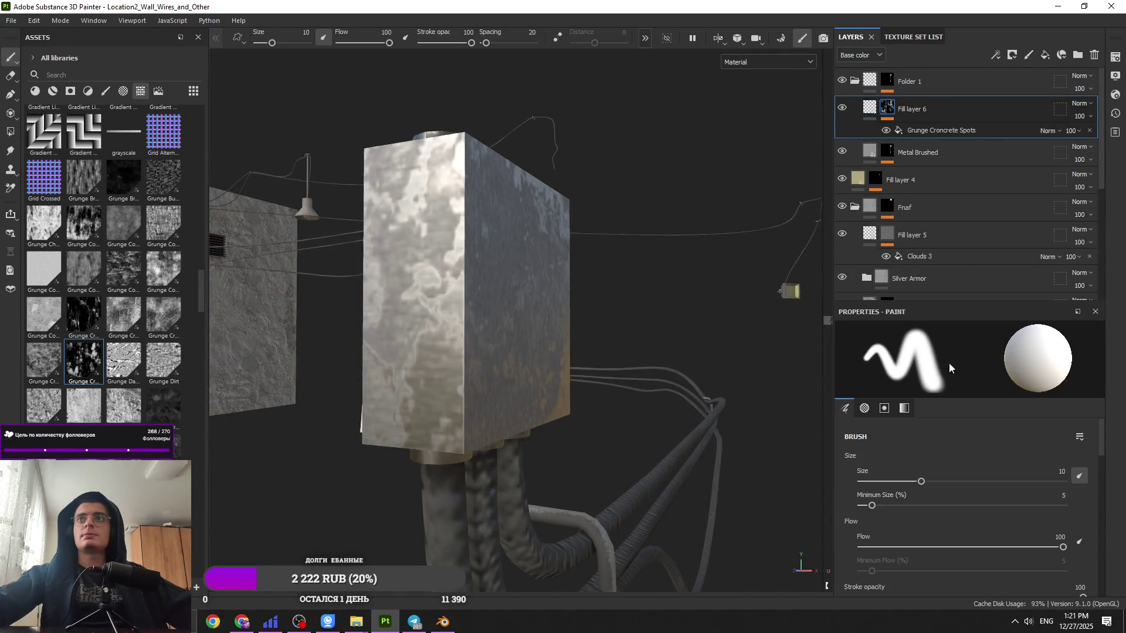
{"action": "left_click", "coordinate": [932, 130]}
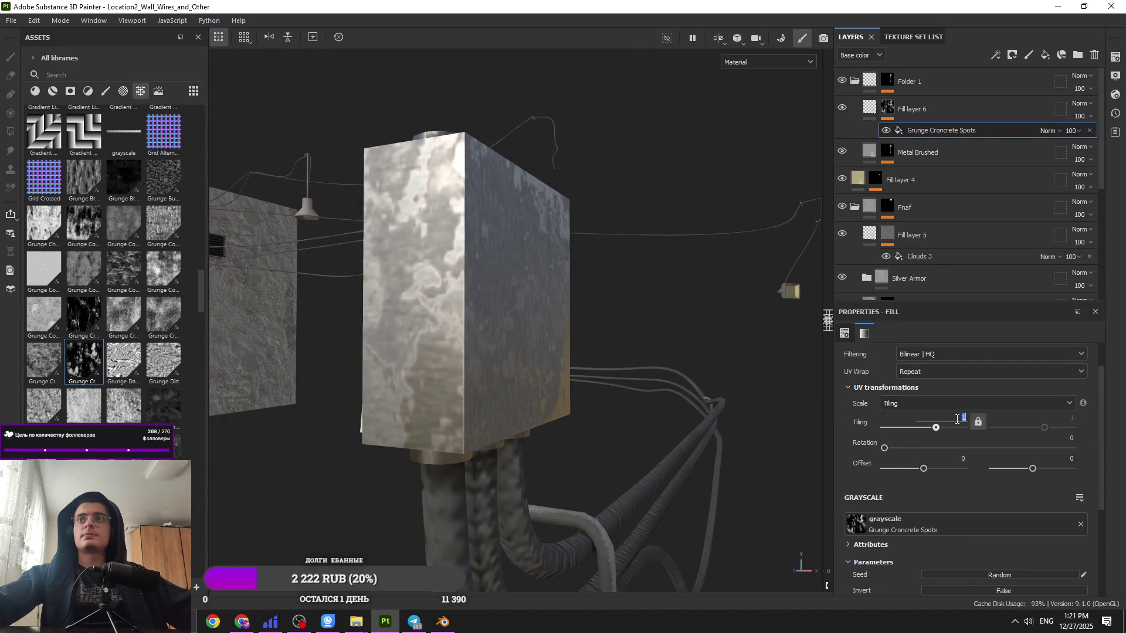
{"action": "mouse_move", "coordinate": [542, 394]}
{"action": "left_mouse_down", "text": "alt"}
{"action": "mouse_move", "coordinate": [505, 387]}
{"action": "mouse_move", "coordinate": [530, 380]}
{"action": "left_mouse_up", "text": "alt"}
{"action": "scroll", "coordinate": [533, 245], "scroll_direction": "down", "scroll_amount": 5}
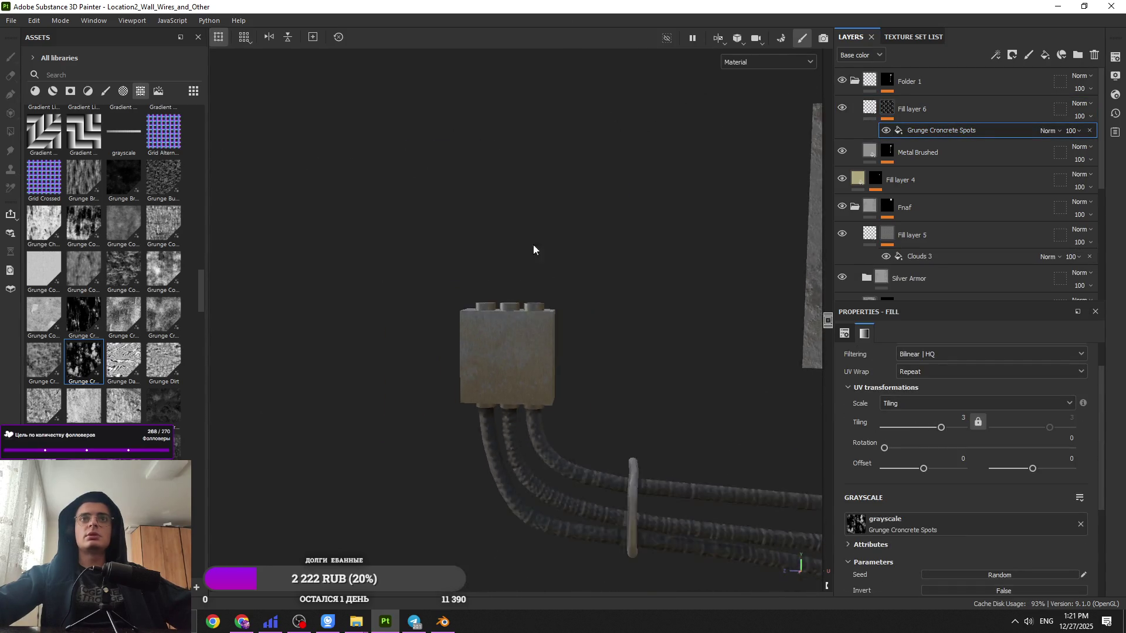
{"action": "left_click_drag", "start_coordinate": [533, 244], "coordinate": [564, 290], "text": "alt"}
{"action": "left_click", "coordinate": [908, 81]}
{"action": "left_click", "coordinate": [854, 81]}
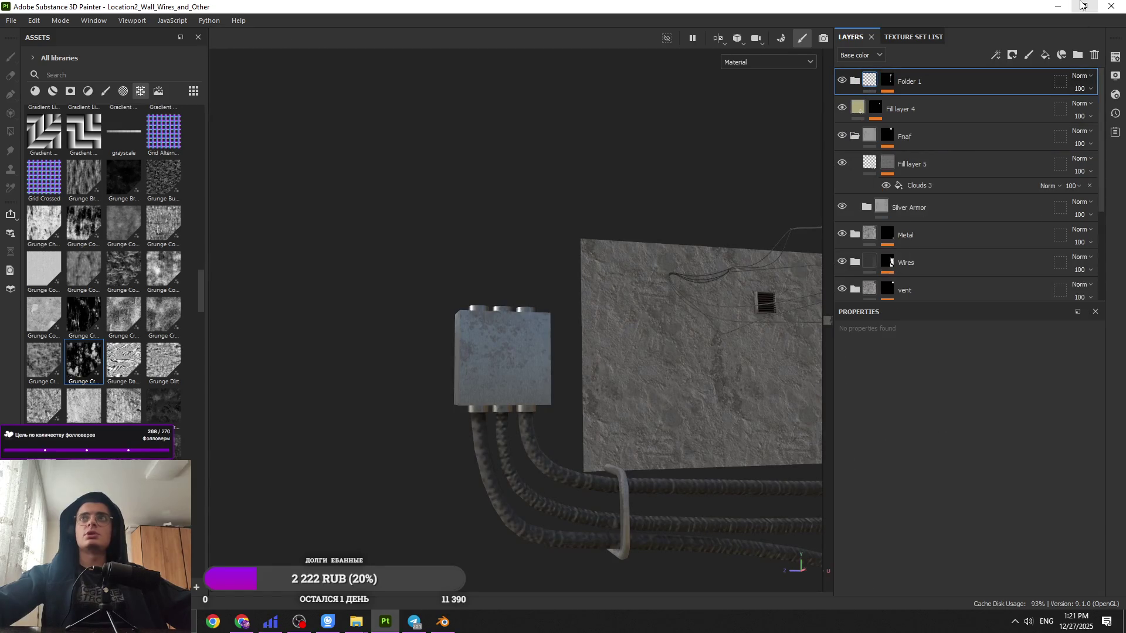
{"action": "key", "text": "alt+Tab"}
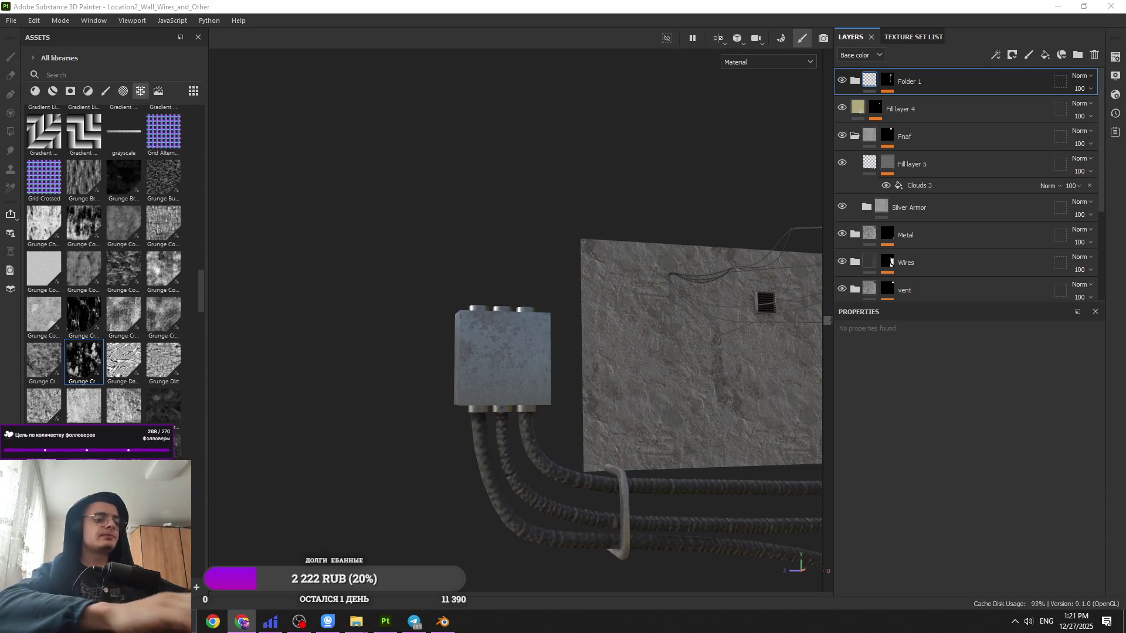
{"action": "key", "text": "alt+shift"}
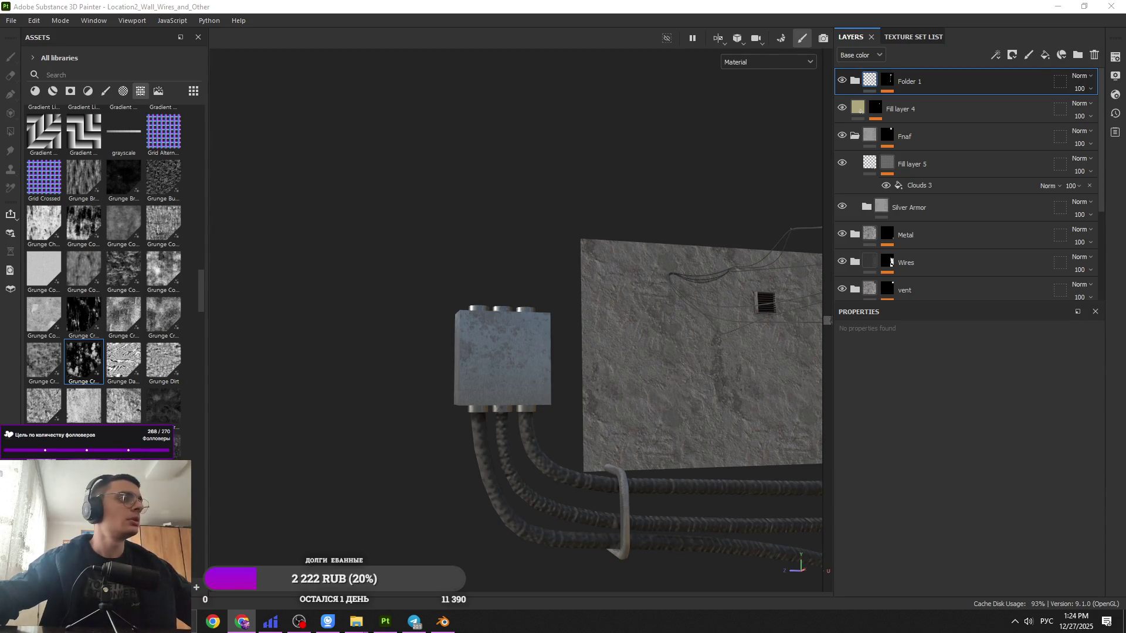
Step: Import 592_opasnost-porazheniya-elektr.jpg from the desktop into the project as a texture
{"action": "left_click", "coordinate": [1057, 5]}
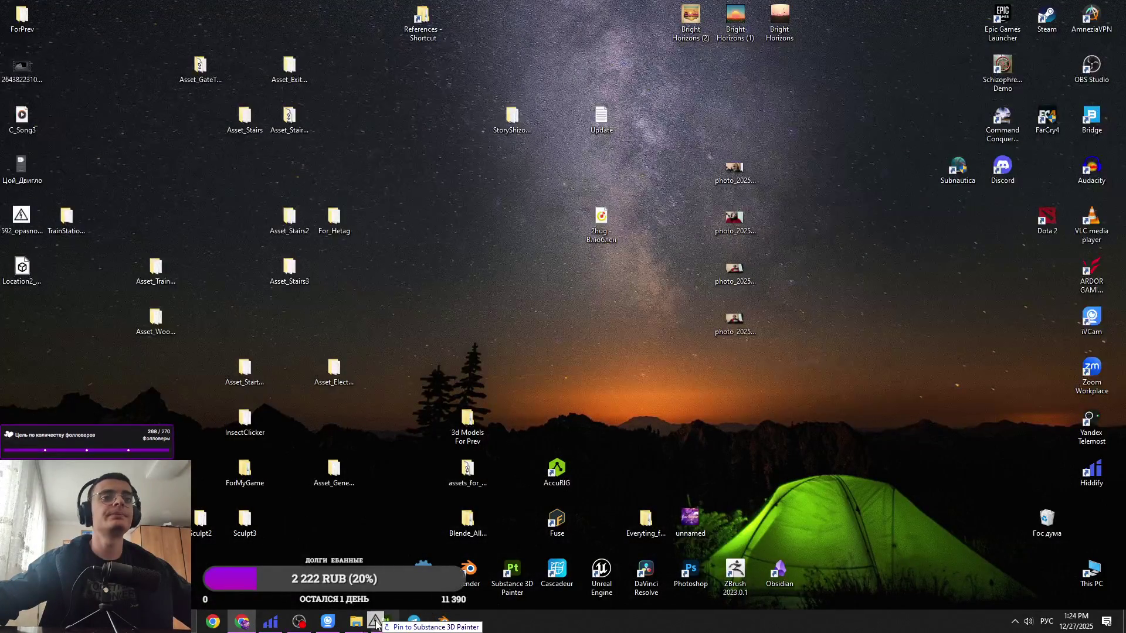
{"action": "mouse_move", "coordinate": [375, 625]}
{"action": "left_mouse_down"}
{"action": "mouse_move", "coordinate": [155, 327]}
{"action": "mouse_move", "coordinate": [294, 338]}
{"action": "left_mouse_up"}
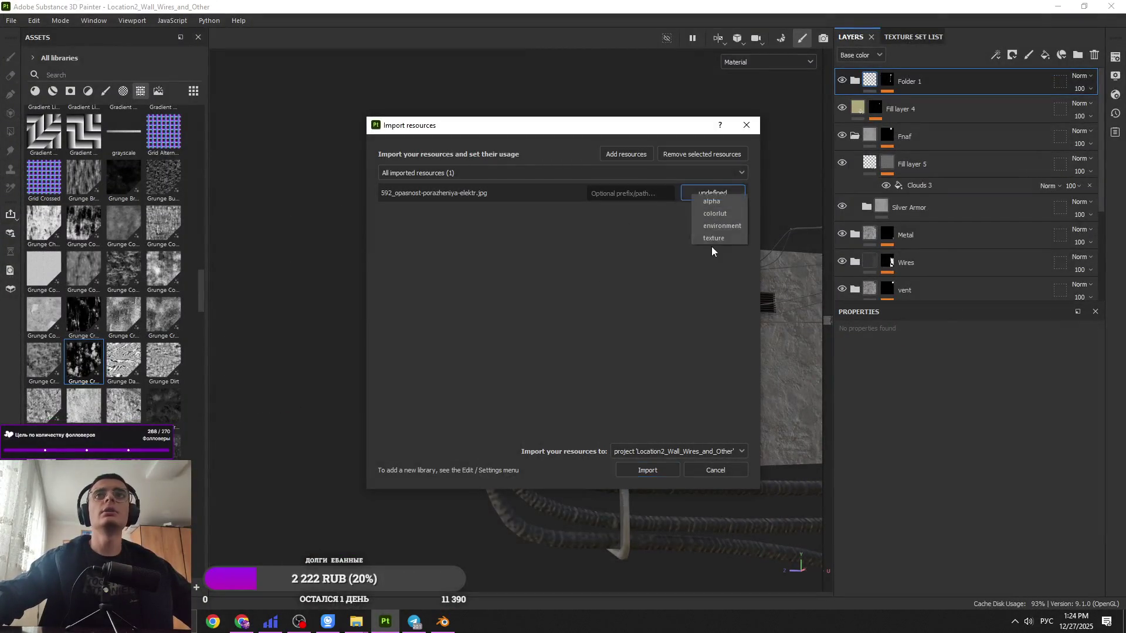
{"action": "left_click", "coordinate": [648, 470]}
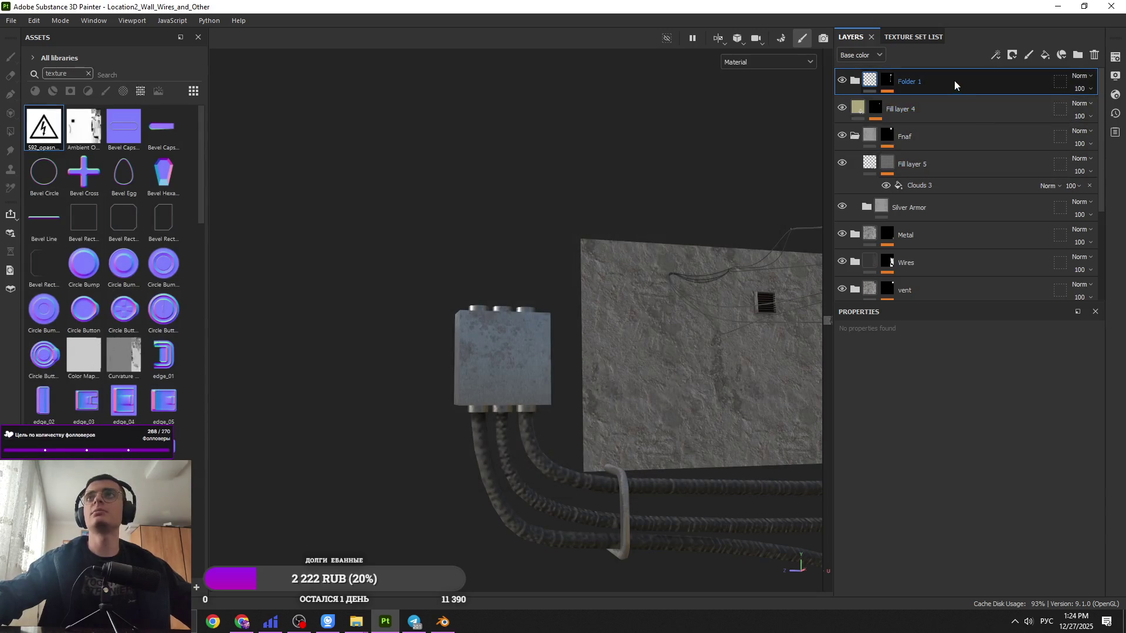
Step: Add Fill layer 7 in Folder 1 with the warning sign image as base colour
{"action": "left_click", "coordinate": [1044, 56]}
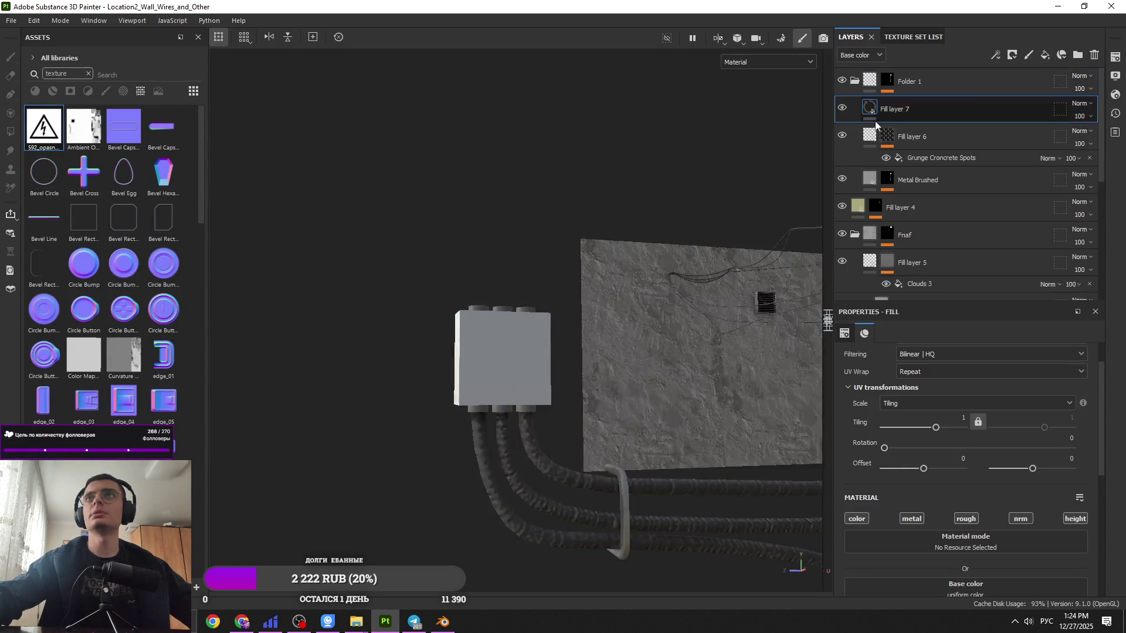
{"action": "scroll", "coordinate": [981, 504], "scroll_direction": "down", "scroll_amount": 3}
{"action": "mouse_move", "coordinate": [102, 146]}
{"action": "left_mouse_down"}
{"action": "mouse_move", "coordinate": [945, 433]}
{"action": "mouse_move", "coordinate": [976, 410]}
{"action": "left_mouse_up"}
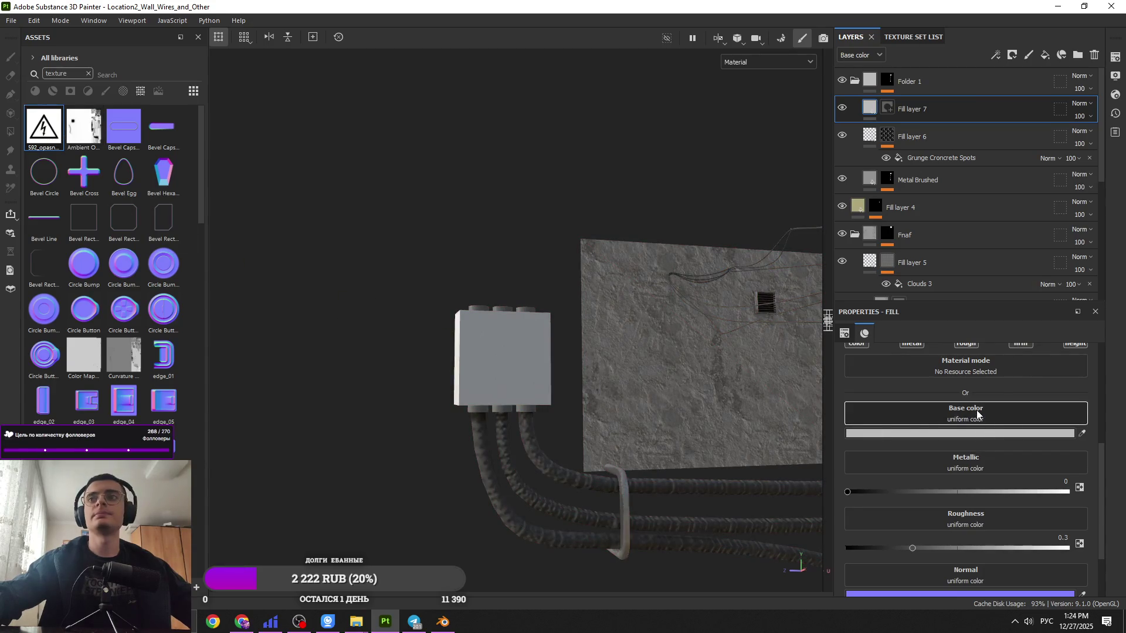
Step: Set Fill layer 7's blend mode to Darken and show the 2D UV view
{"action": "left_click", "coordinate": [1079, 104]}
{"action": "left_click", "coordinate": [1062, 180]}
{"action": "left_click", "coordinate": [1079, 103]}
{"action": "left_click", "coordinate": [1085, 190]}
{"action": "left_click", "coordinate": [1079, 104]}
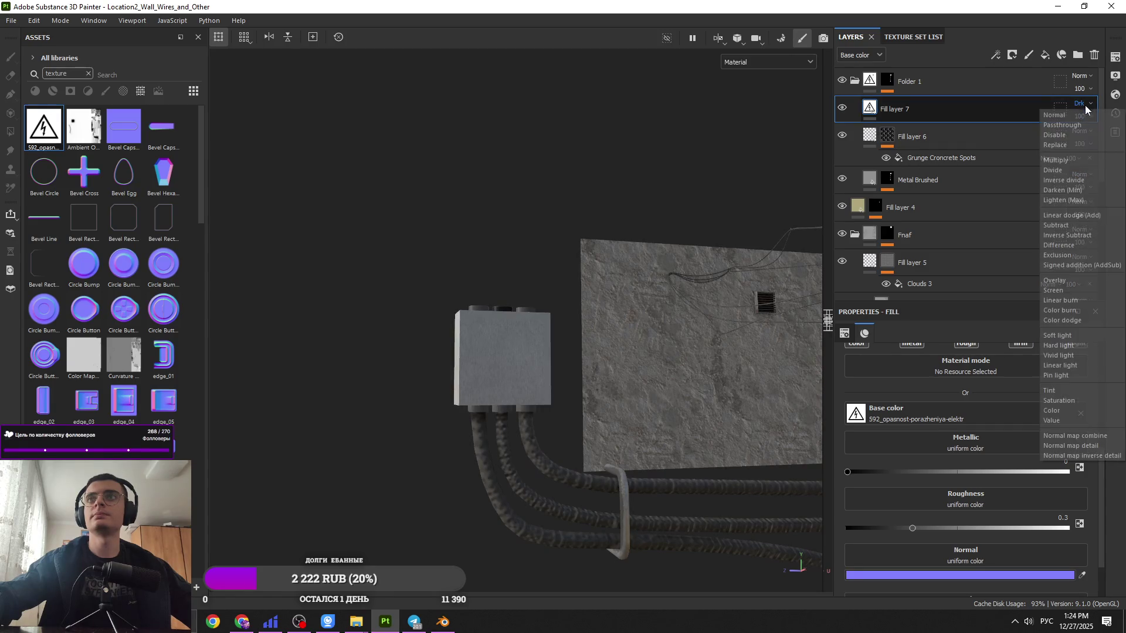
{"action": "left_click", "coordinate": [953, 108]}
{"action": "scroll", "coordinate": [963, 391], "scroll_direction": "up", "scroll_amount": 5}
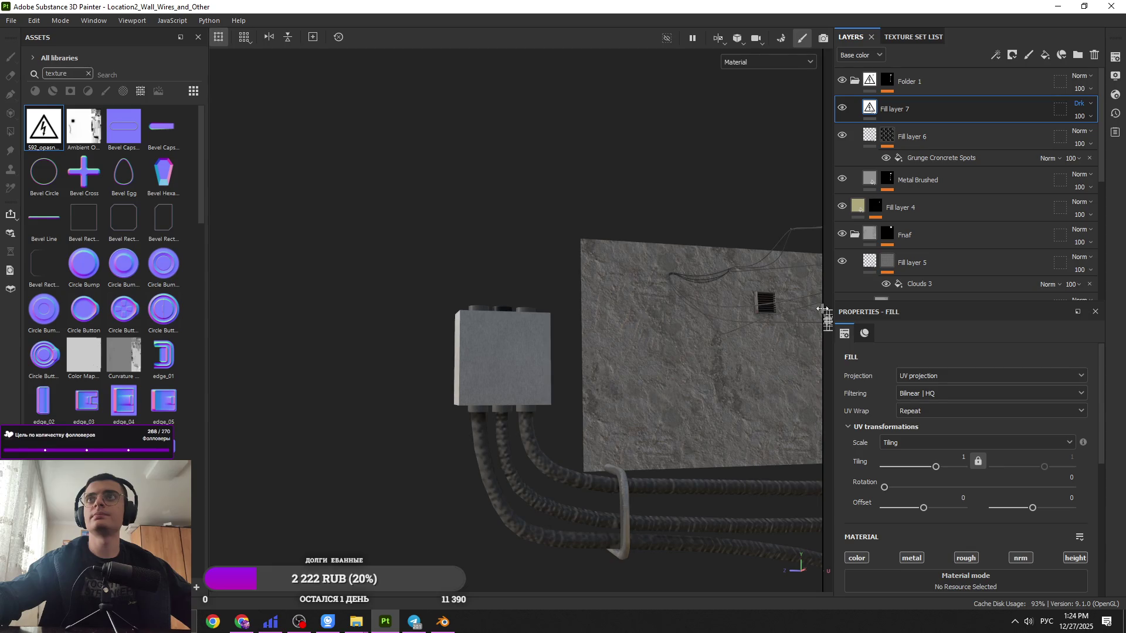
{"action": "key", "text": "F1"}
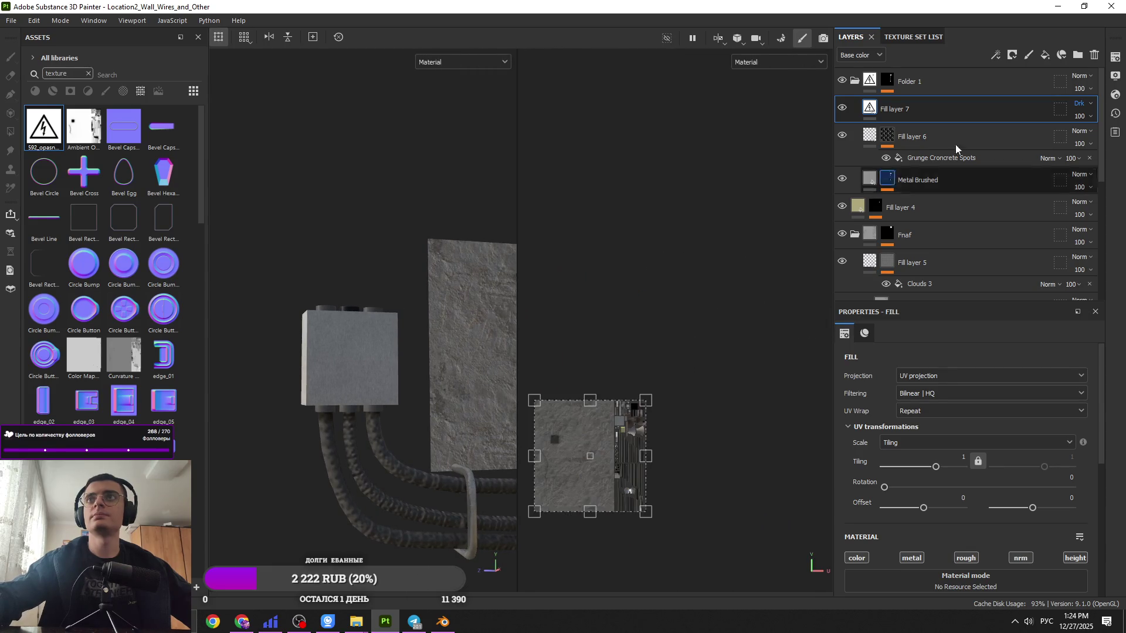
Step: Add a black mask with a Paint effect to Fill layer 7
{"action": "left_click", "coordinate": [1008, 65]}
{"action": "left_click", "coordinate": [1013, 79]}
{"action": "left_click", "coordinate": [1011, 83]}
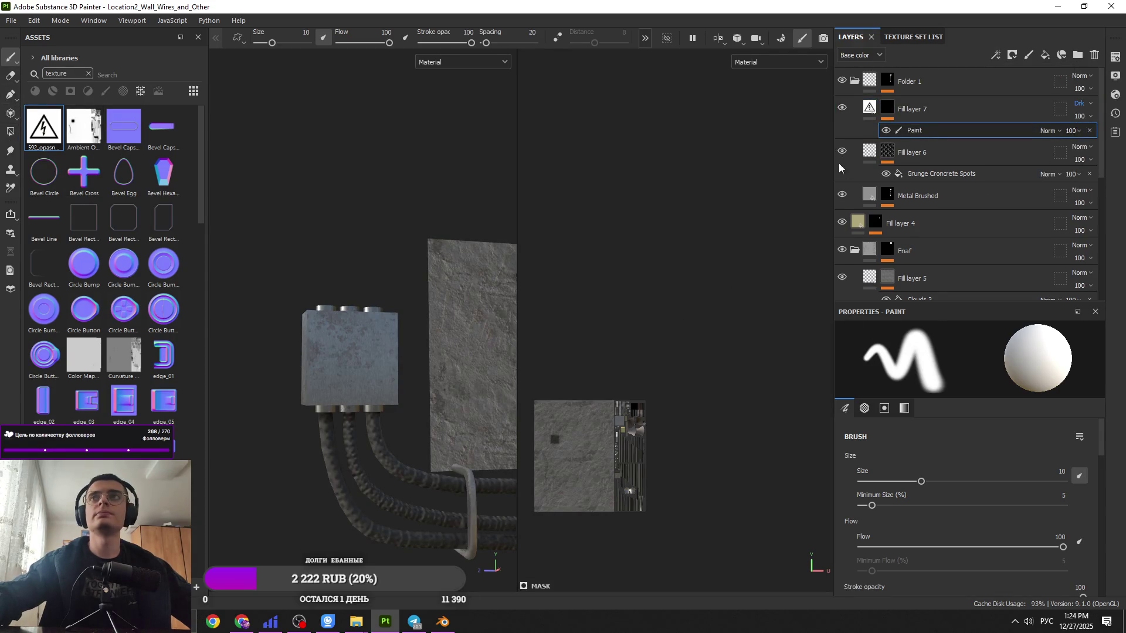
{"action": "left_click", "coordinate": [10, 131]}
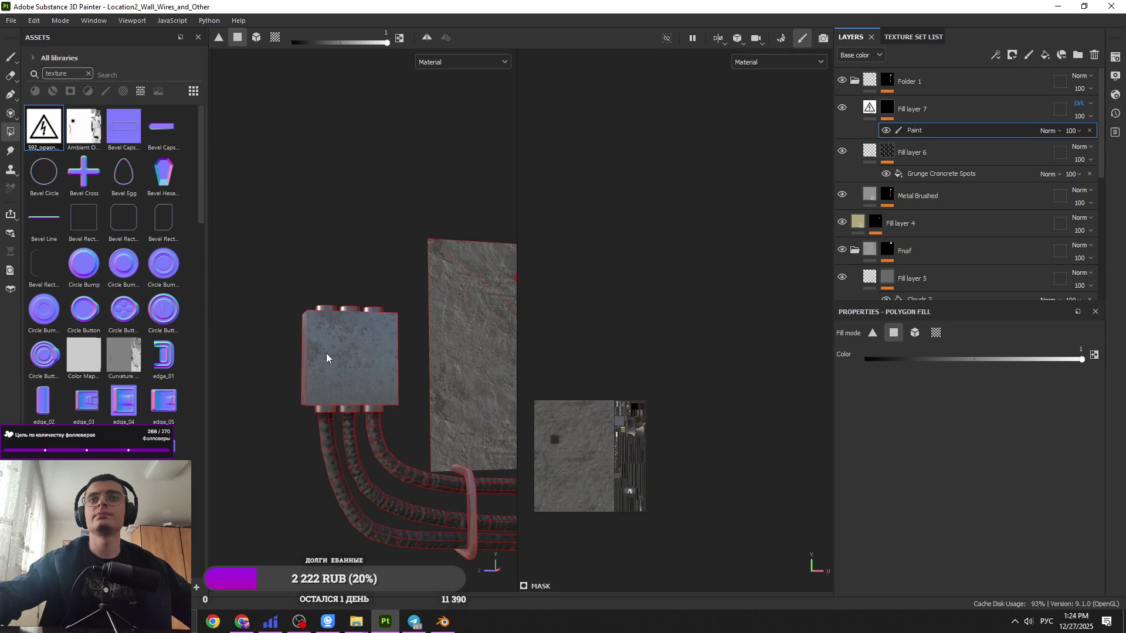
{"action": "left_click", "coordinate": [10, 59]}
Step: Shift the sign's projection offset to about 0.266953/0.333035
{"action": "left_click", "coordinate": [1089, 130]}
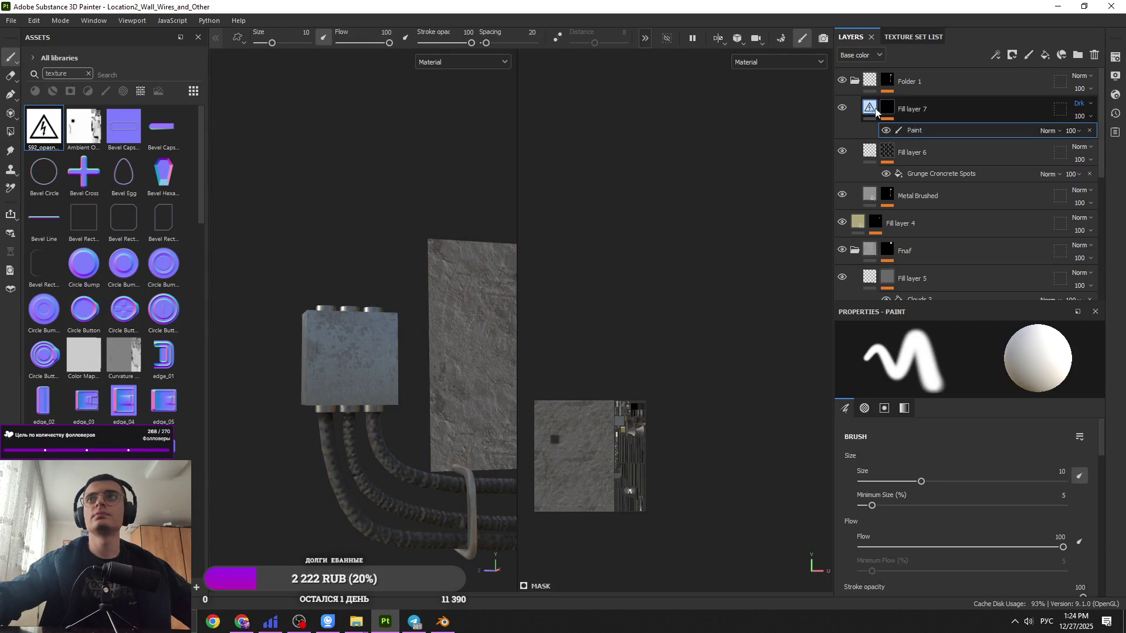
{"action": "left_click_drag", "start_coordinate": [619, 469], "coordinate": [742, 514]}
{"action": "mouse_move", "coordinate": [705, 436]}
{"action": "left_mouse_down"}
{"action": "mouse_move", "coordinate": [711, 384]}
{"action": "mouse_move", "coordinate": [744, 384]}
{"action": "mouse_move", "coordinate": [799, 304]}
{"action": "mouse_move", "coordinate": [682, 456]}
{"action": "mouse_move", "coordinate": [638, 370]}
{"action": "left_mouse_up"}
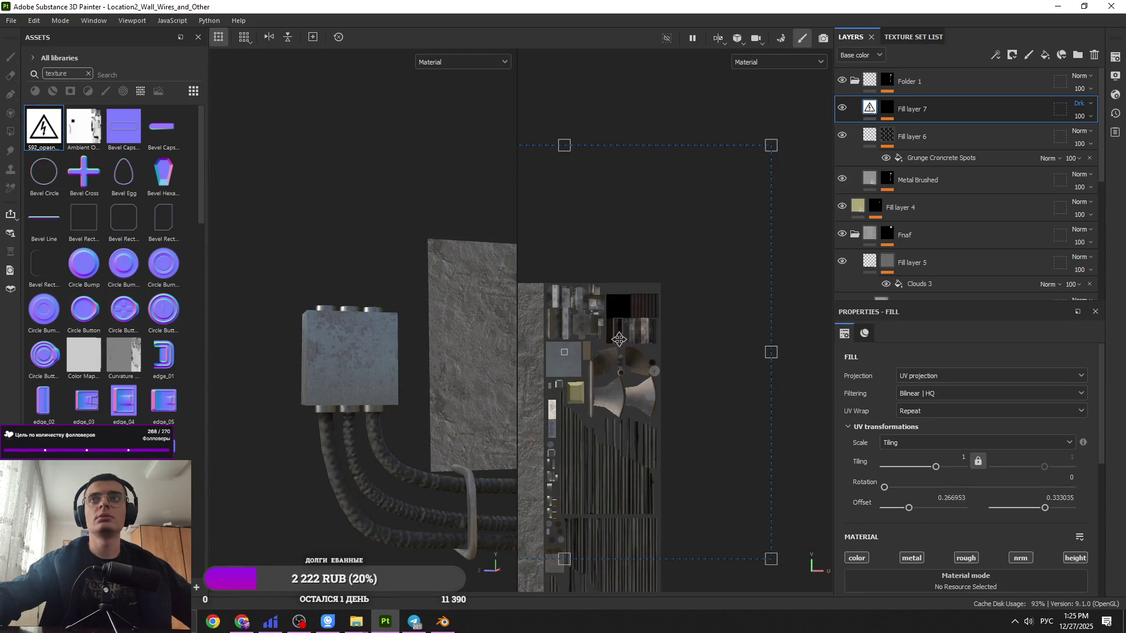
Step: Polygon-fill the junction box's front face to reveal the sign there
{"action": "key", "text": "1"}
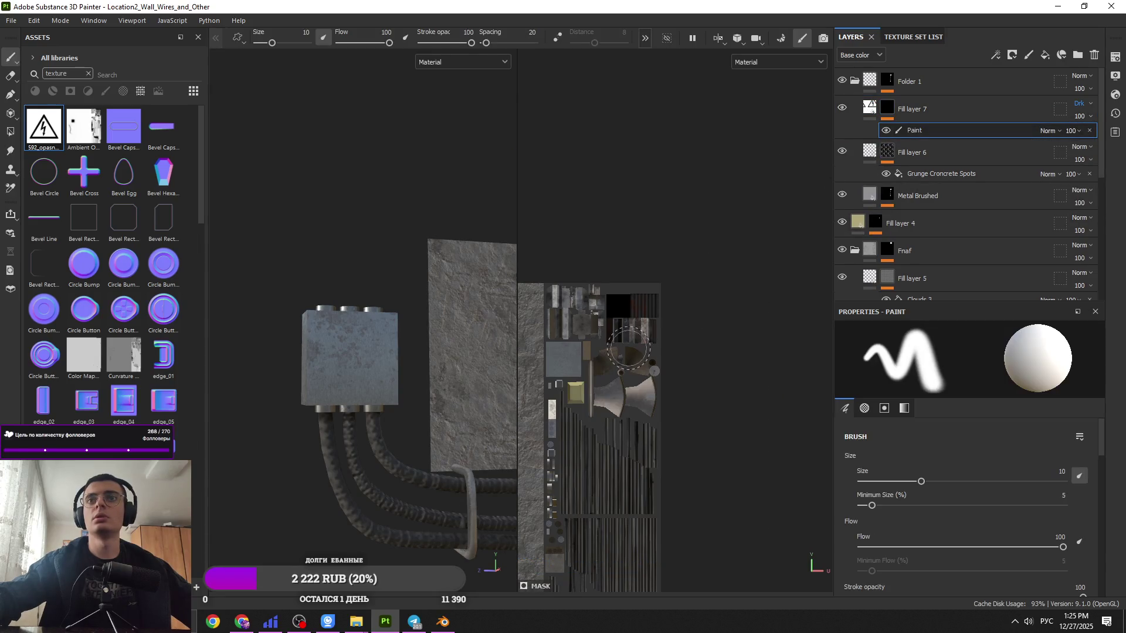
{"action": "left_click", "coordinate": [15, 133]}
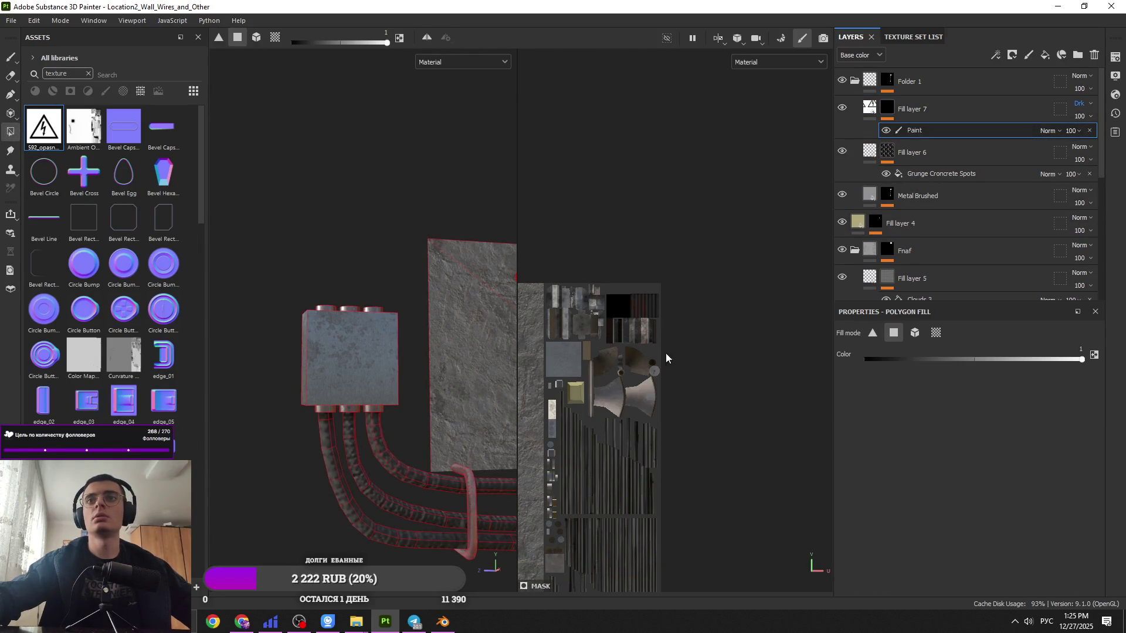
{"action": "left_click", "coordinate": [365, 332]}
{"action": "key", "text": "f"}
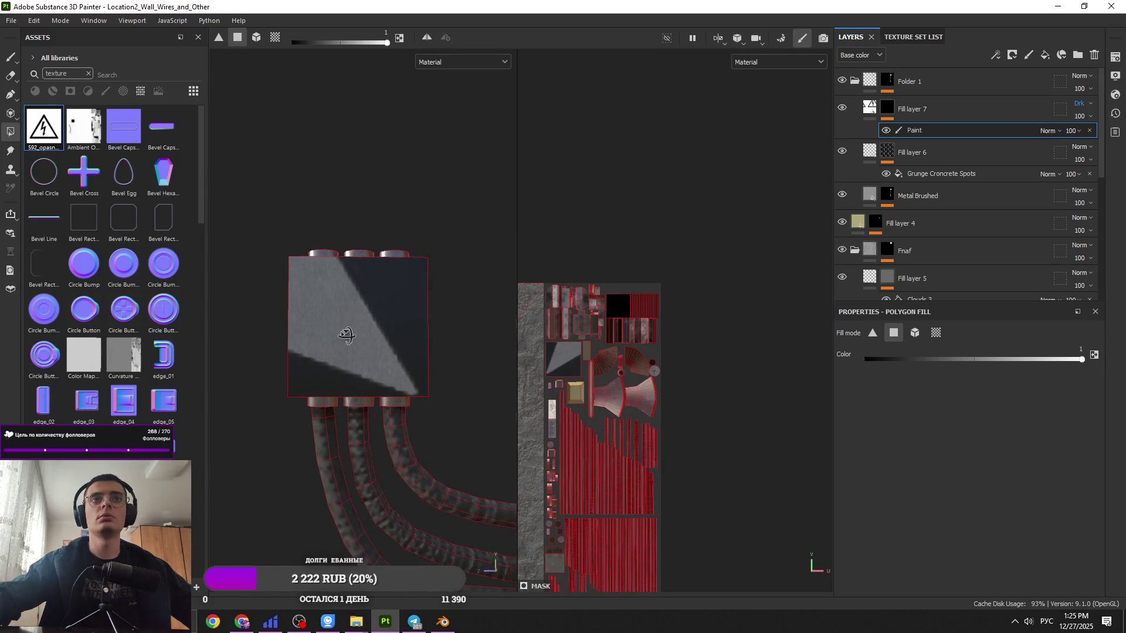
{"action": "key", "text": "Delete"}
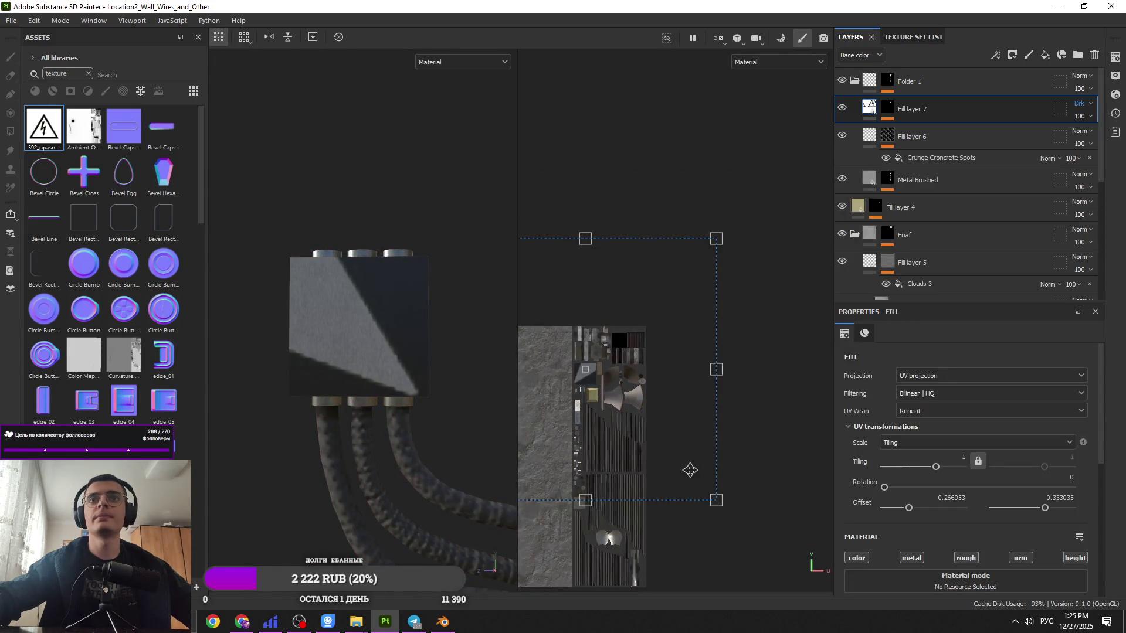
Step: Scale the sign to tiling 11.64954 and position it so the lightning bolt shows
{"action": "left_click_drag", "start_coordinate": [716, 498], "coordinate": [627, 417]}
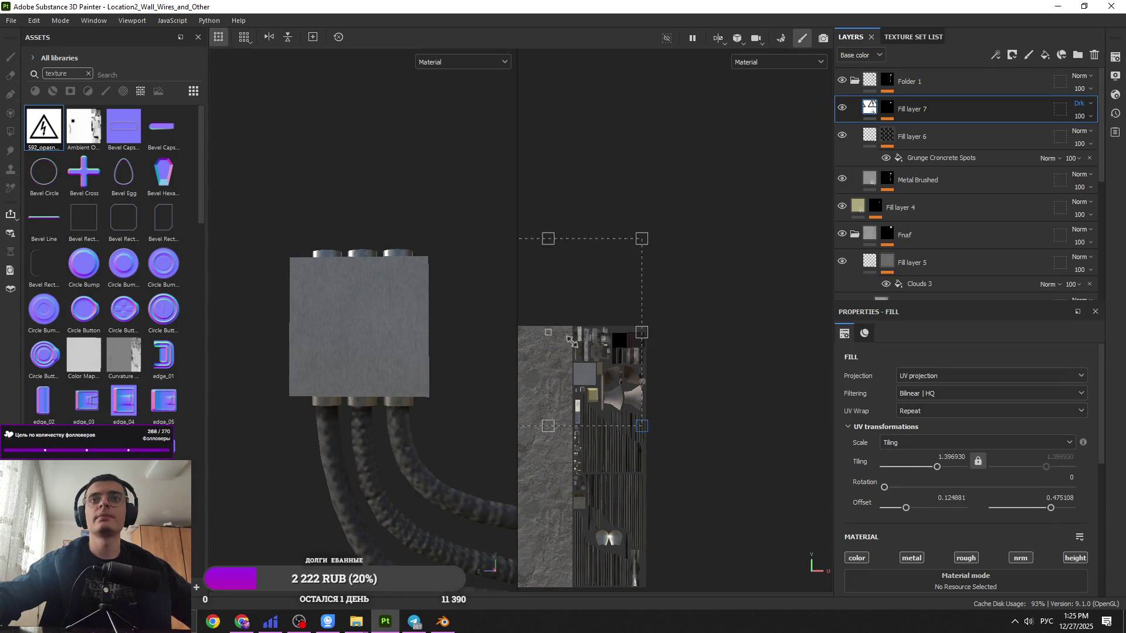
{"action": "mouse_move", "coordinate": [554, 325]}
{"action": "left_mouse_down"}
{"action": "mouse_move", "coordinate": [651, 407]}
{"action": "mouse_move", "coordinate": [618, 405]}
{"action": "left_mouse_up"}
{"action": "scroll", "coordinate": [618, 404], "scroll_direction": "up", "scroll_amount": 2}
{"action": "mouse_move", "coordinate": [608, 324]}
{"action": "left_mouse_down"}
{"action": "mouse_move", "coordinate": [627, 469]}
{"action": "mouse_move", "coordinate": [614, 343]}
{"action": "left_mouse_up"}
{"action": "left_click_drag", "start_coordinate": [595, 385], "coordinate": [628, 347]}
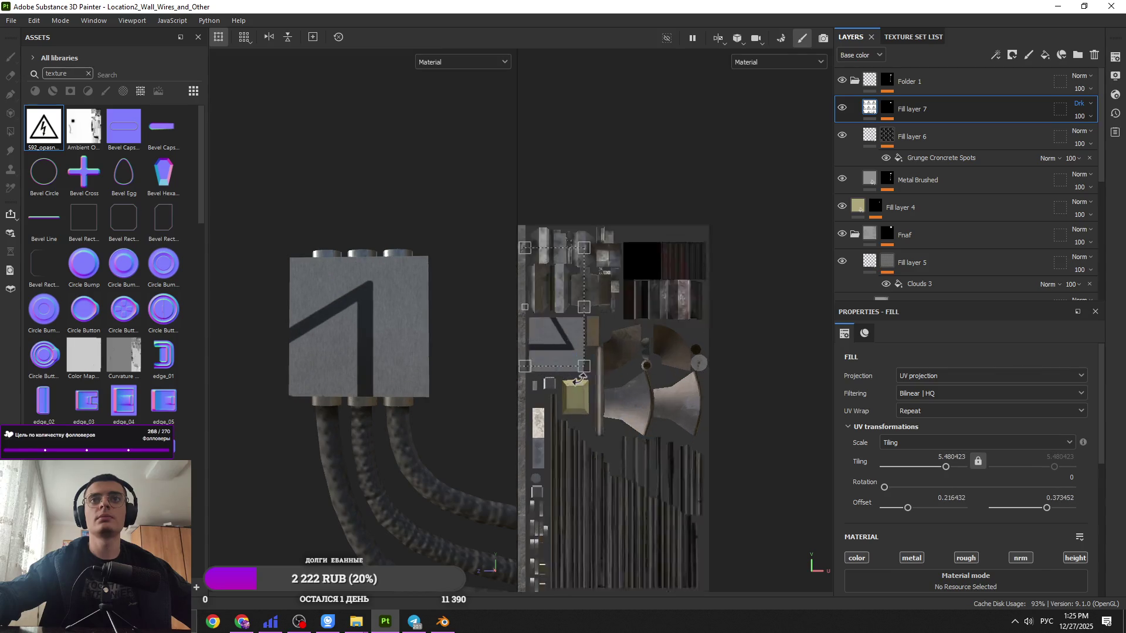
{"action": "scroll", "coordinate": [628, 347], "scroll_direction": "up", "scroll_amount": 4}
{"action": "scroll", "coordinate": [628, 348], "scroll_direction": "down", "scroll_amount": 4}
{"action": "left_click_drag", "start_coordinate": [604, 264], "coordinate": [611, 247]}
Step: Rotate the sign upright to 270 degrees
{"action": "mouse_move", "coordinate": [698, 147]}
{"action": "left_mouse_down"}
{"action": "mouse_move", "coordinate": [780, 211]}
{"action": "mouse_move", "coordinate": [802, 277]}
{"action": "left_mouse_up"}
{"action": "mouse_move", "coordinate": [786, 220]}
{"action": "left_mouse_down"}
{"action": "mouse_move", "coordinate": [792, 331]}
{"action": "mouse_move", "coordinate": [789, 273]}
{"action": "left_mouse_up"}
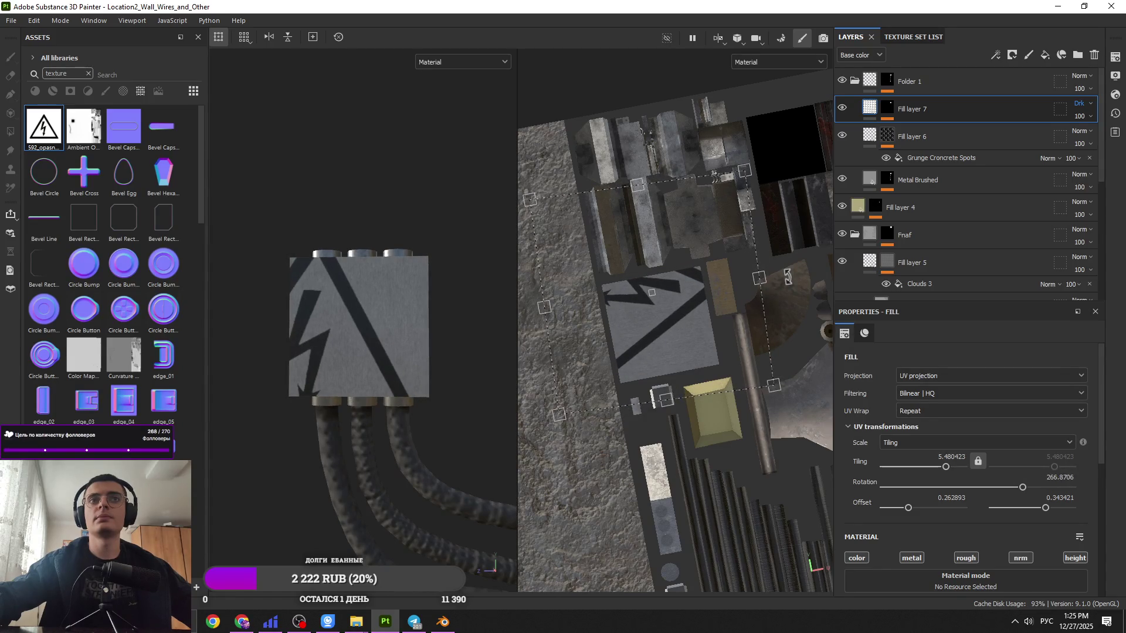
{"action": "left_click_drag", "start_coordinate": [789, 276], "coordinate": [789, 272]}
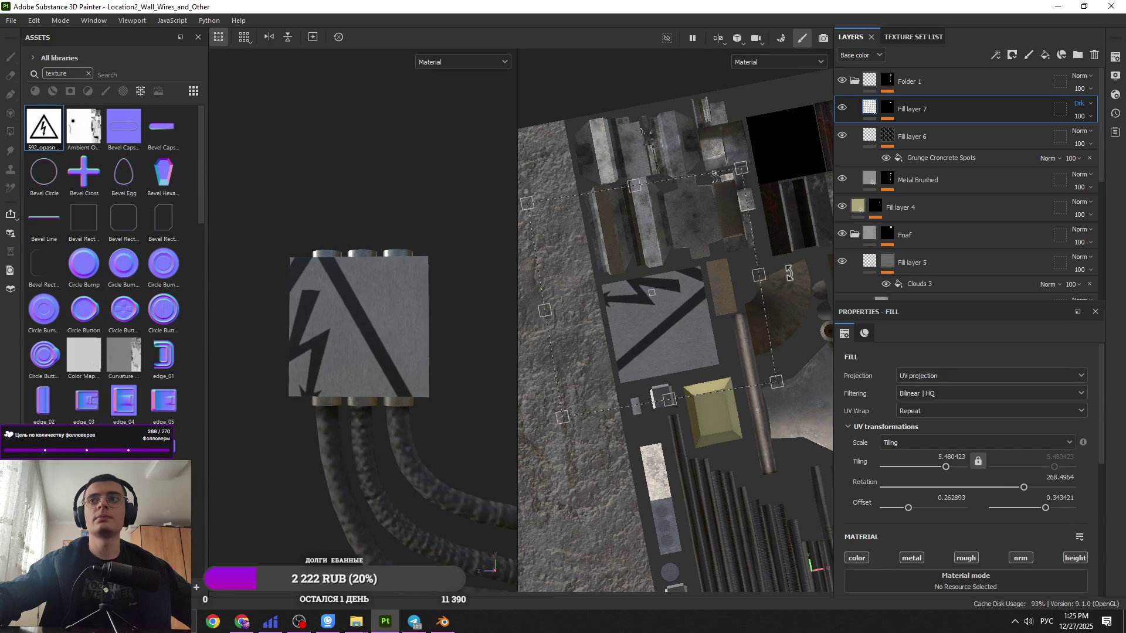
{"action": "type", "text": "270617"}
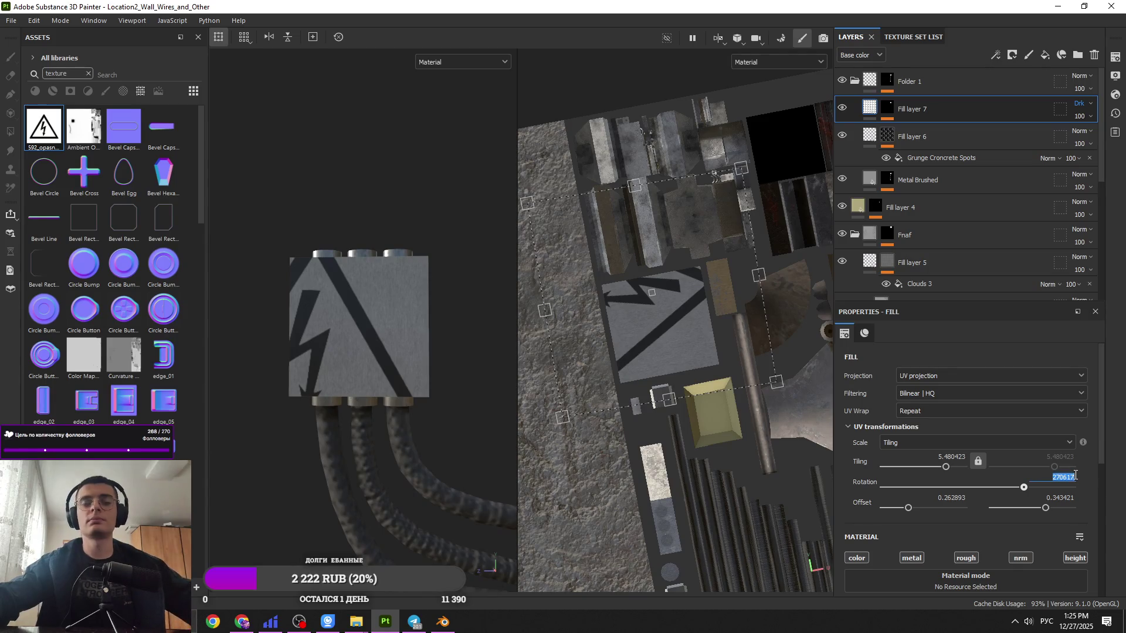
{"action": "key", "text": "Return"}
Step: Nudge the sign to offset 0.273178/0.314650 and rotate the environment light
{"action": "mouse_move", "coordinate": [676, 360]}
{"action": "left_mouse_down"}
{"action": "mouse_move", "coordinate": [682, 376]}
{"action": "mouse_move", "coordinate": [738, 355]}
{"action": "mouse_move", "coordinate": [742, 343]}
{"action": "mouse_move", "coordinate": [725, 333]}
{"action": "mouse_move", "coordinate": [701, 358]}
{"action": "mouse_move", "coordinate": [712, 367]}
{"action": "mouse_move", "coordinate": [719, 361]}
{"action": "mouse_move", "coordinate": [677, 356]}
{"action": "mouse_move", "coordinate": [745, 353]}
{"action": "mouse_move", "coordinate": [695, 336]}
{"action": "left_mouse_up"}
{"action": "scroll", "coordinate": [704, 359], "scroll_direction": "up", "scroll_amount": 3}
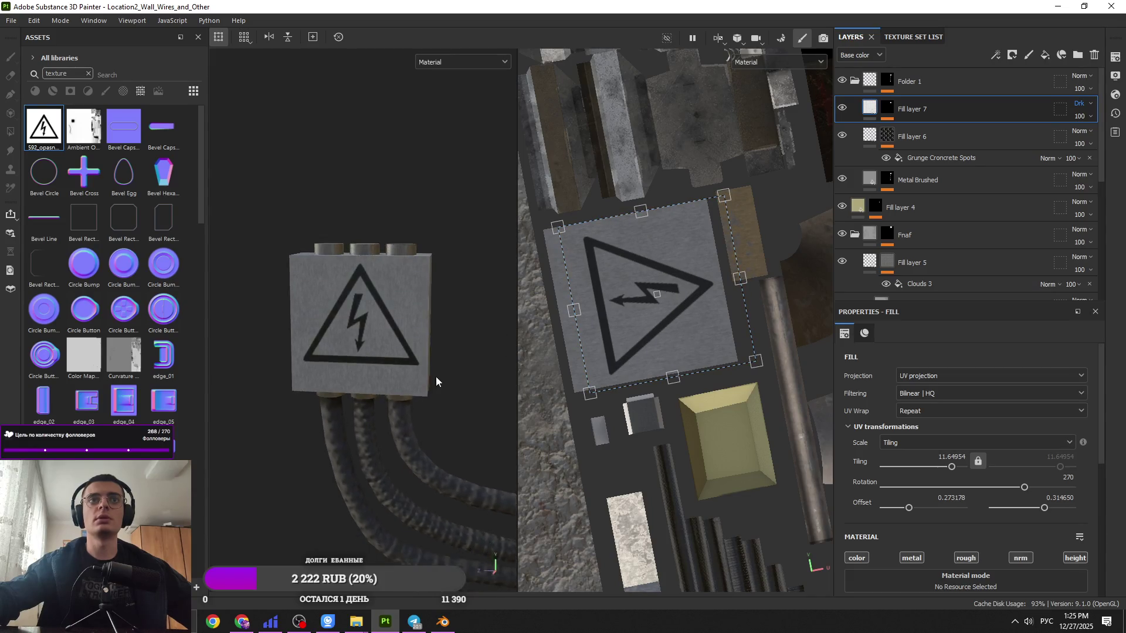
{"action": "scroll", "coordinate": [435, 376], "scroll_direction": "down", "scroll_amount": 5}
{"action": "mouse_move", "coordinate": [395, 252]}
{"action": "left_mouse_down", "text": "alt"}
{"action": "mouse_move", "coordinate": [344, 382]}
{"action": "mouse_move", "coordinate": [356, 377]}
{"action": "mouse_move", "coordinate": [234, 447]}
{"action": "mouse_move", "coordinate": [237, 499]}
{"action": "mouse_move", "coordinate": [366, 297]}
{"action": "mouse_move", "coordinate": [221, 311]}
{"action": "mouse_move", "coordinate": [368, 337]}
{"action": "left_mouse_up", "text": "alt"}
{"action": "mouse_move", "coordinate": [368, 337]}
{"action": "right_mouse_down", "text": "shift"}
{"action": "mouse_move", "coordinate": [301, 387]}
{"action": "mouse_move", "coordinate": [276, 380]}
{"action": "mouse_move", "coordinate": [267, 393]}
{"action": "right_mouse_up", "text": "shift"}
{"action": "left_click_drag", "start_coordinate": [268, 393], "coordinate": [252, 423], "text": "alt"}
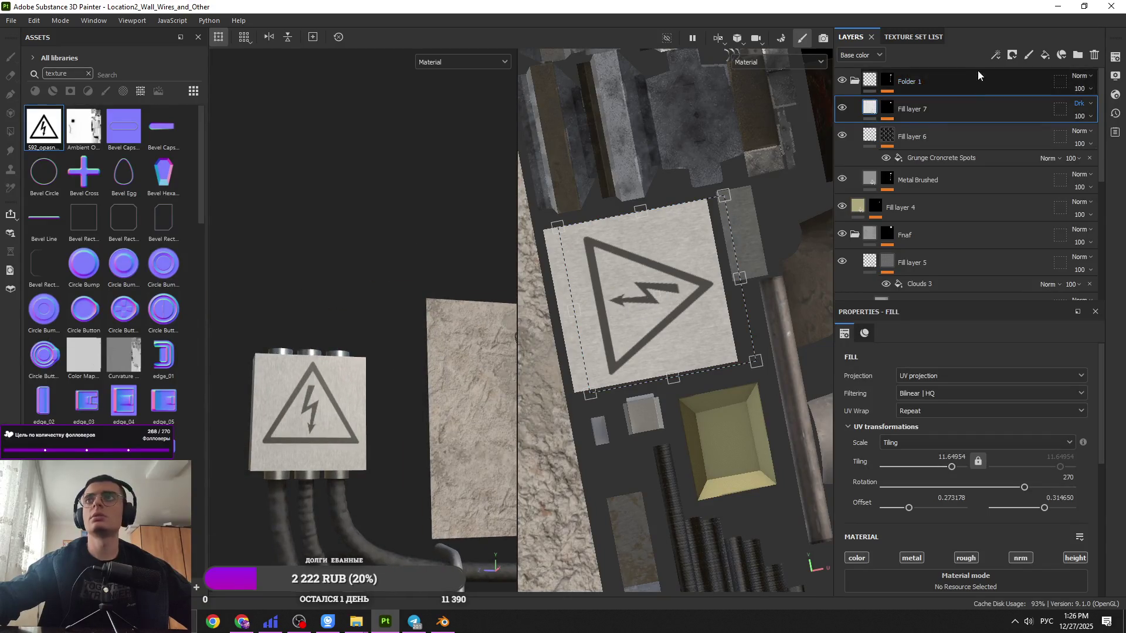
Step: Add a paint effect to Fill layer 7's mask and pick the Bark brush at size 1.71
{"action": "key", "text": "4"}
{"action": "scroll", "coordinate": [300, 388], "scroll_direction": "up", "scroll_amount": 2}
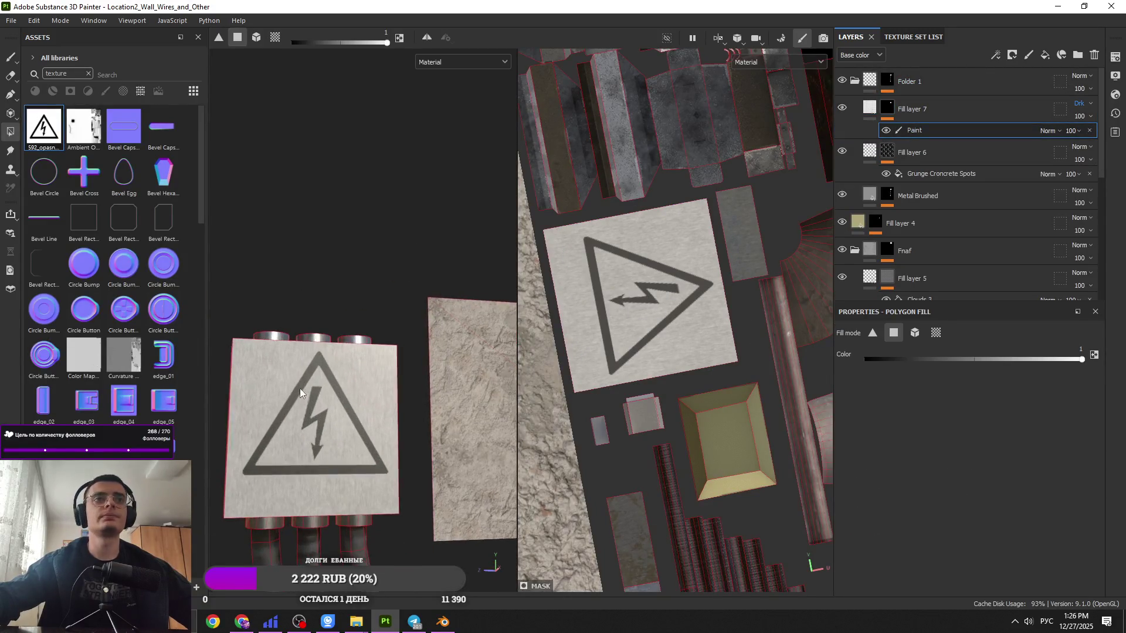
{"action": "left_click", "coordinate": [8, 59]}
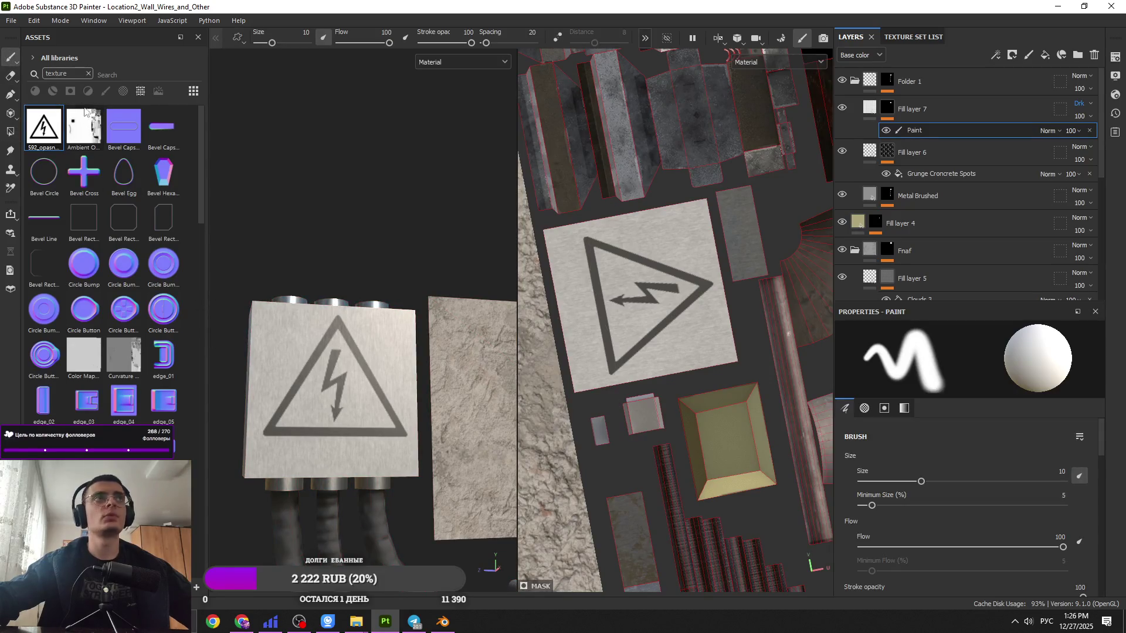
{"action": "left_click", "coordinate": [88, 74]}
{"action": "left_click", "coordinate": [104, 91]}
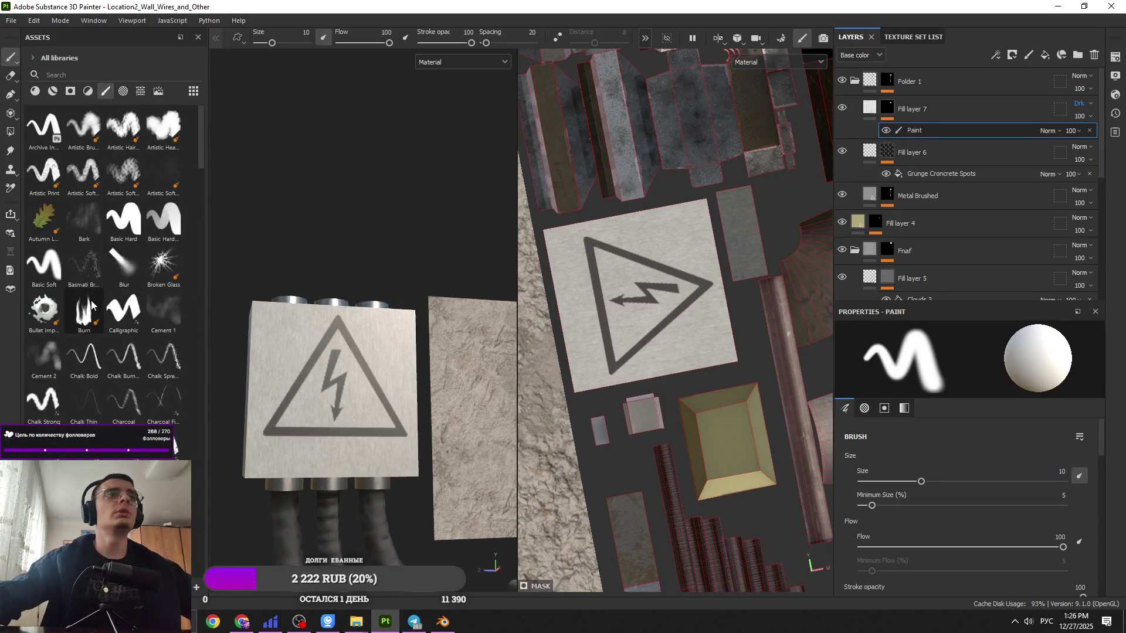
{"action": "left_click", "coordinate": [84, 220]}
{"action": "right_click_drag", "start_coordinate": [291, 422], "coordinate": [247, 422], "text": "ctrl"}
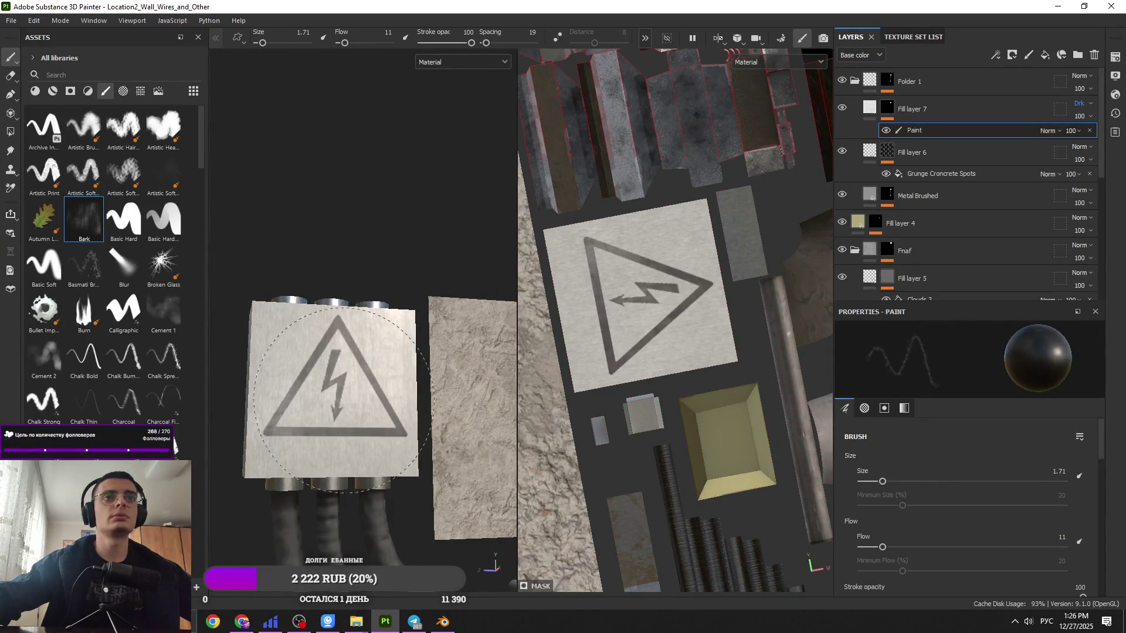
{"action": "mouse_move", "coordinate": [344, 399]}
{"action": "right_mouse_down", "text": "ctrl"}
{"action": "mouse_move", "coordinate": [375, 398]}
{"action": "mouse_move", "coordinate": [346, 399]}
{"action": "right_mouse_up", "text": "ctrl"}
Step: Fine-tune the Bark brush size while viewing the sign near the wires
{"action": "mouse_move", "coordinate": [377, 313]}
{"action": "middle_mouse_down"}
{"action": "mouse_move", "coordinate": [402, 395]}
{"action": "mouse_move", "coordinate": [397, 385]}
{"action": "mouse_move", "coordinate": [428, 369]}
{"action": "mouse_move", "coordinate": [403, 335]}
{"action": "mouse_move", "coordinate": [384, 362]}
{"action": "middle_mouse_up"}
{"action": "scroll", "coordinate": [324, 359], "scroll_direction": "down", "scroll_amount": 3}
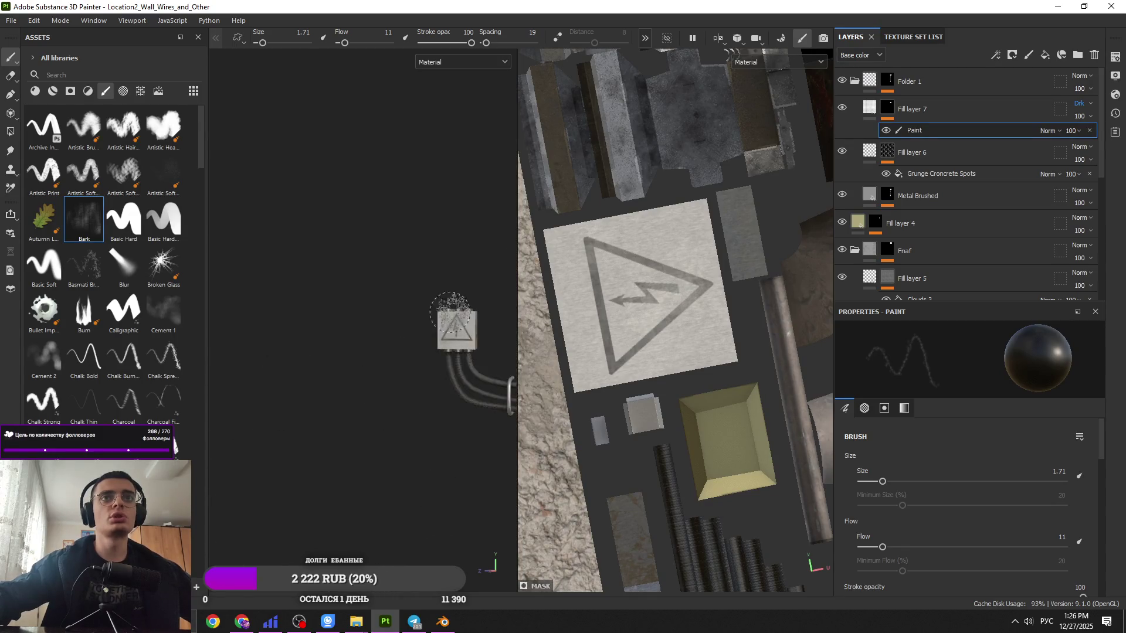
{"action": "scroll", "coordinate": [450, 313], "scroll_direction": "up", "scroll_amount": 6}
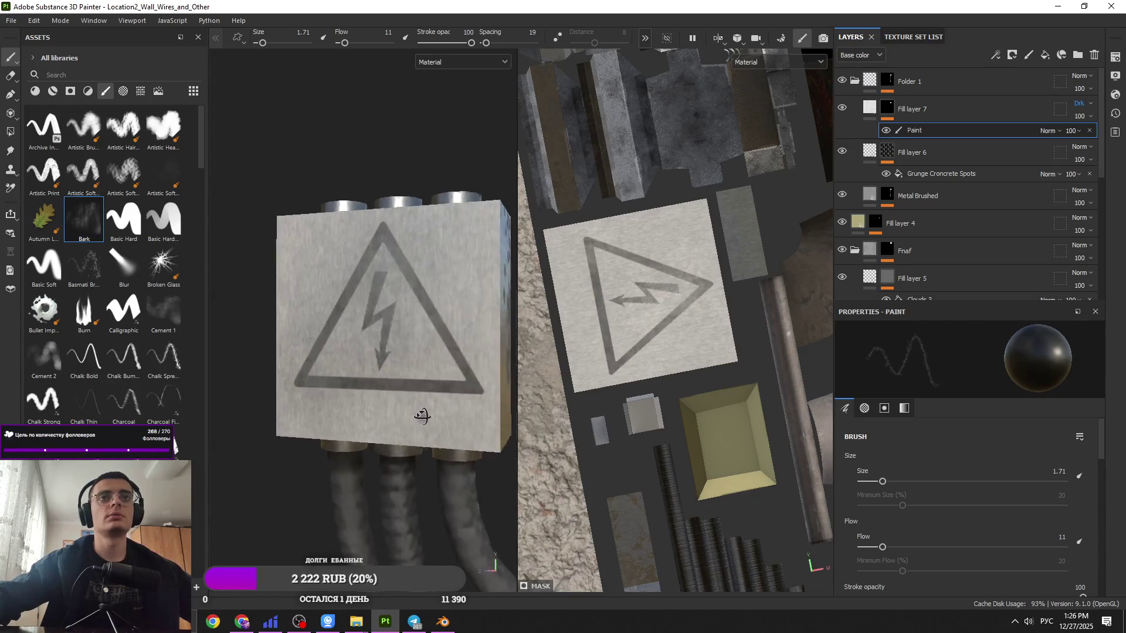
{"action": "key", "text": "["}
{"action": "key", "text": "["}
{"action": "key", "text": "["}
{"action": "key", "text": "]"}
{"action": "key", "text": "]"}
{"action": "key", "text": "]"}
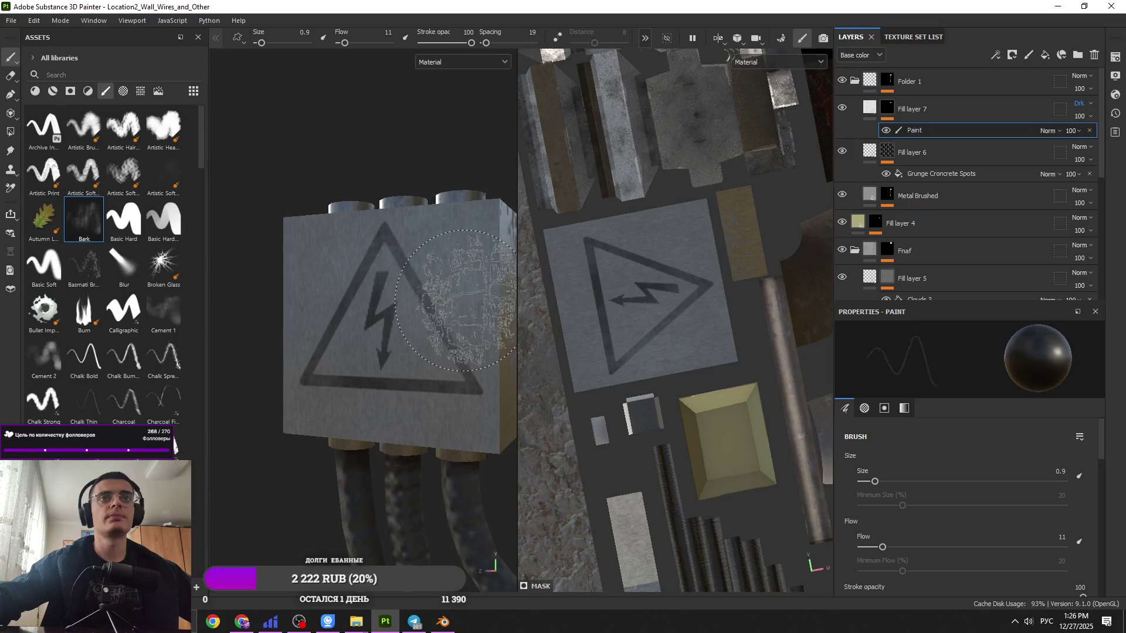
Step: Switch to the Artistic Soft brush at size 0.47 and flow 52
{"action": "left_click", "coordinate": [123, 173]}
{"action": "right_click", "coordinate": [417, 304]}
{"action": "key", "text": "Escape"}
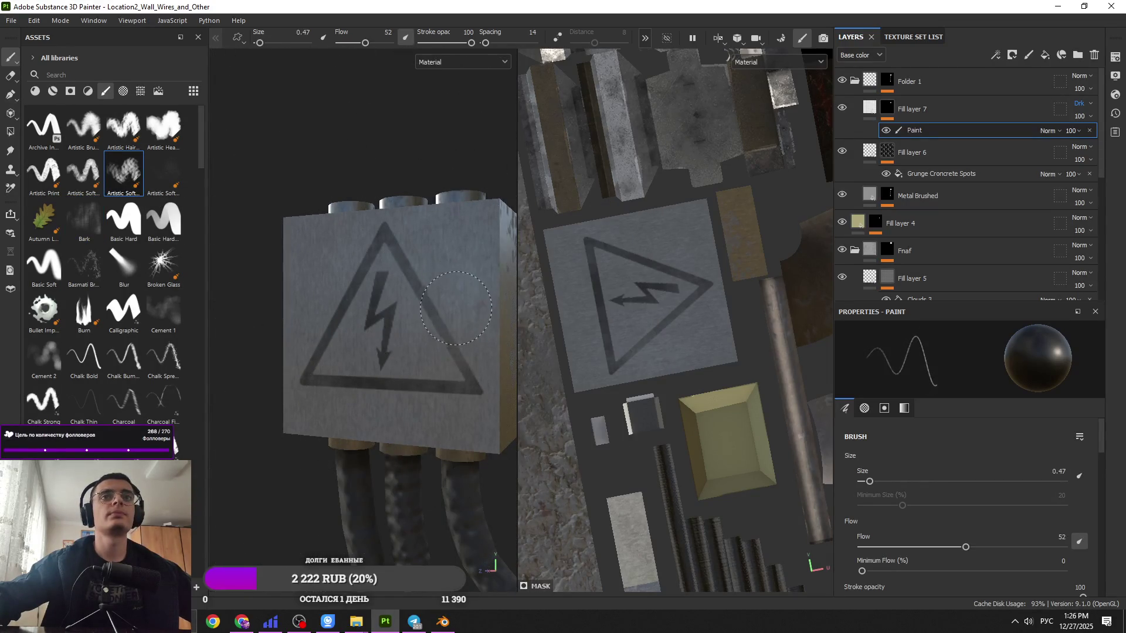
{"action": "scroll", "coordinate": [468, 333], "scroll_direction": "down", "scroll_amount": 5}
{"action": "mouse_move", "coordinate": [463, 253]}
{"action": "left_mouse_down", "text": "alt"}
{"action": "mouse_move", "coordinate": [478, 362]}
{"action": "mouse_move", "coordinate": [463, 351]}
{"action": "left_mouse_up", "text": "alt"}
{"action": "right_click_drag", "start_coordinate": [475, 352], "coordinate": [474, 257], "text": "alt"}
{"action": "left_click_drag", "start_coordinate": [474, 257], "coordinate": [457, 258], "text": "alt"}
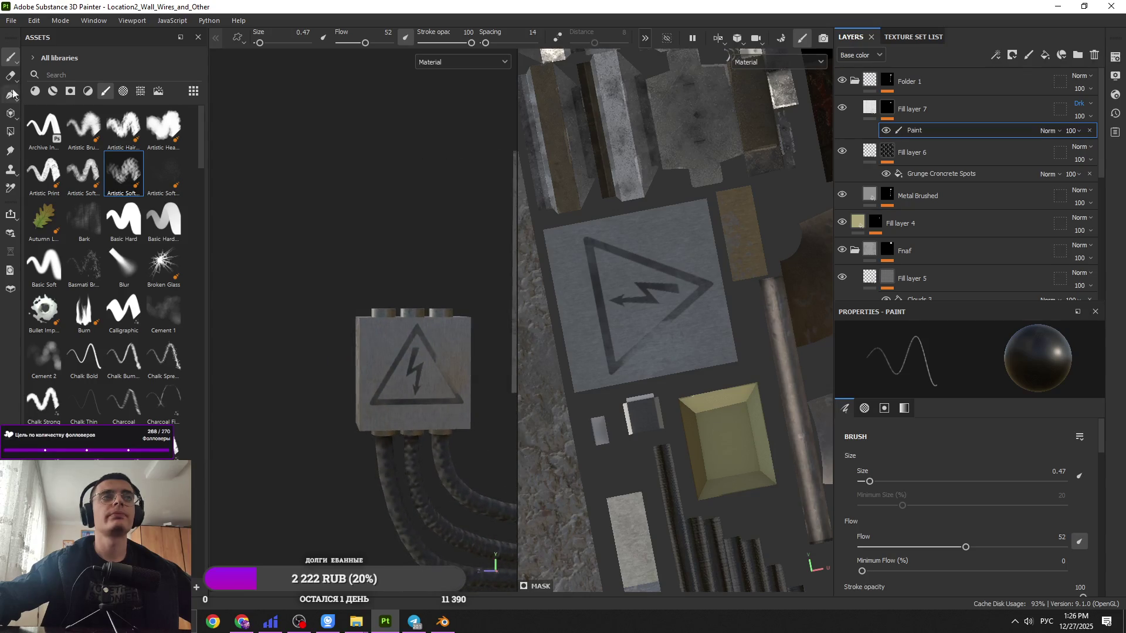
Step: Add a trial Fill layer 8 above Fill layer 7, leave its blend mode at Normal, then delete it
{"action": "left_click", "coordinate": [914, 107]}
{"action": "left_click", "coordinate": [1046, 56]}
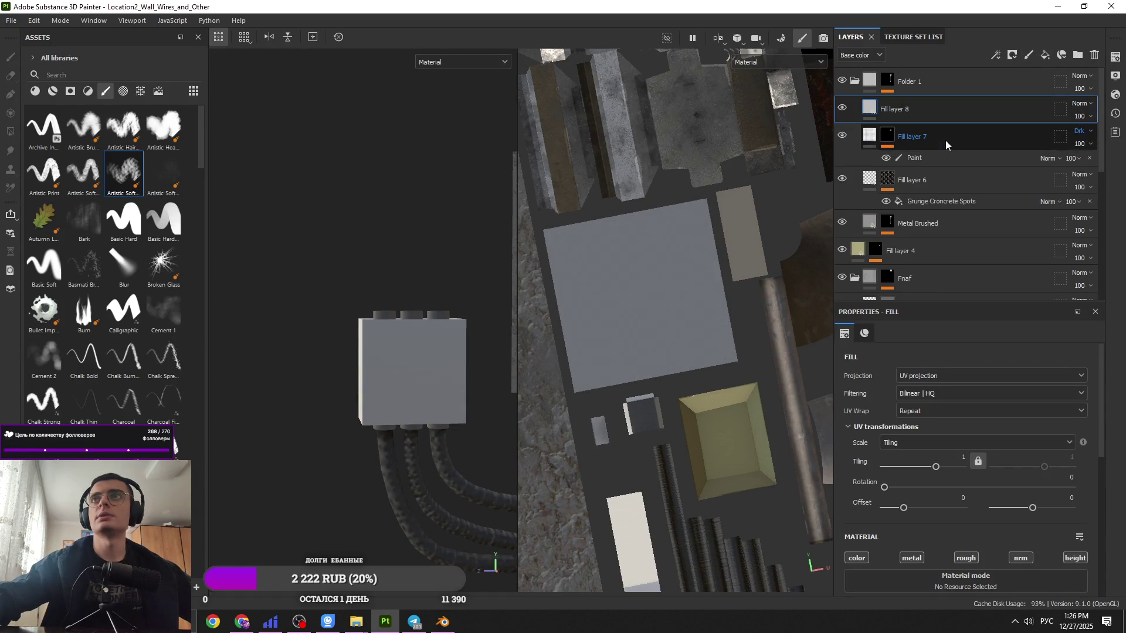
{"action": "left_click_drag", "start_coordinate": [940, 118], "coordinate": [935, 139]}
{"action": "left_click", "coordinate": [1080, 103]}
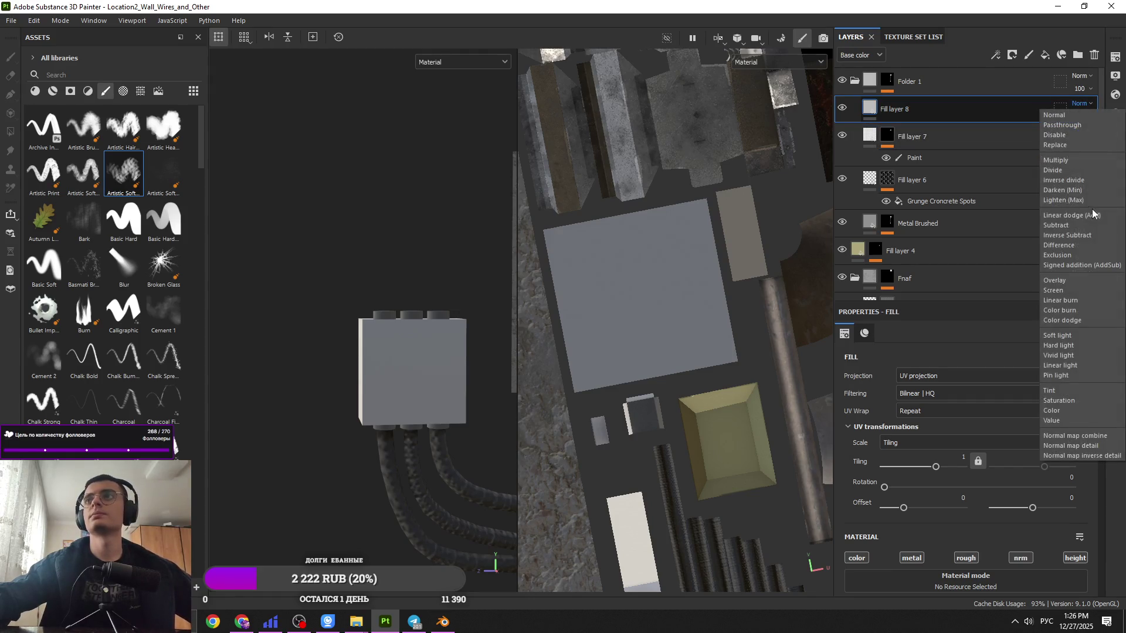
{"action": "left_click", "coordinate": [937, 118]}
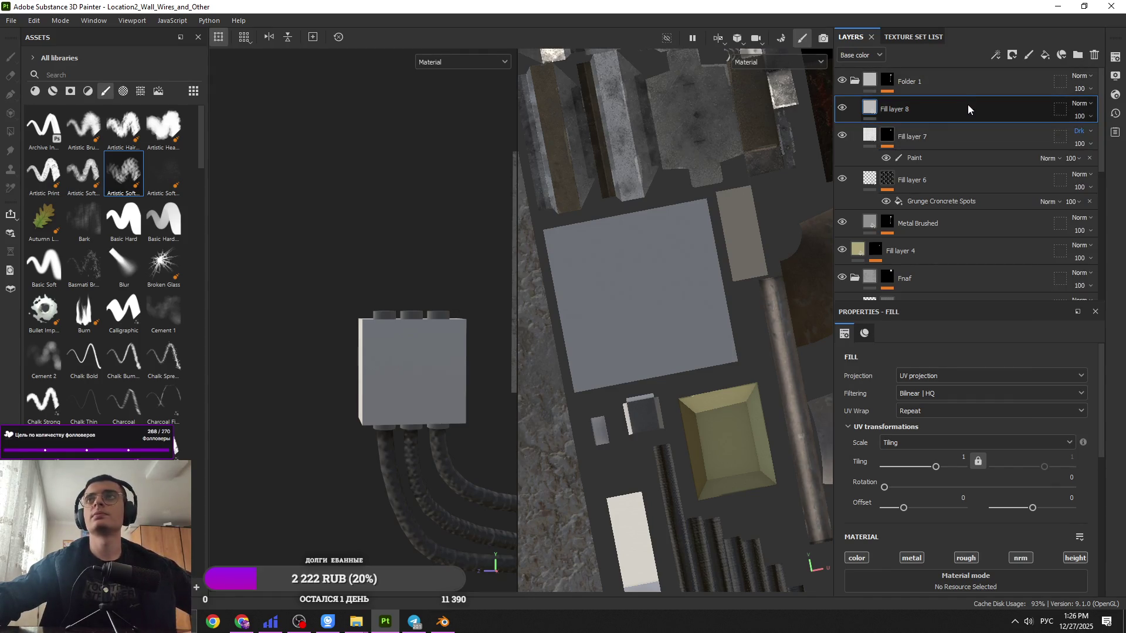
{"action": "key", "text": "Delete"}
Step: Widen and orbit the 3D view, then collapse Folder 1 so Lamp and Wall appear
{"action": "scroll", "coordinate": [425, 360], "scroll_direction": "down", "scroll_amount": 1}
{"action": "scroll", "coordinate": [409, 394], "scroll_direction": "down", "scroll_amount": 3}
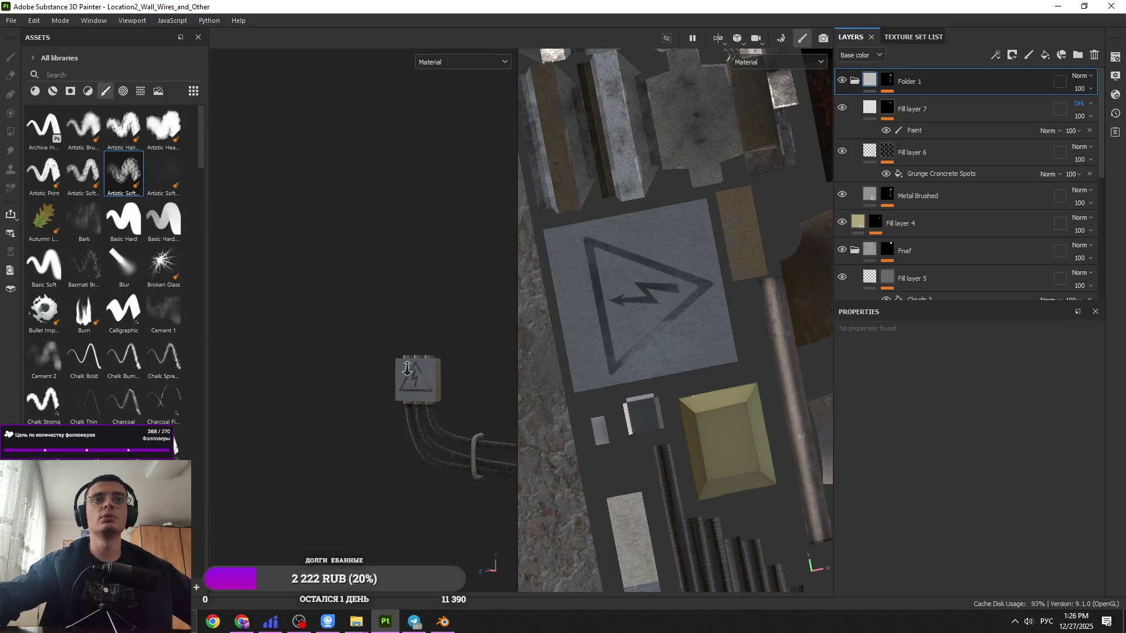
{"action": "scroll", "coordinate": [425, 395], "scroll_direction": "up", "scroll_amount": 6}
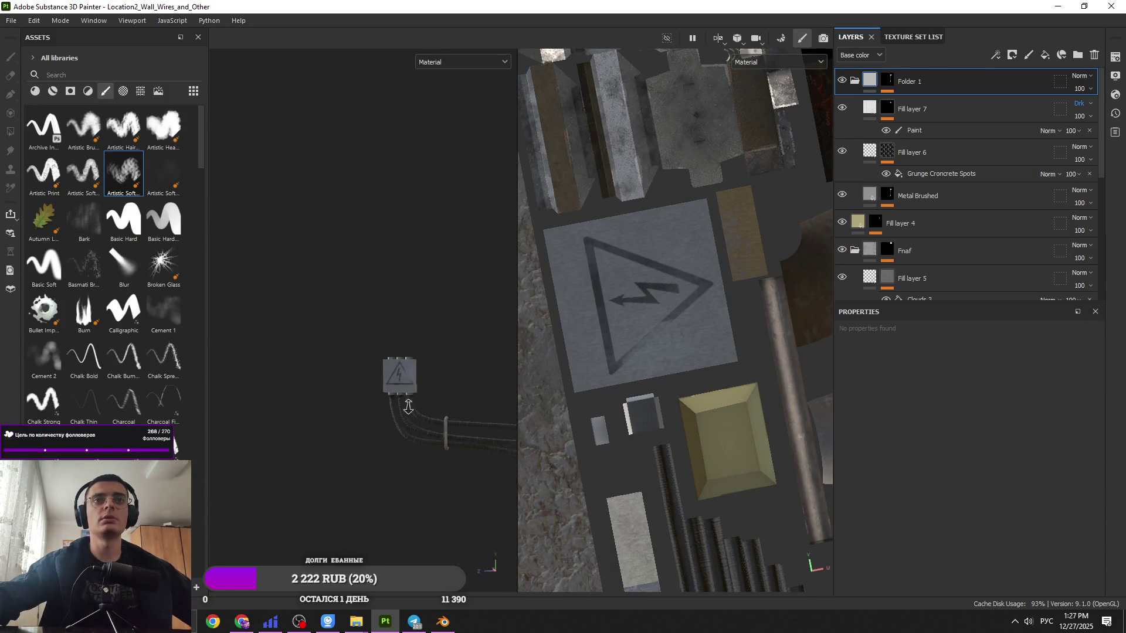
{"action": "scroll", "coordinate": [371, 356], "scroll_direction": "down", "scroll_amount": 6}
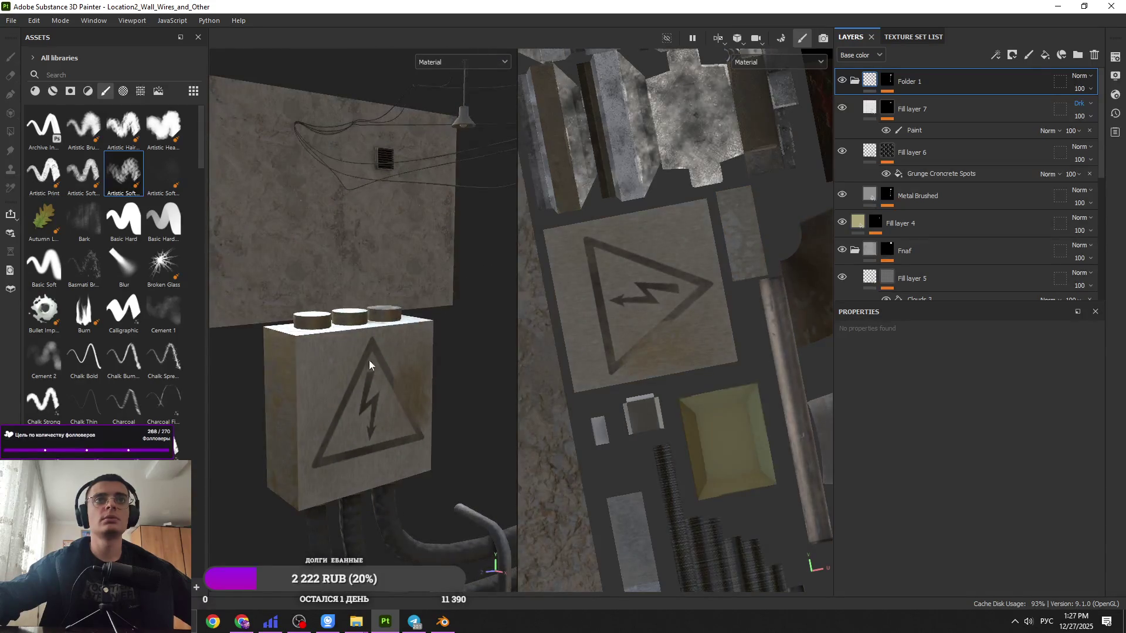
{"action": "mouse_move", "coordinate": [370, 364]}
{"action": "left_mouse_down", "text": "alt"}
{"action": "mouse_move", "coordinate": [275, 332]}
{"action": "mouse_move", "coordinate": [352, 146]}
{"action": "mouse_move", "coordinate": [359, 351]}
{"action": "mouse_move", "coordinate": [488, 372]}
{"action": "mouse_move", "coordinate": [771, 376]}
{"action": "left_mouse_up", "text": "alt"}
{"action": "mouse_move", "coordinate": [553, 395]}
{"action": "left_mouse_down", "text": "alt"}
{"action": "mouse_move", "coordinate": [502, 372]}
{"action": "mouse_move", "coordinate": [501, 484]}
{"action": "mouse_move", "coordinate": [463, 317]}
{"action": "left_mouse_up", "text": "alt"}
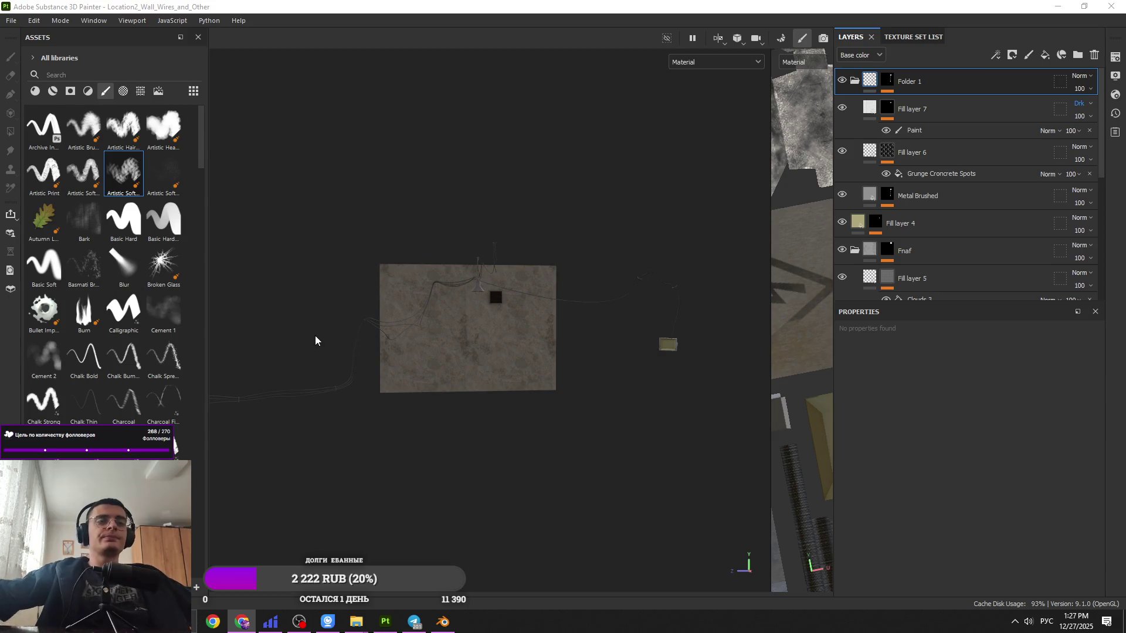
{"action": "left_click", "coordinate": [958, 80]}
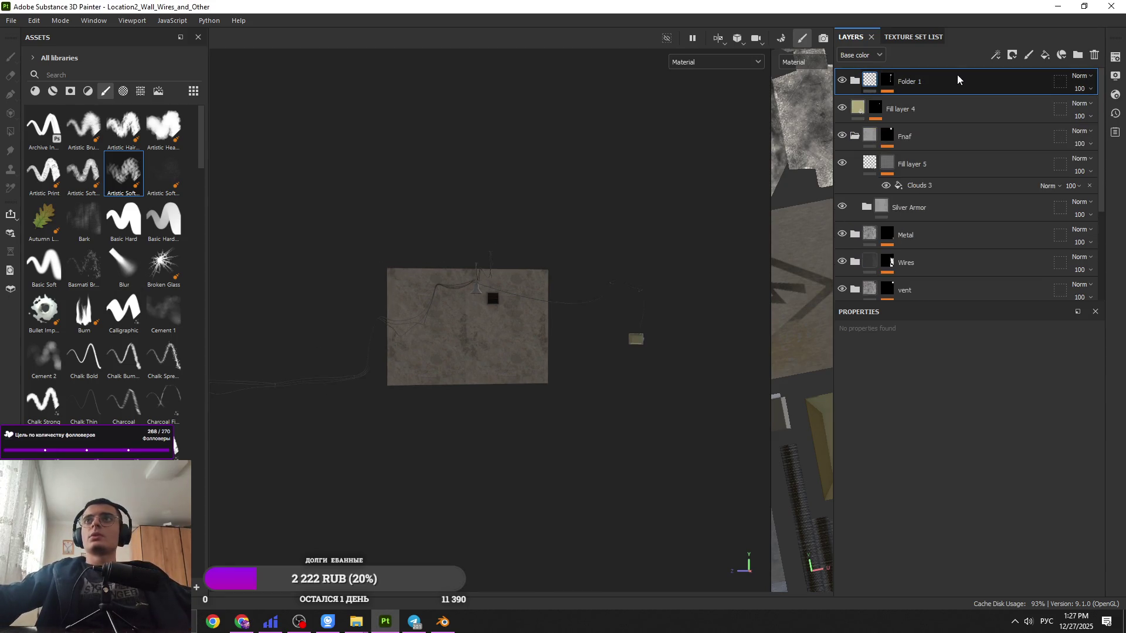
{"action": "scroll", "coordinate": [950, 175], "scroll_direction": "down", "scroll_amount": 5}
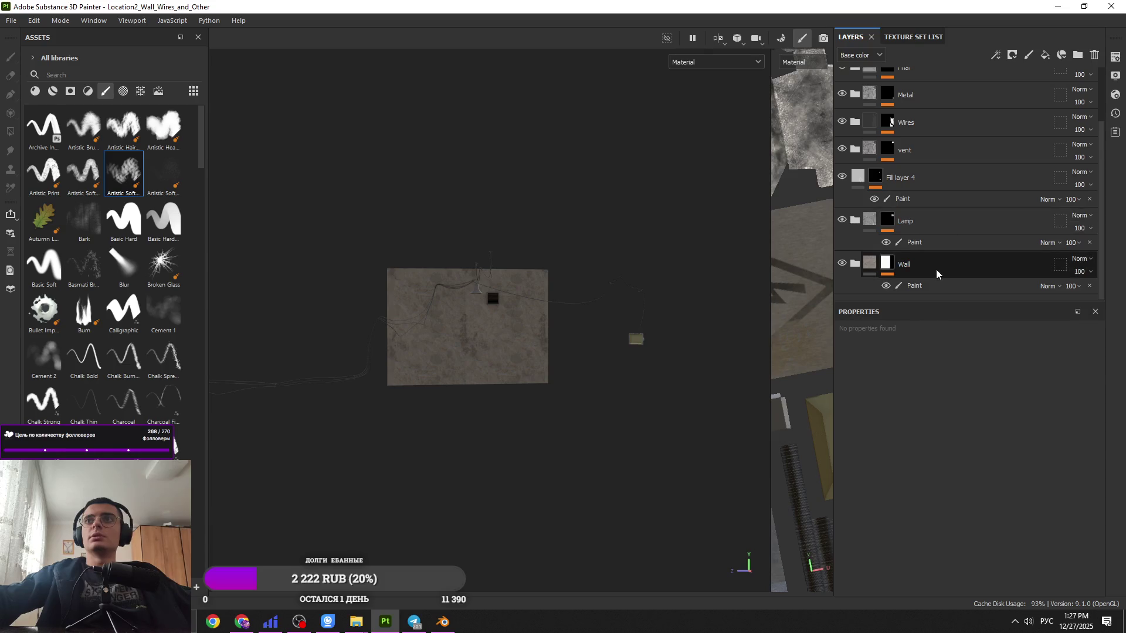
Step: Add Fill layer 8 and place it directly below the Wall layer
{"action": "left_click", "coordinate": [936, 274]}
{"action": "left_click", "coordinate": [1044, 56]}
{"action": "left_click_drag", "start_coordinate": [964, 234], "coordinate": [961, 275]}
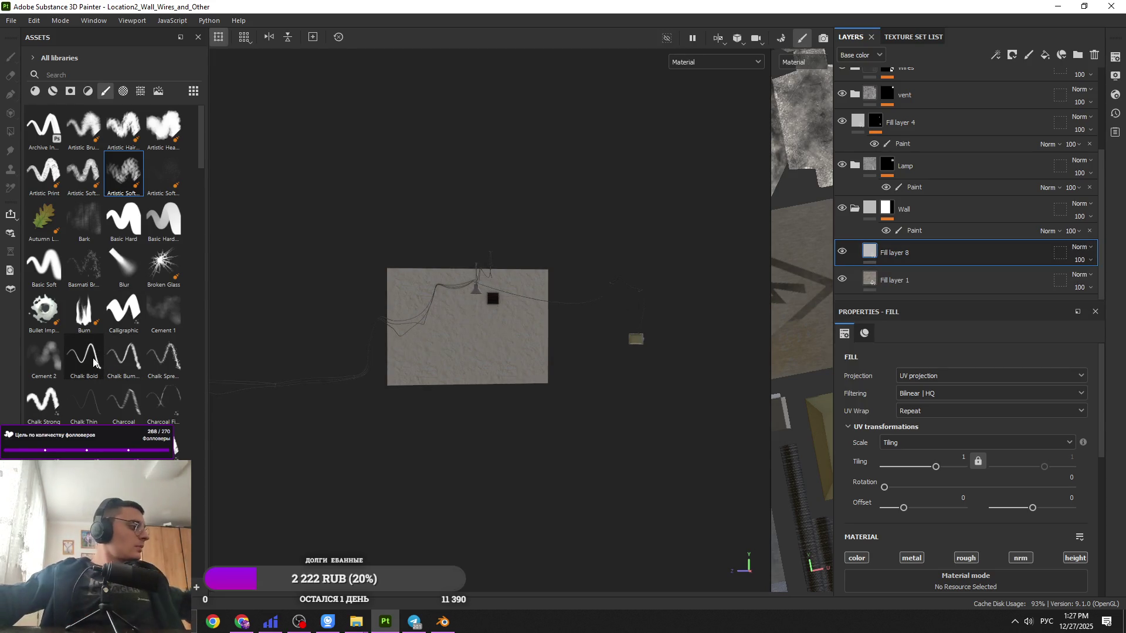
Step: Browse the materials and brushes shelves, then bring up the concrete texture folder window
{"action": "mouse_move", "coordinate": [100, 357]}
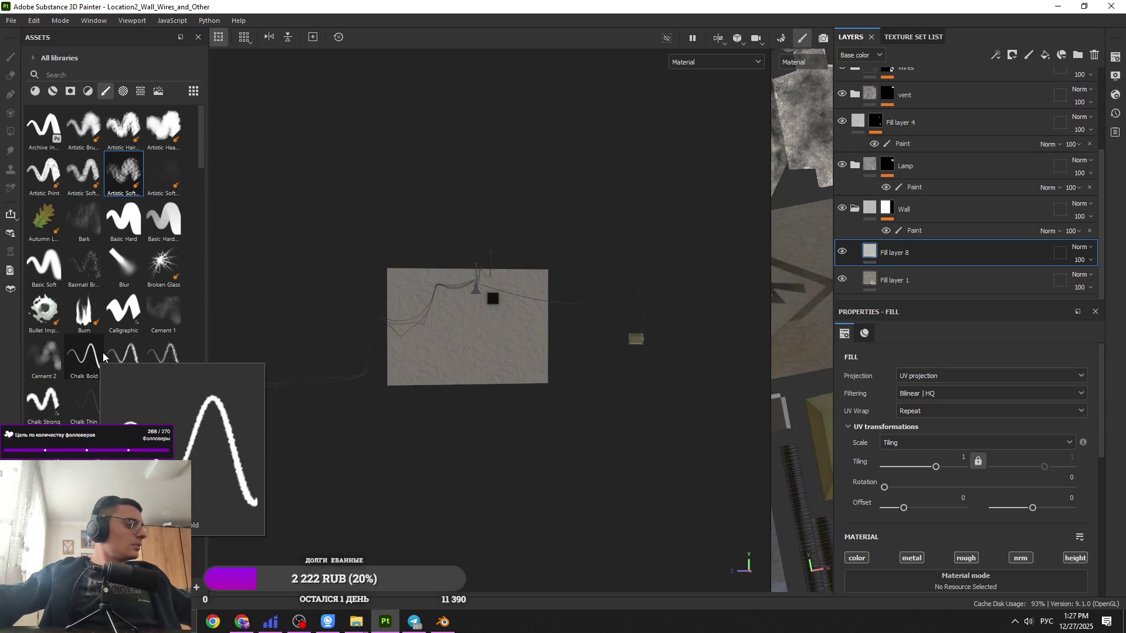
{"action": "scroll", "coordinate": [497, 343], "scroll_direction": "up", "scroll_amount": 5}
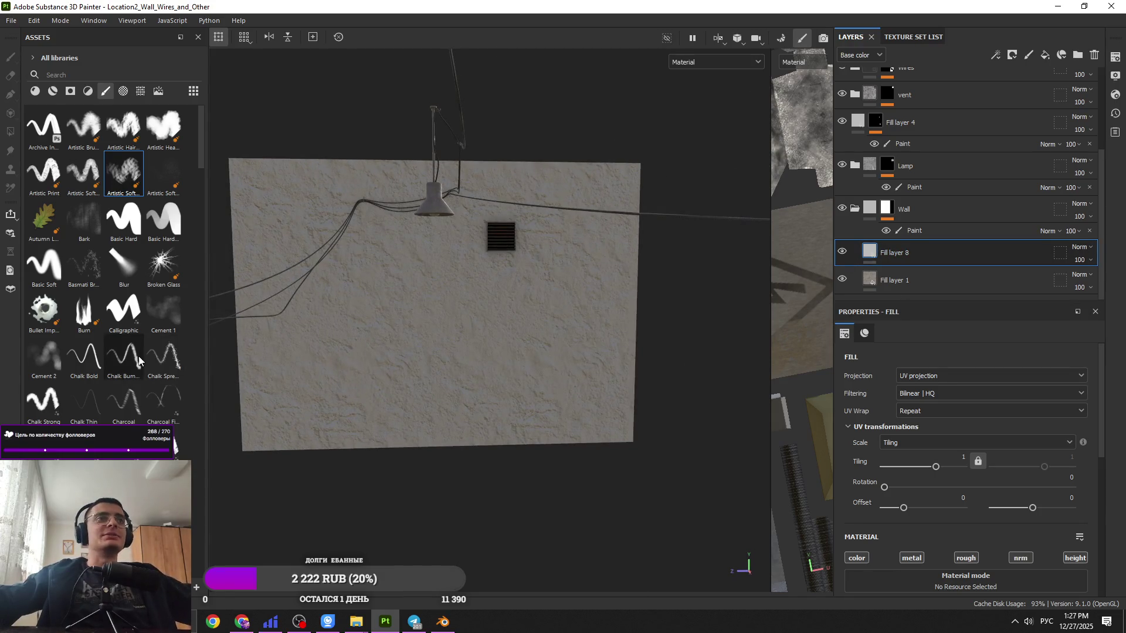
{"action": "left_click", "coordinate": [40, 91]}
{"action": "scroll", "coordinate": [112, 264], "scroll_direction": "down", "scroll_amount": 10}
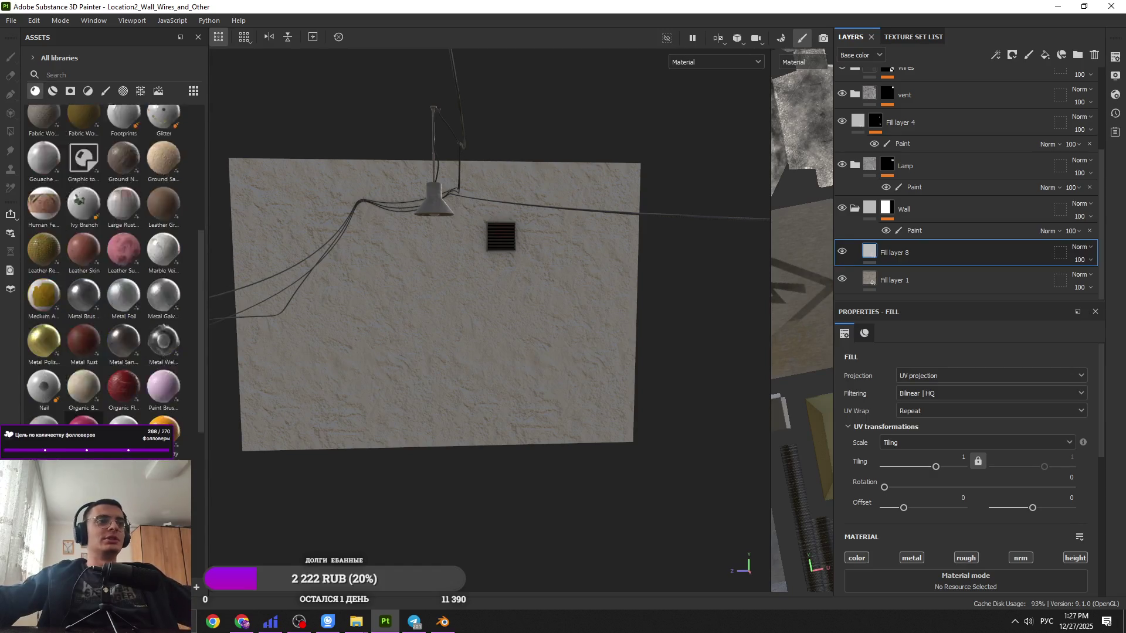
{"action": "left_click", "coordinate": [104, 92]}
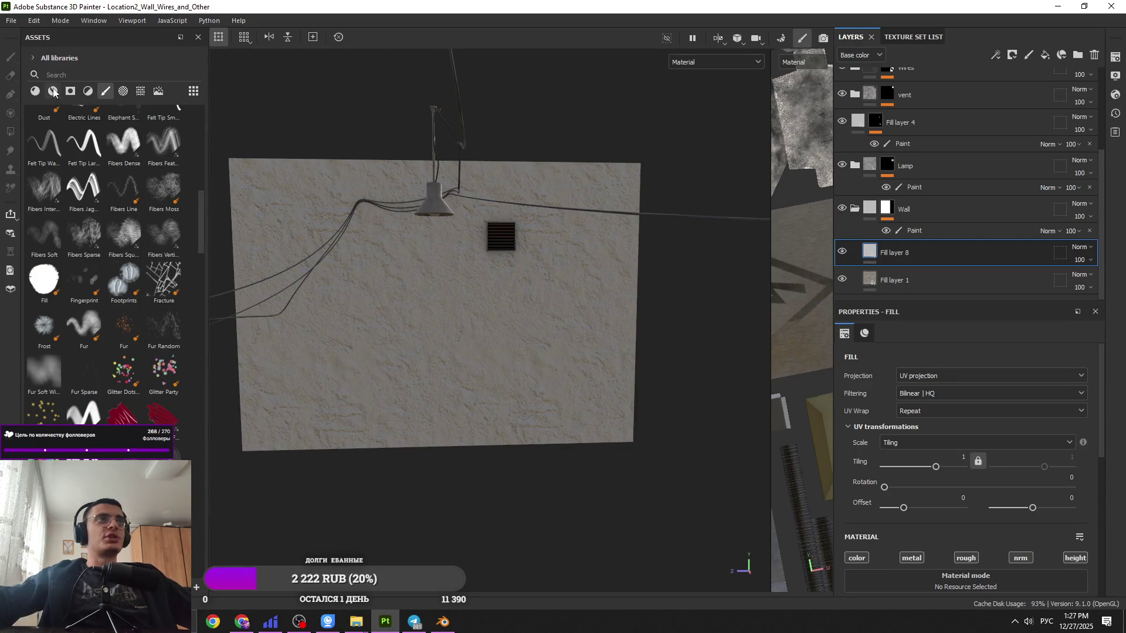
{"action": "mouse_move", "coordinate": [369, 620]}
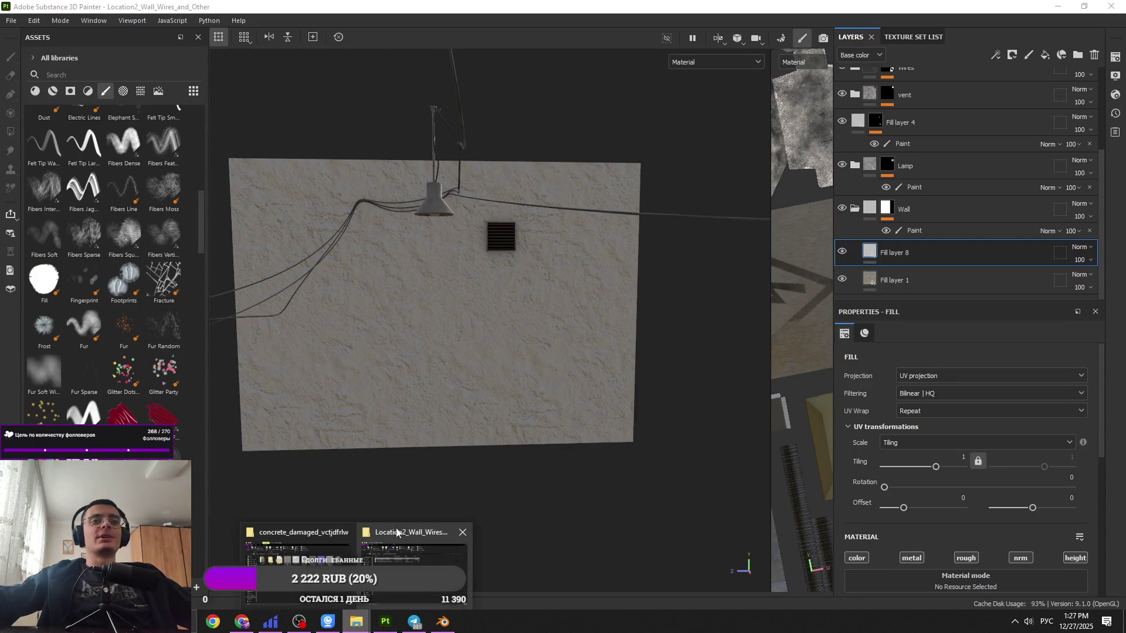
{"action": "left_click", "coordinate": [343, 546]}
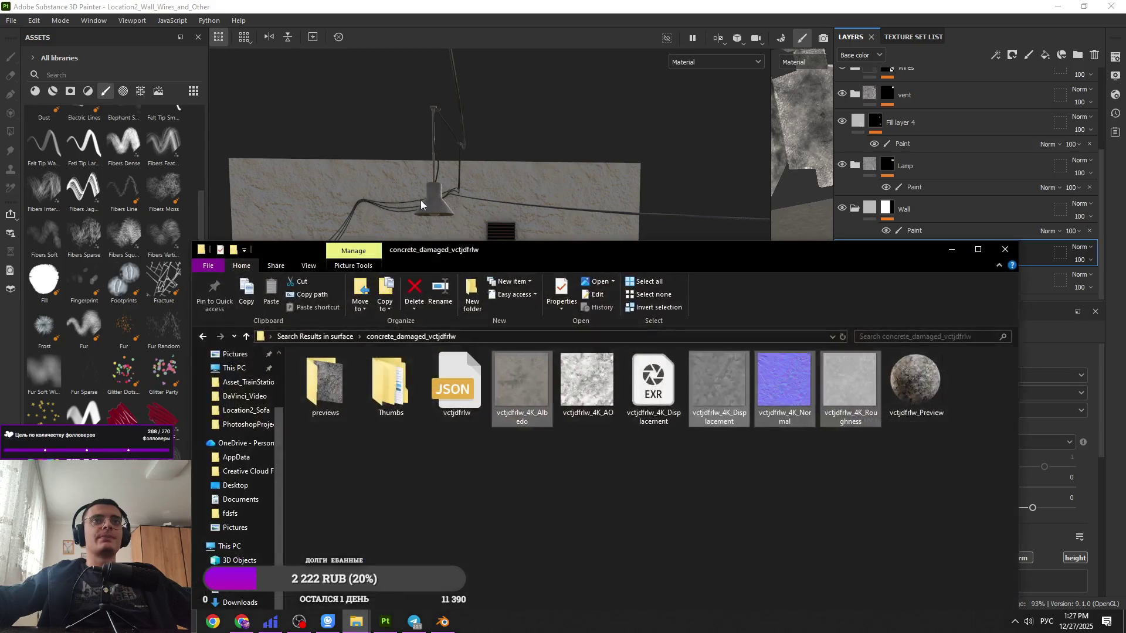
Step: Maximize File Explorer and navigate to D:\Materials\Downloaded\surface
{"action": "left_click", "coordinate": [315, 337]}
{"action": "key", "text": "super+Up"}
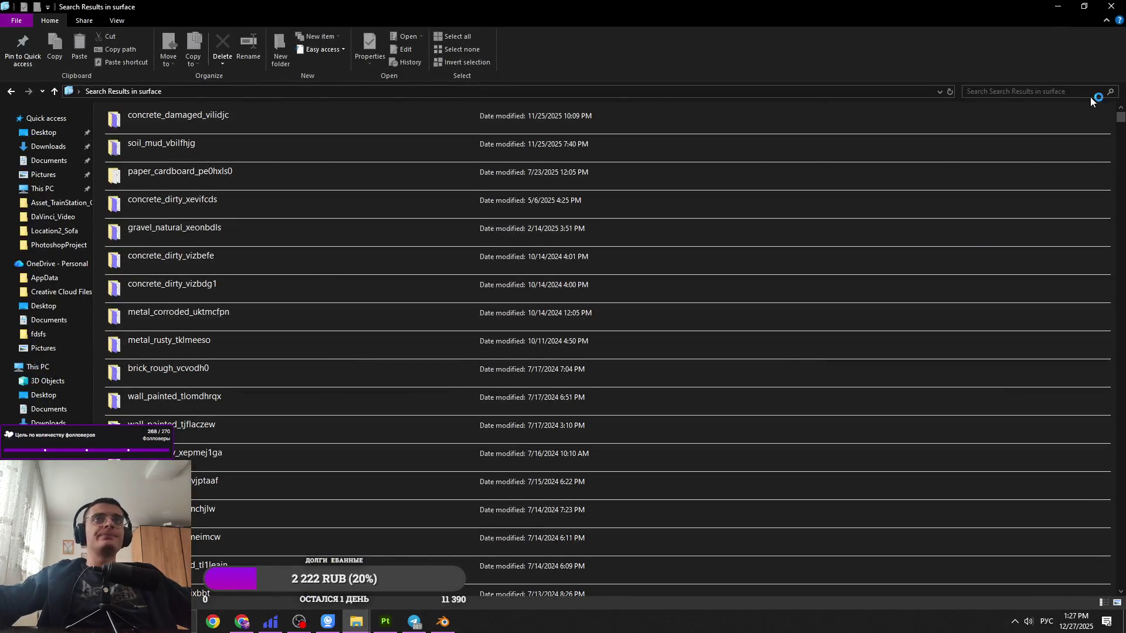
{"action": "scroll", "coordinate": [377, 242], "scroll_direction": "down", "scroll_amount": 10}
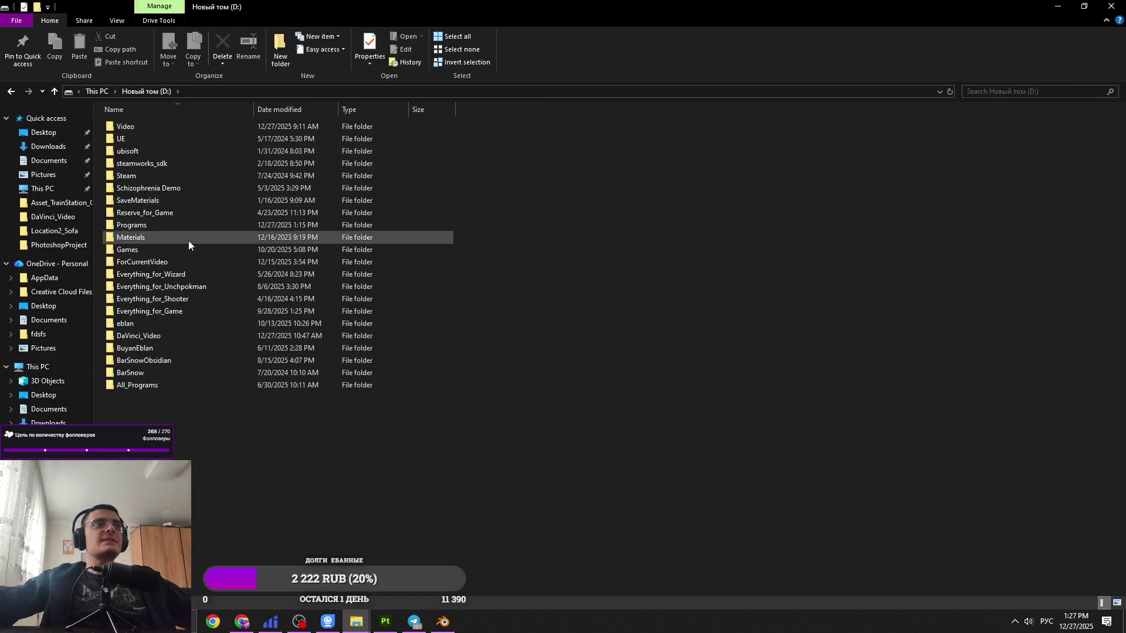
{"action": "double_click", "coordinate": [192, 233]}
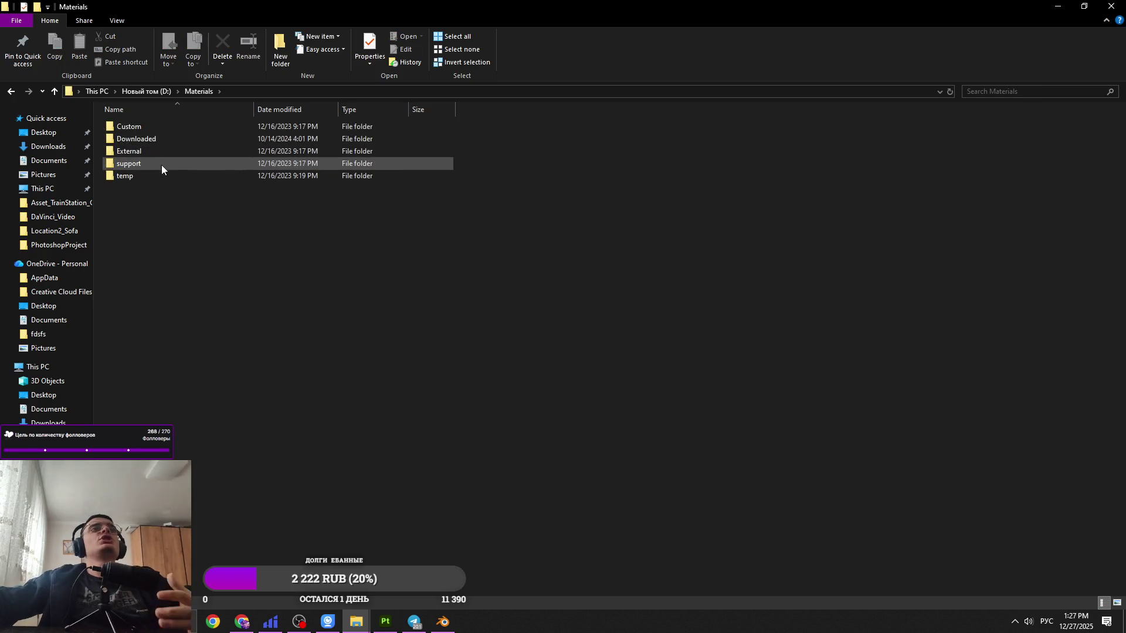
{"action": "left_click", "coordinate": [170, 91]}
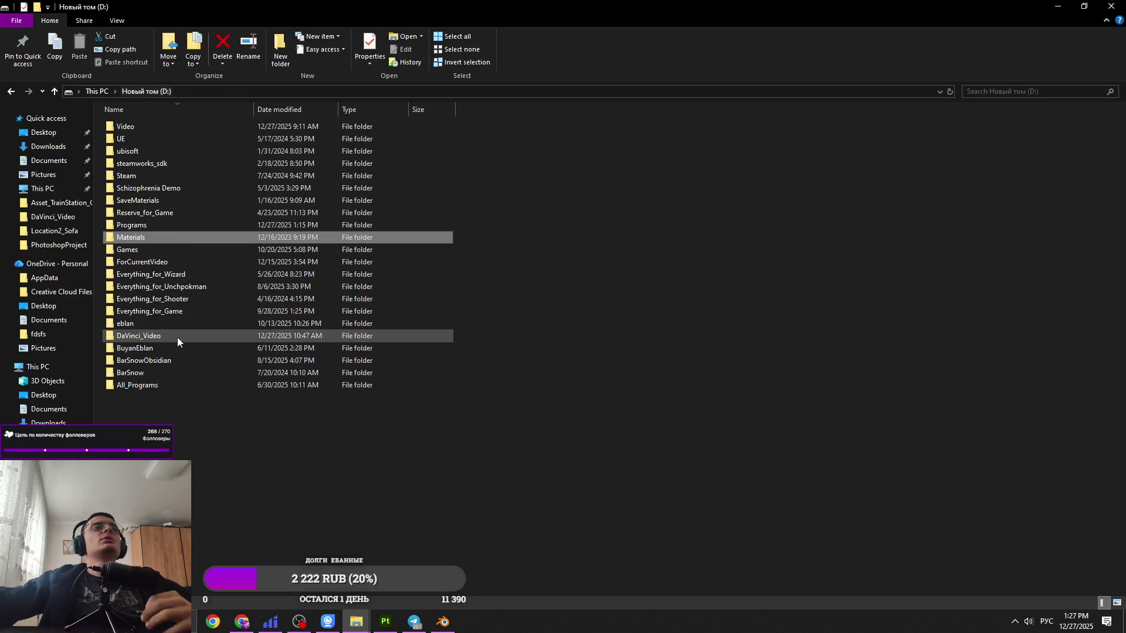
{"action": "double_click", "coordinate": [181, 236]}
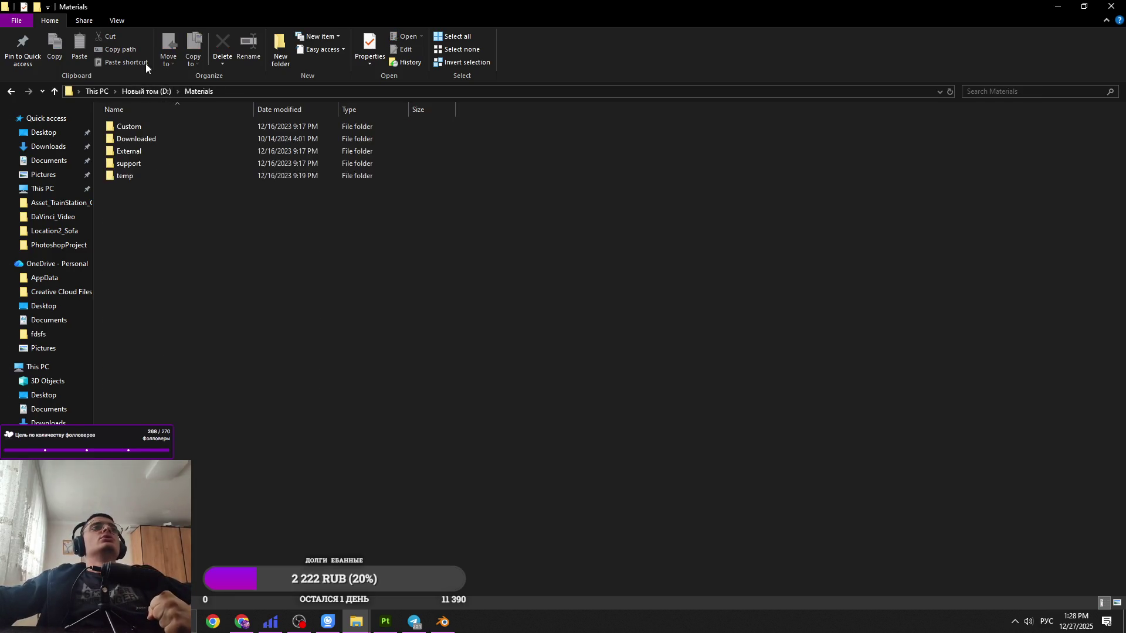
{"action": "double_click", "coordinate": [148, 140]}
{"action": "double_click", "coordinate": [150, 175]}
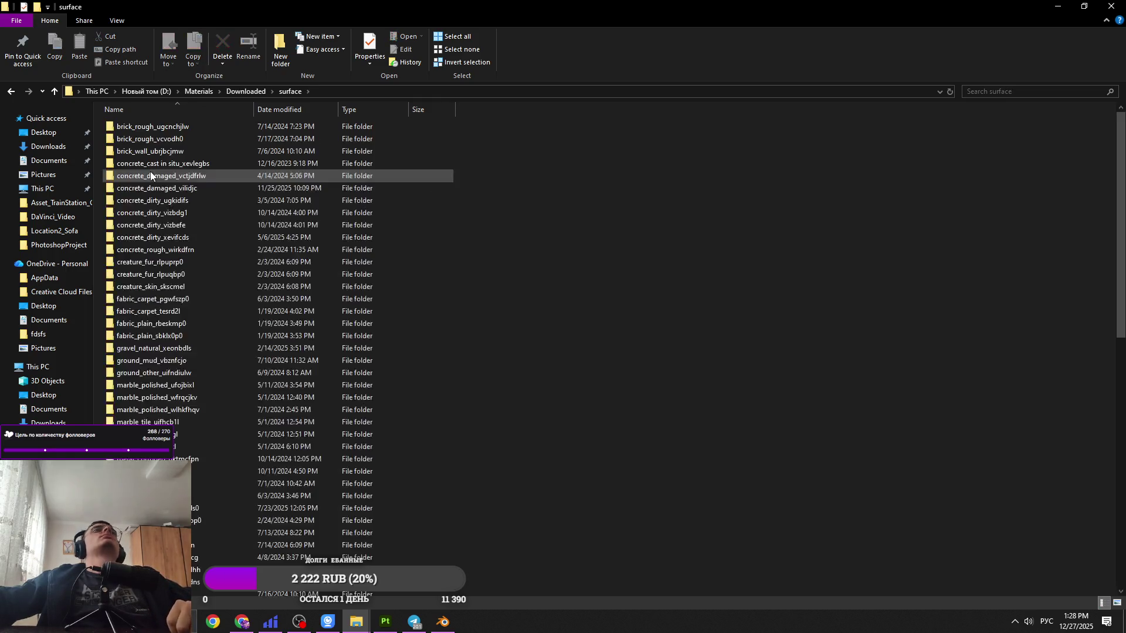
Step: Inspect the concrete_dirty and concrete_damaged texture folders and other candidates in the surface list
{"action": "double_click", "coordinate": [251, 206]}
{"action": "left_click", "coordinate": [272, 91]}
{"action": "left_click", "coordinate": [282, 158]}
{"action": "double_click", "coordinate": [220, 199]}
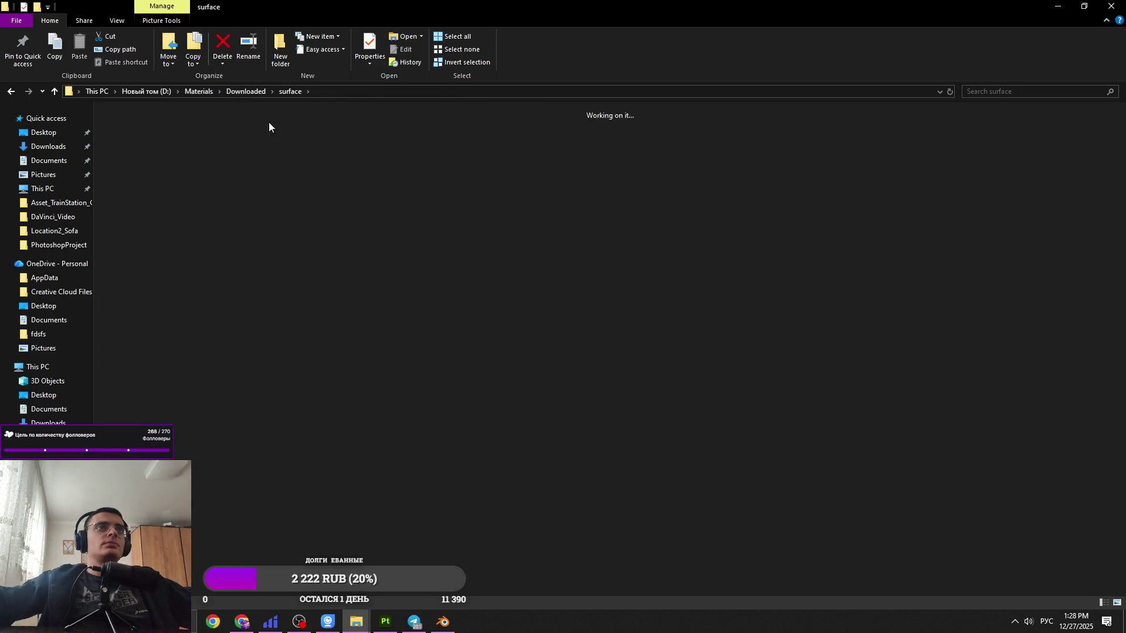
{"action": "left_click", "coordinate": [291, 91]}
{"action": "left_click", "coordinate": [231, 179]}
{"action": "double_click", "coordinate": [231, 188]}
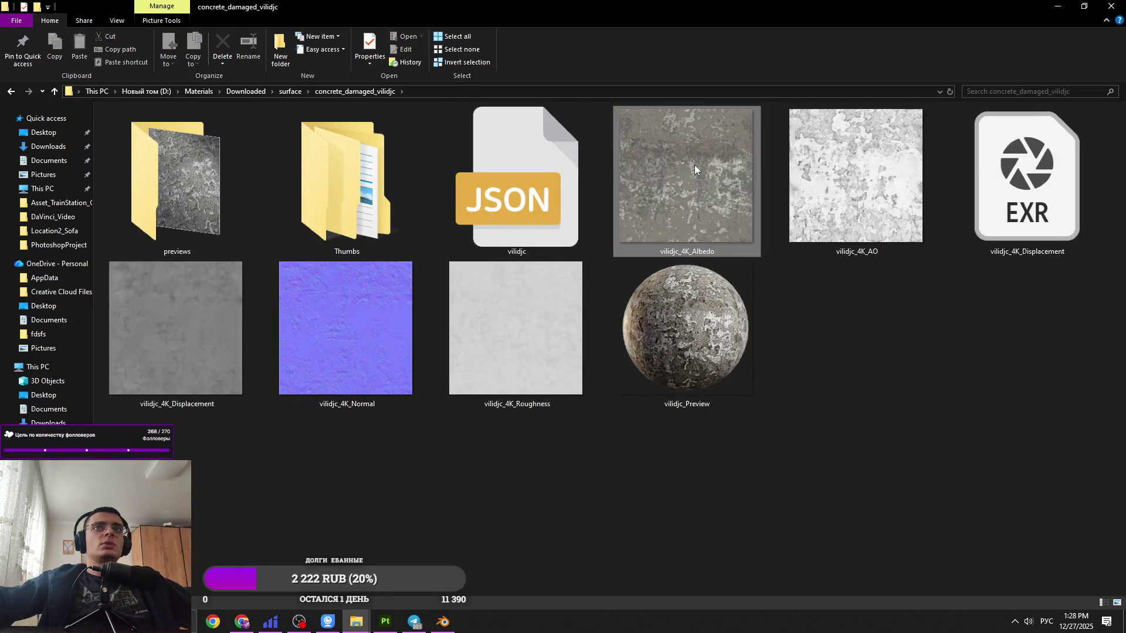
{"action": "left_click", "coordinate": [290, 92]}
{"action": "double_click", "coordinate": [253, 189]}
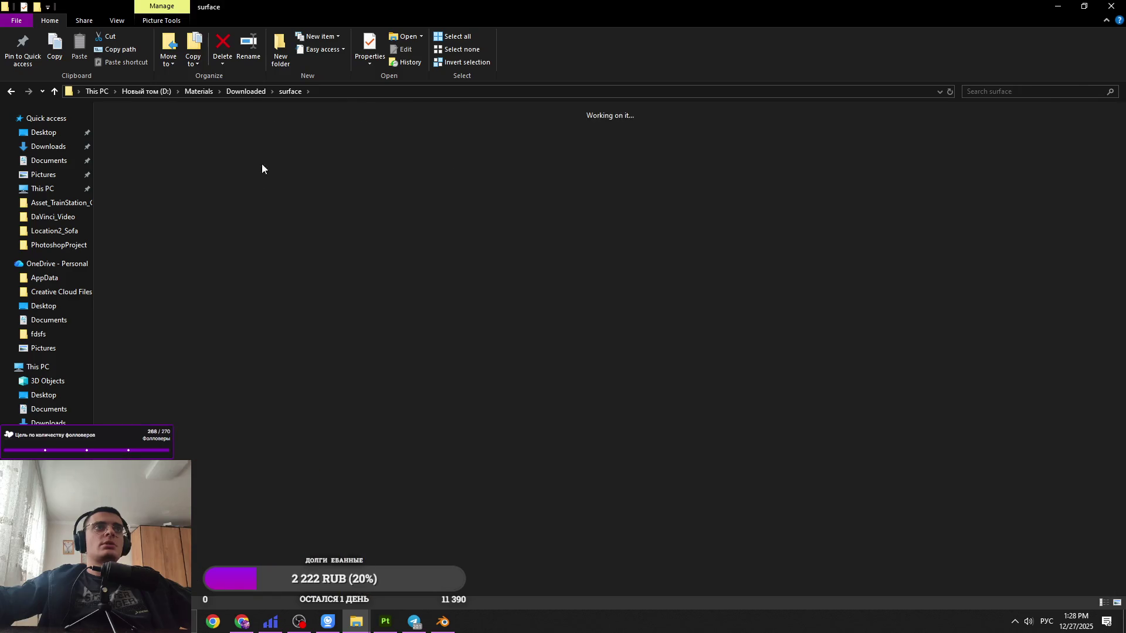
{"action": "key", "text": "BackSpace"}
{"action": "left_click", "coordinate": [223, 262]}
{"action": "double_click", "coordinate": [223, 263]}
{"action": "key", "text": "BackSpace"}
Step: Open gravel_natural_xeonbdls and drag its Albedo, Normal and Roughness maps into Substance Painter
{"action": "double_click", "coordinate": [276, 350]}
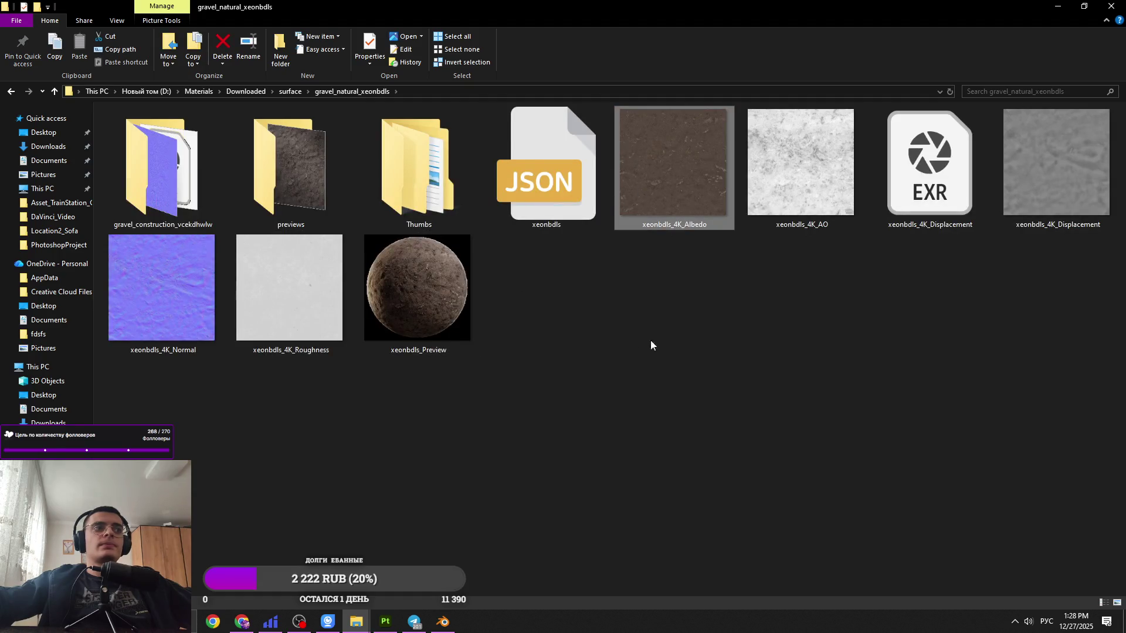
{"action": "mouse_move", "coordinate": [319, 356]}
{"action": "left_mouse_down"}
{"action": "mouse_move", "coordinate": [176, 313]}
{"action": "mouse_move", "coordinate": [166, 292]}
{"action": "left_mouse_up"}
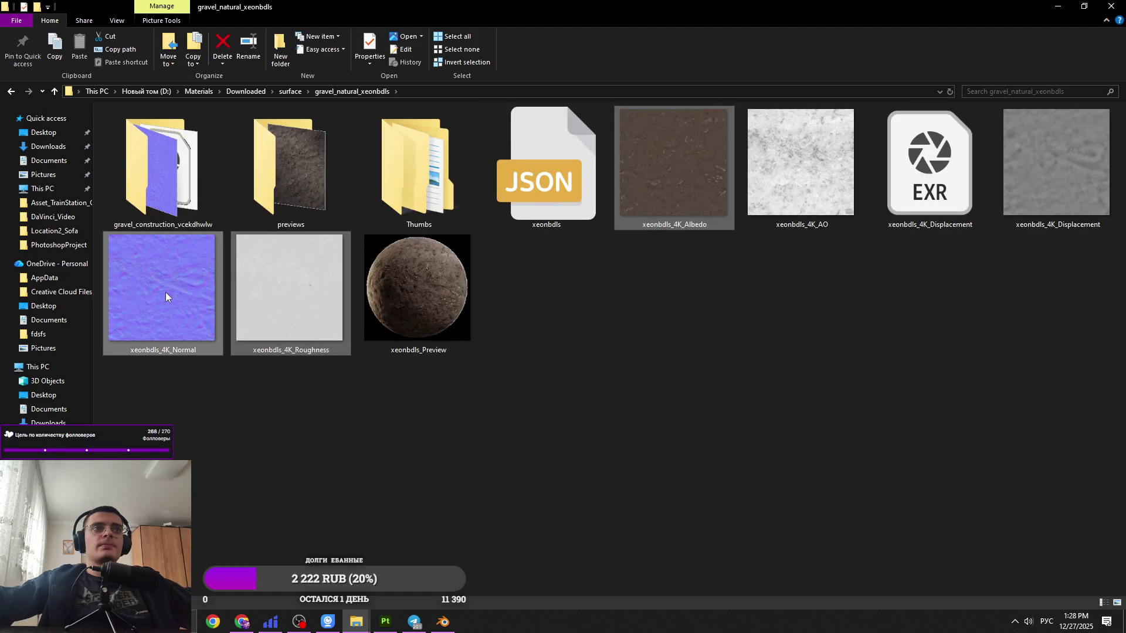
{"action": "key", "text": "alt+Tab"}
{"action": "left_click_drag", "start_coordinate": [229, 367], "coordinate": [346, 343]}
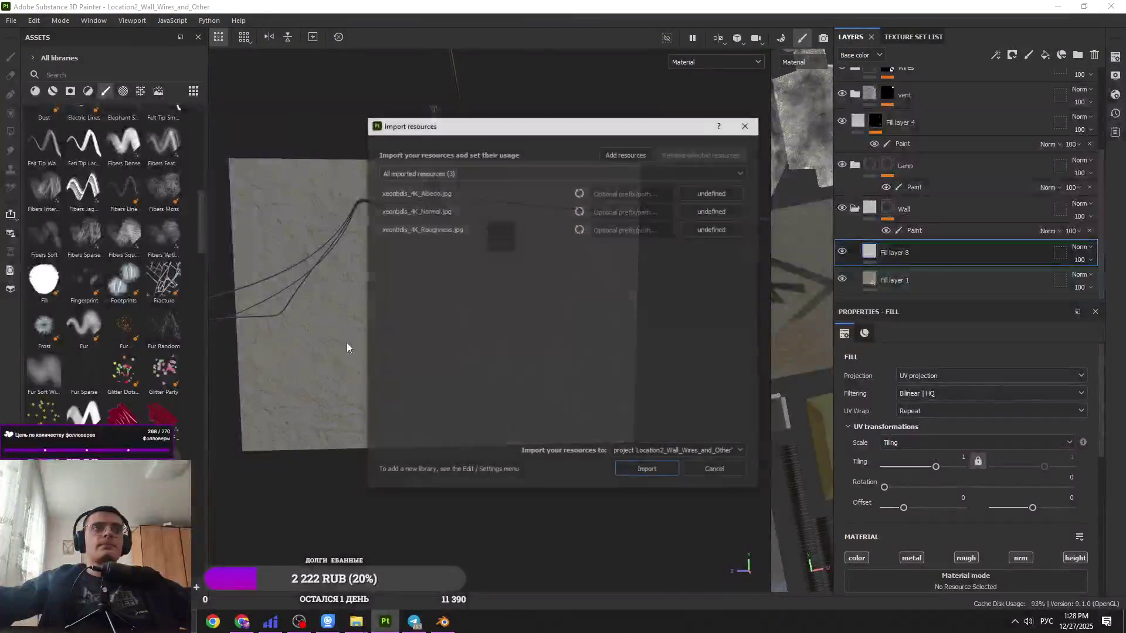
Step: Import the three gravel maps as textures
{"action": "left_click", "coordinate": [730, 255]}
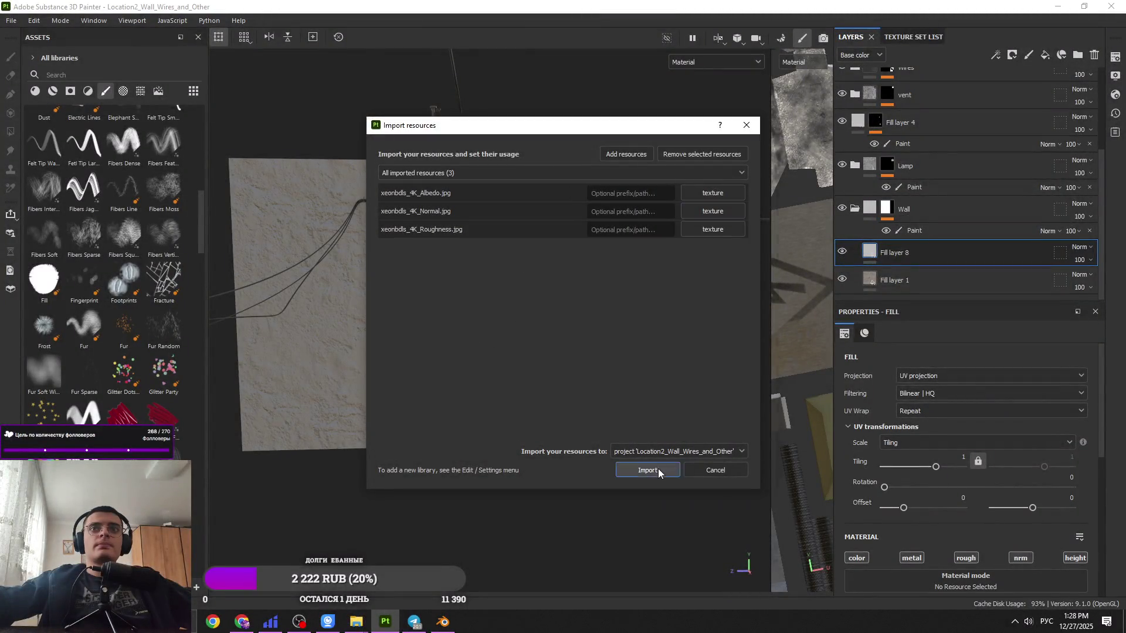
{"action": "left_click", "coordinate": [658, 469]}
{"action": "scroll", "coordinate": [971, 241], "scroll_direction": "up", "scroll_amount": 3}
Step: Add a fill layer above Folder 1 using the gravel albedo, normal and roughness maps
{"action": "left_click", "coordinate": [1018, 79]}
{"action": "left_click", "coordinate": [1045, 55]}
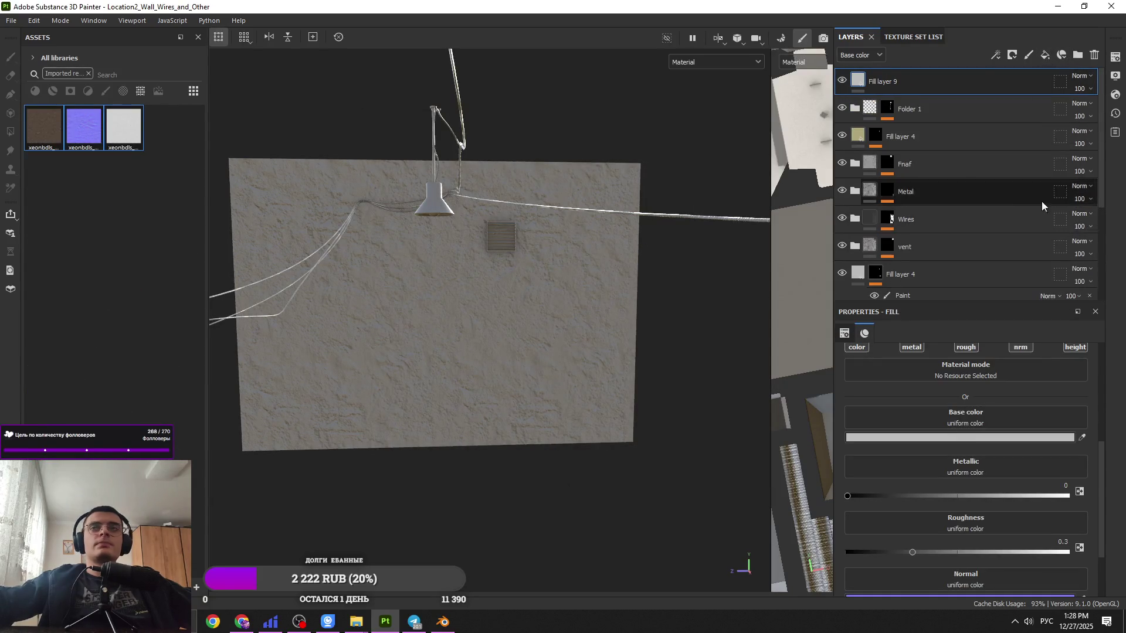
{"action": "mouse_move", "coordinate": [54, 132]}
{"action": "left_mouse_down"}
{"action": "mouse_move", "coordinate": [660, 392]}
{"action": "mouse_move", "coordinate": [952, 421]}
{"action": "left_mouse_up"}
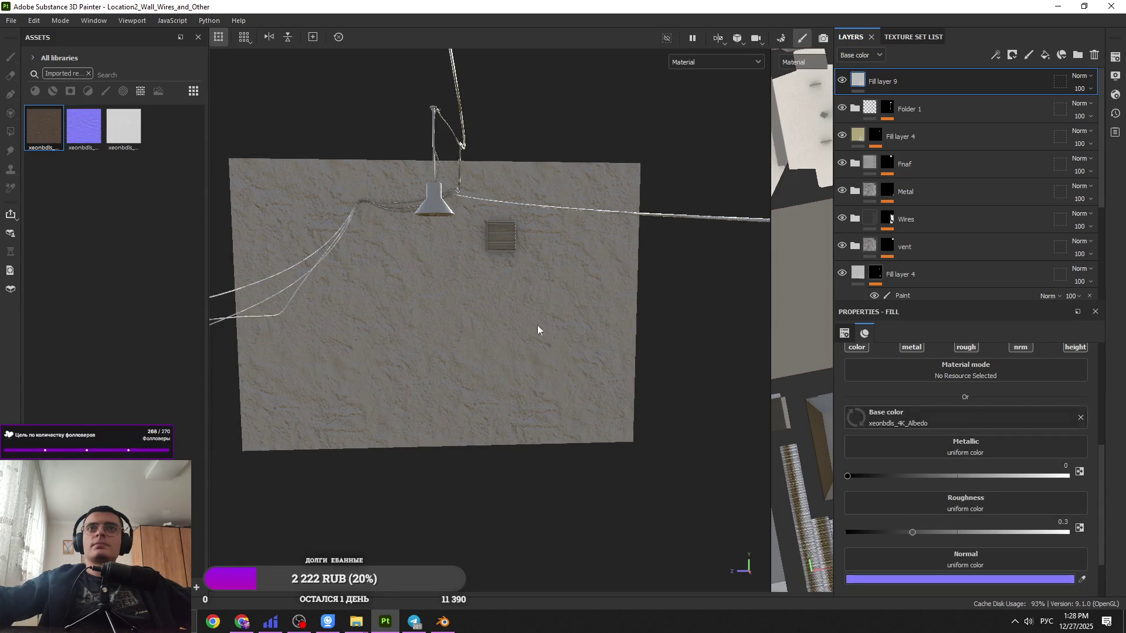
{"action": "mouse_move", "coordinate": [84, 126]}
{"action": "left_mouse_down"}
{"action": "mouse_move", "coordinate": [358, 364]}
{"action": "mouse_move", "coordinate": [1026, 568]}
{"action": "left_mouse_up"}
{"action": "mouse_move", "coordinate": [124, 128]}
{"action": "left_mouse_down"}
{"action": "mouse_move", "coordinate": [1026, 504]}
{"action": "mouse_move", "coordinate": [1009, 503]}
{"action": "left_mouse_up"}
Step: Set the gravel fill's tiling to 3
{"action": "scroll", "coordinate": [997, 480], "scroll_direction": "up", "scroll_amount": 5}
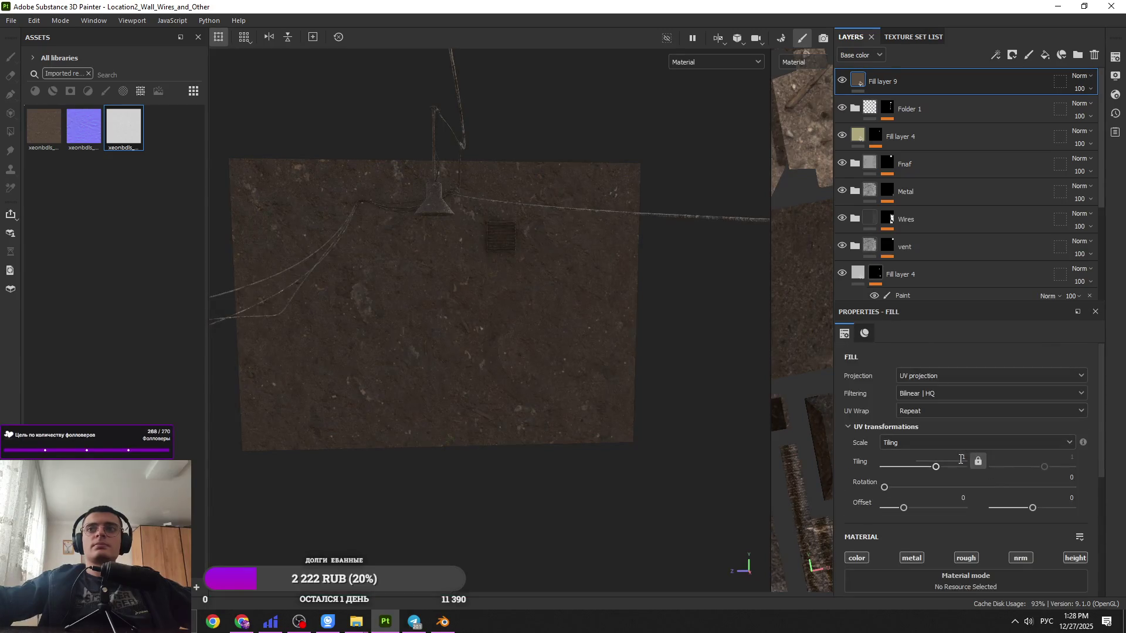
{"action": "type", "text": "3"}
{"action": "key", "text": "Return"}
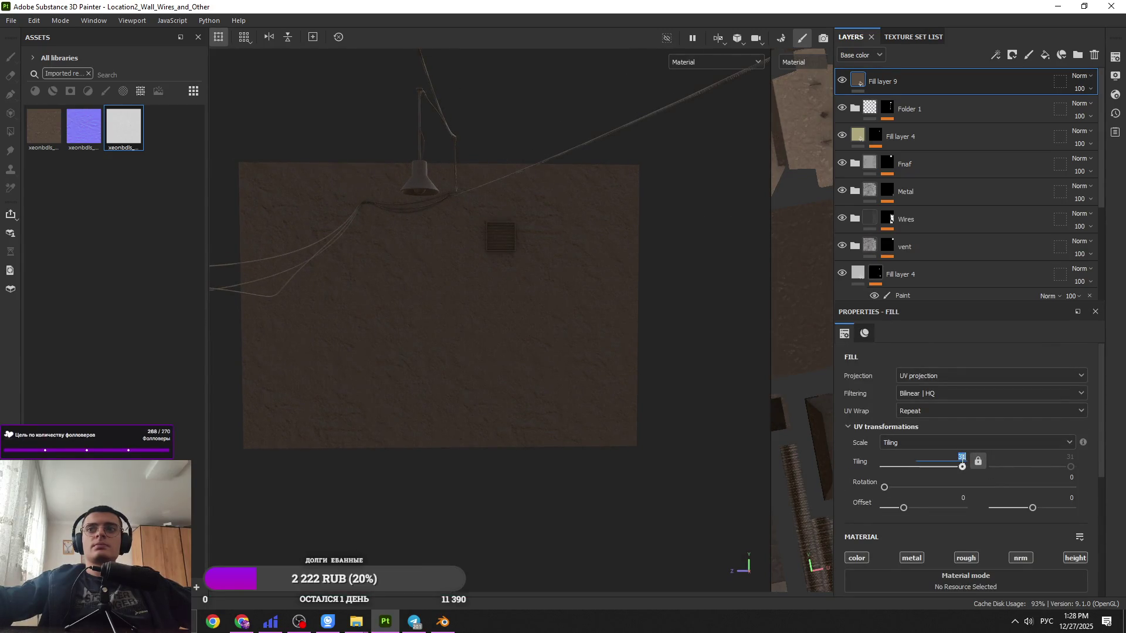
{"action": "key", "text": "Return"}
{"action": "left_click_drag", "start_coordinate": [642, 425], "coordinate": [603, 402], "text": "alt"}
{"action": "key", "text": "Return"}
{"action": "key", "text": "Return"}
{"action": "key", "text": "Return"}
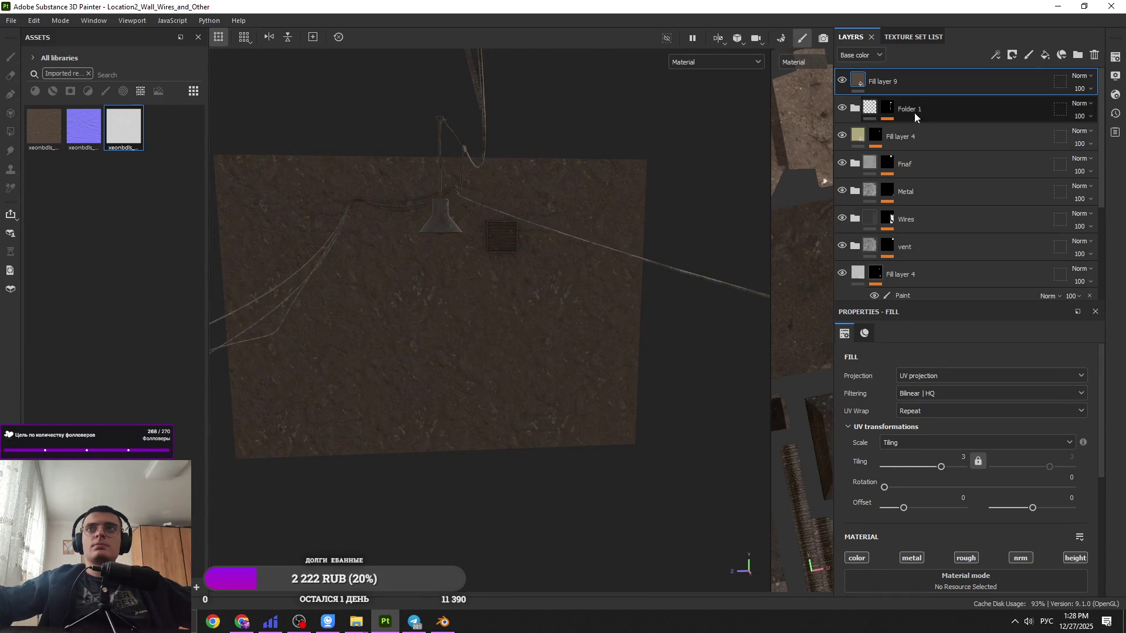
Step: Give Fill layer 9 a black mask with a Paint effect, ready for brushing
{"action": "left_click", "coordinate": [1014, 56]}
{"action": "left_click", "coordinate": [1001, 75]}
{"action": "left_click", "coordinate": [995, 55]}
{"action": "left_click", "coordinate": [1044, 76]}
{"action": "scroll", "coordinate": [490, 247], "scroll_direction": "up", "scroll_amount": 3}
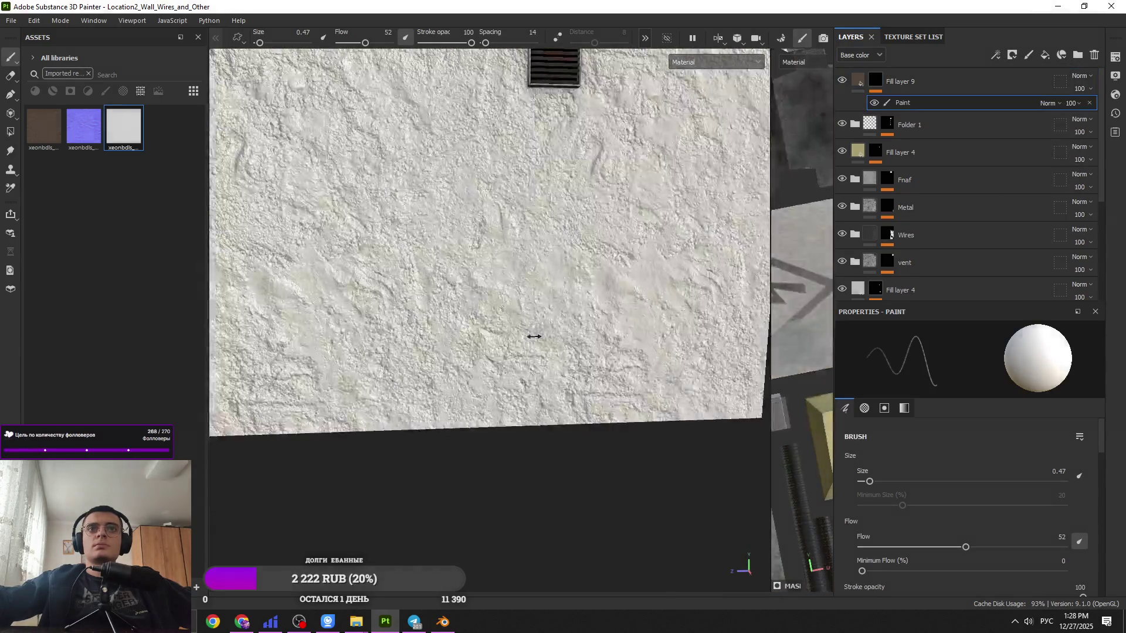
Step: Choose the Artistic Soft brush and return to painting Fill layer 9's mask
{"action": "middle_click_drag", "start_coordinate": [533, 334], "coordinate": [533, 264], "text": "alt"}
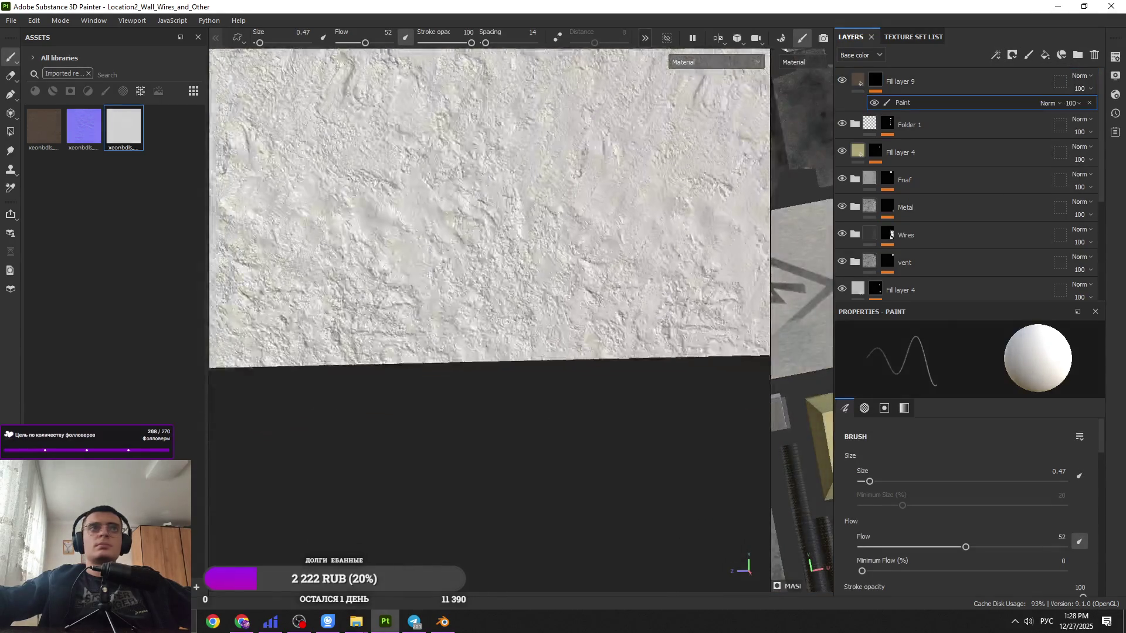
{"action": "left_click", "coordinate": [105, 91]}
{"action": "left_click", "coordinate": [134, 182]}
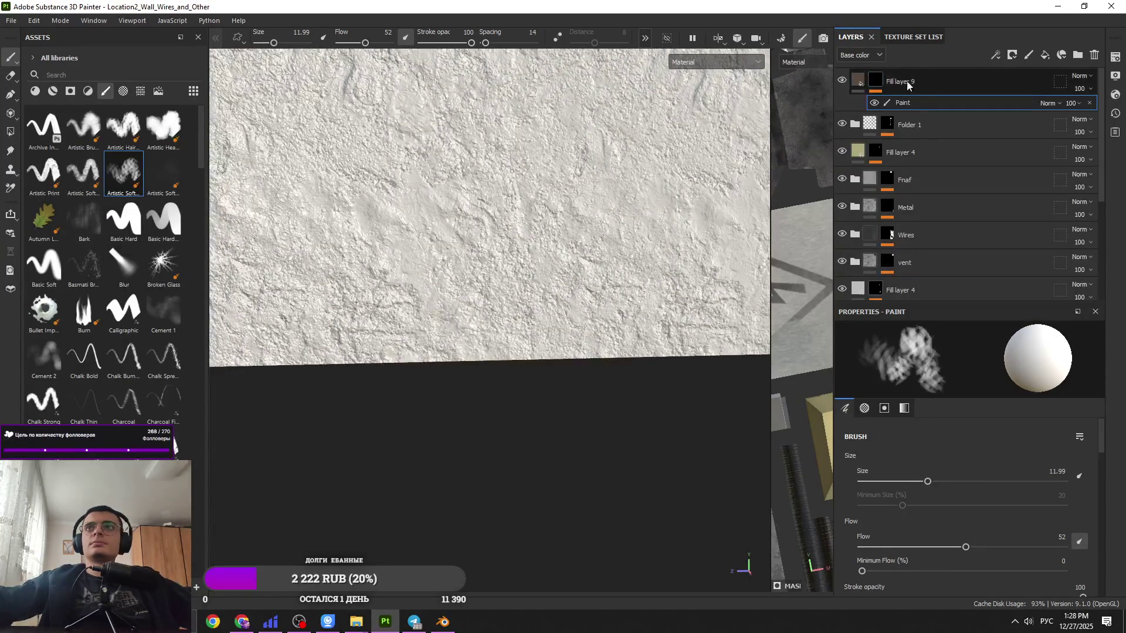
{"action": "scroll", "coordinate": [888, 235], "scroll_direction": "down", "scroll_amount": 5}
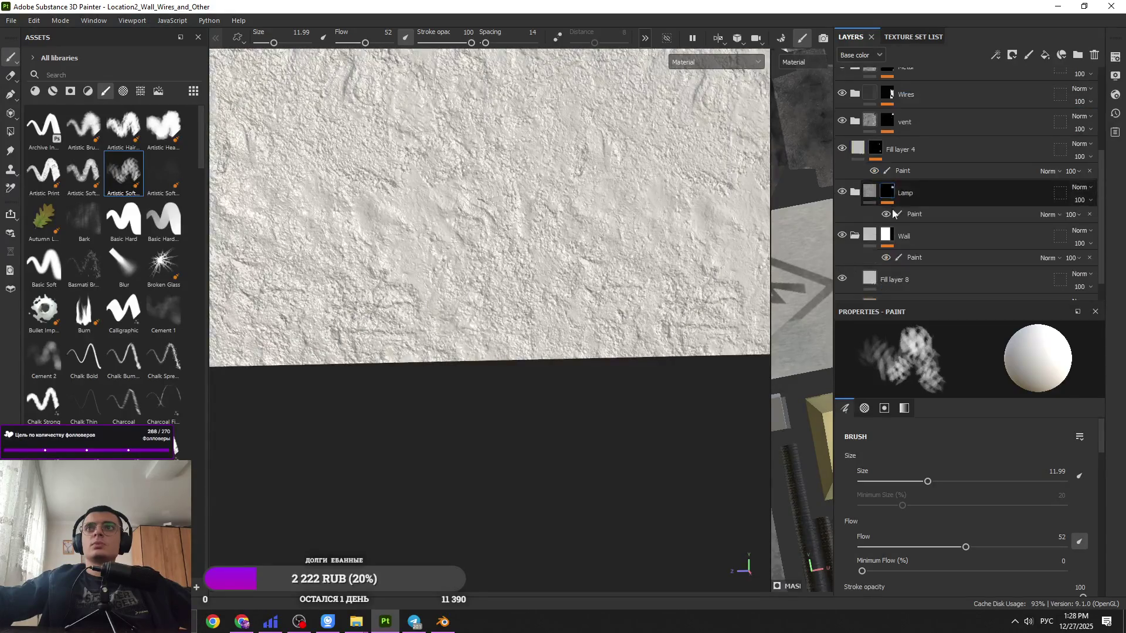
{"action": "left_click", "coordinate": [888, 262]}
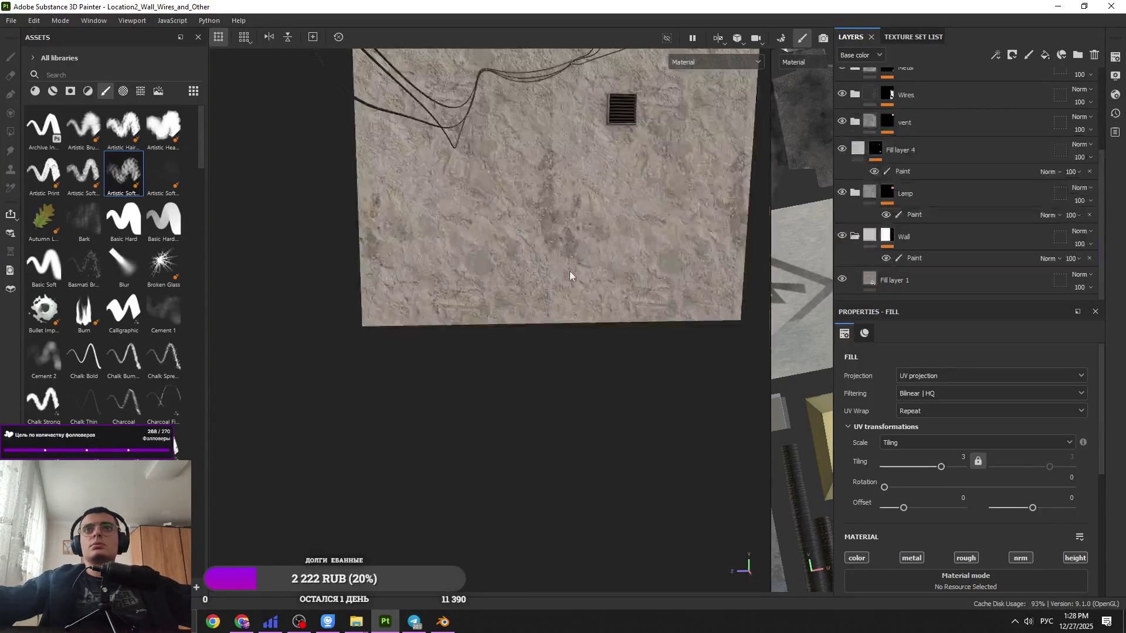
{"action": "scroll", "coordinate": [987, 188], "scroll_direction": "up", "scroll_amount": 5}
{"action": "left_click", "coordinate": [903, 103]}
{"action": "scroll", "coordinate": [445, 290], "scroll_direction": "up", "scroll_amount": 3}
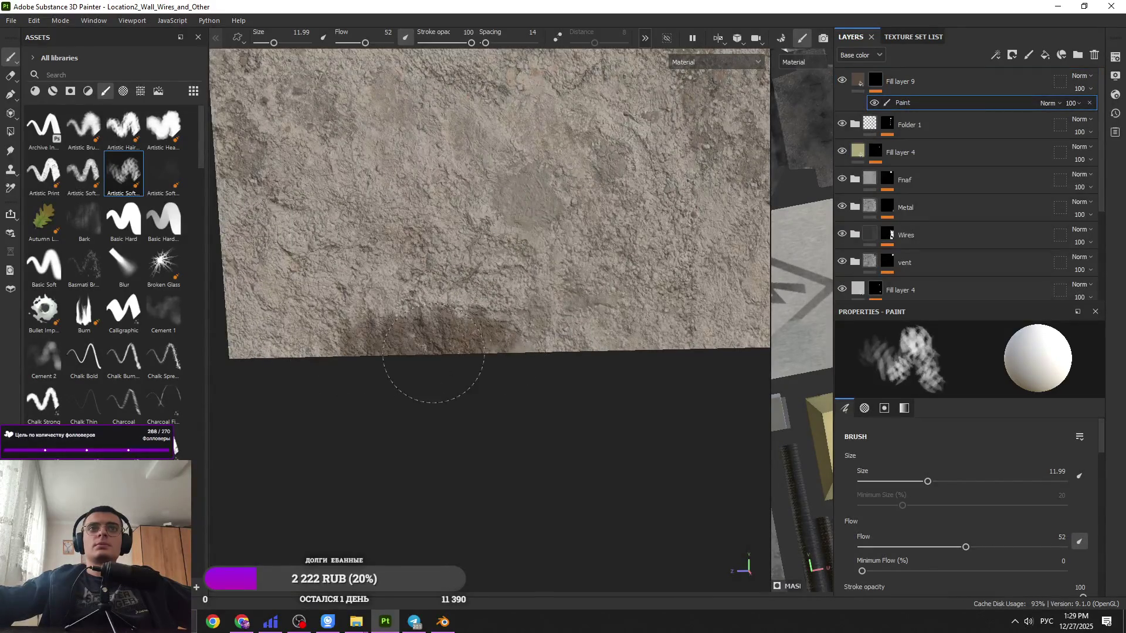
{"action": "scroll", "coordinate": [135, 343], "scroll_direction": "down", "scroll_amount": 15}
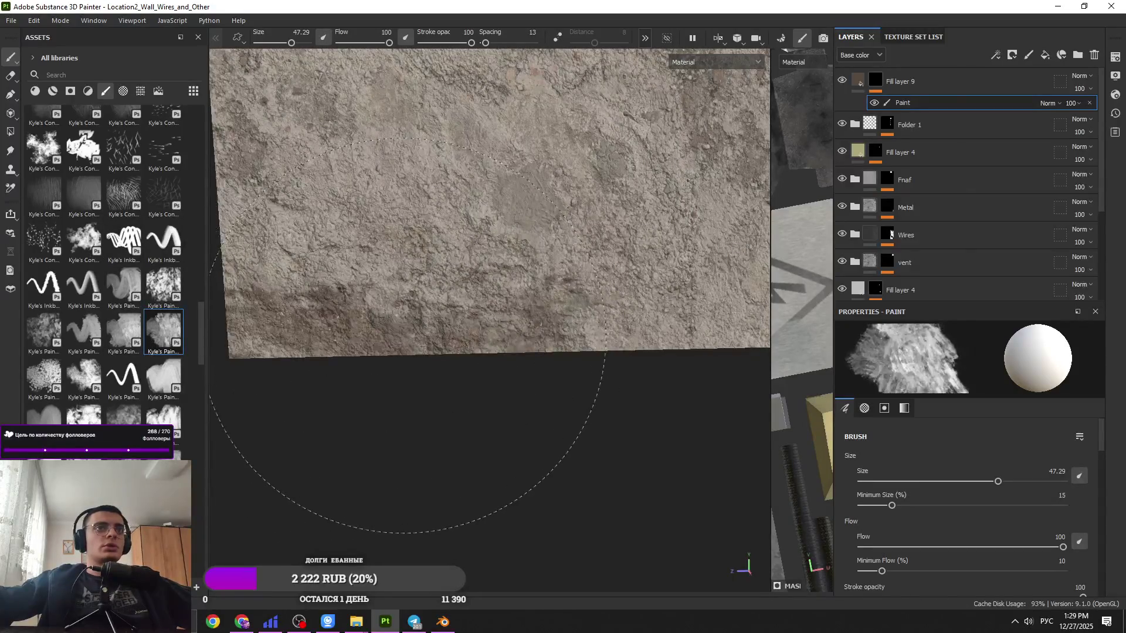
Step: Paint gravel dirt along the wall's lower-left base, then shrink the brush and switch to a Kyle's Paint grunge brush
{"action": "mouse_move", "coordinate": [352, 349]}
{"action": "left_mouse_down"}
{"action": "mouse_move", "coordinate": [291, 364]}
{"action": "mouse_move", "coordinate": [410, 288]}
{"action": "left_mouse_up"}
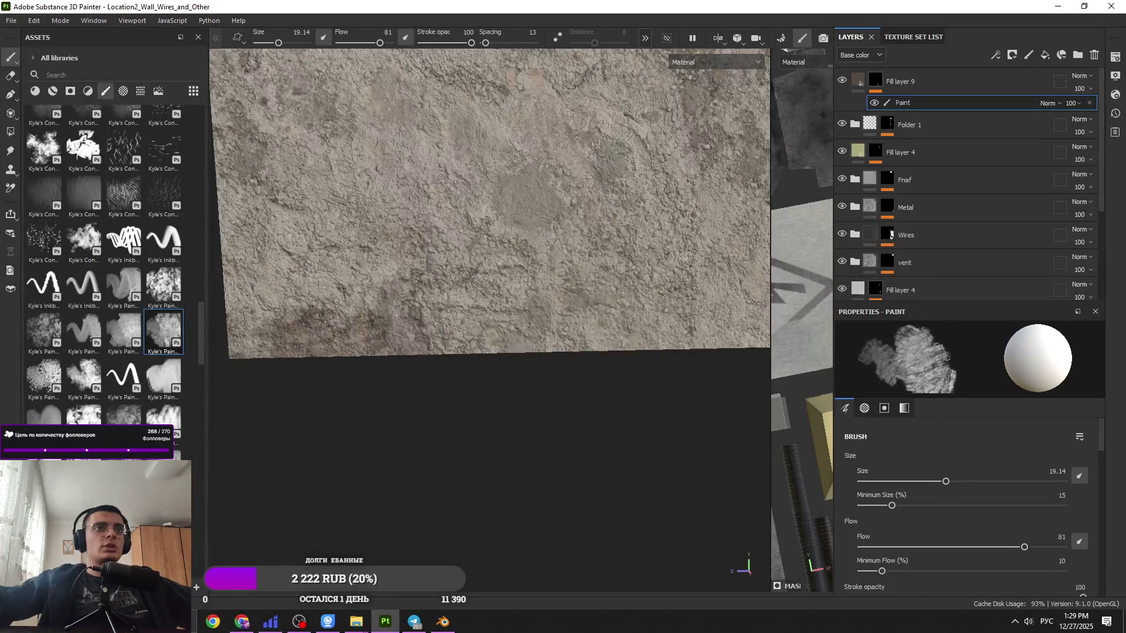
{"action": "scroll", "coordinate": [515, 357], "scroll_direction": "up", "scroll_amount": 3}
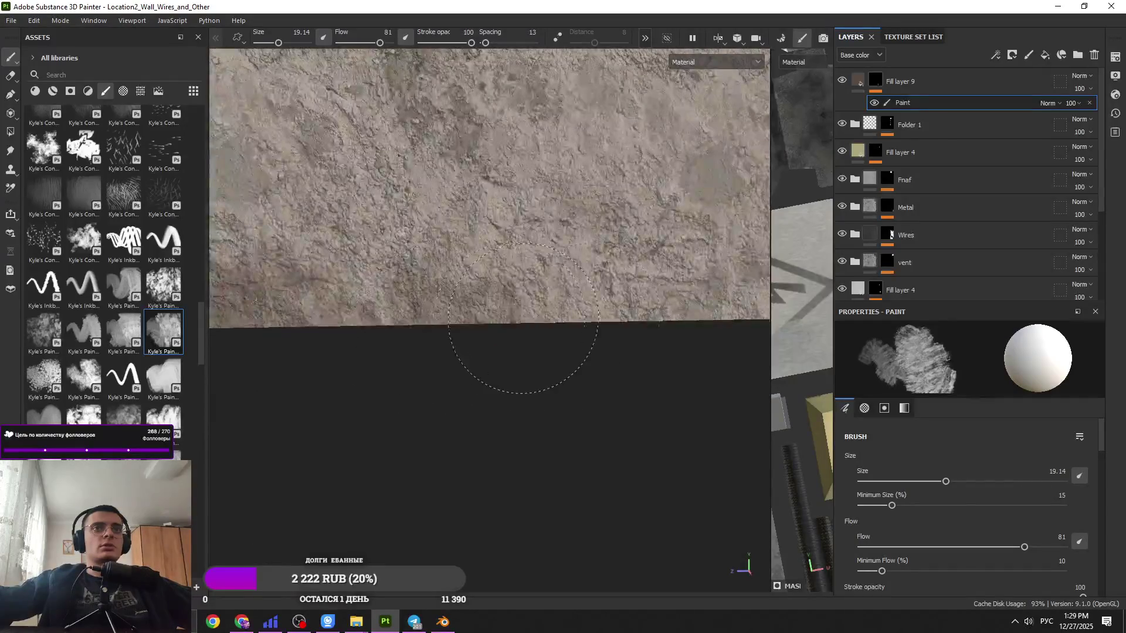
{"action": "mouse_move", "coordinate": [309, 315]}
{"action": "right_mouse_down", "text": "ctrl"}
{"action": "mouse_move", "coordinate": [490, 339]}
{"action": "mouse_move", "coordinate": [593, 326]}
{"action": "mouse_move", "coordinate": [490, 335]}
{"action": "right_mouse_up", "text": "ctrl"}
{"action": "mouse_move", "coordinate": [490, 334]}
{"action": "middle_mouse_down"}
{"action": "mouse_move", "coordinate": [381, 297]}
{"action": "mouse_move", "coordinate": [301, 292]}
{"action": "middle_mouse_up"}
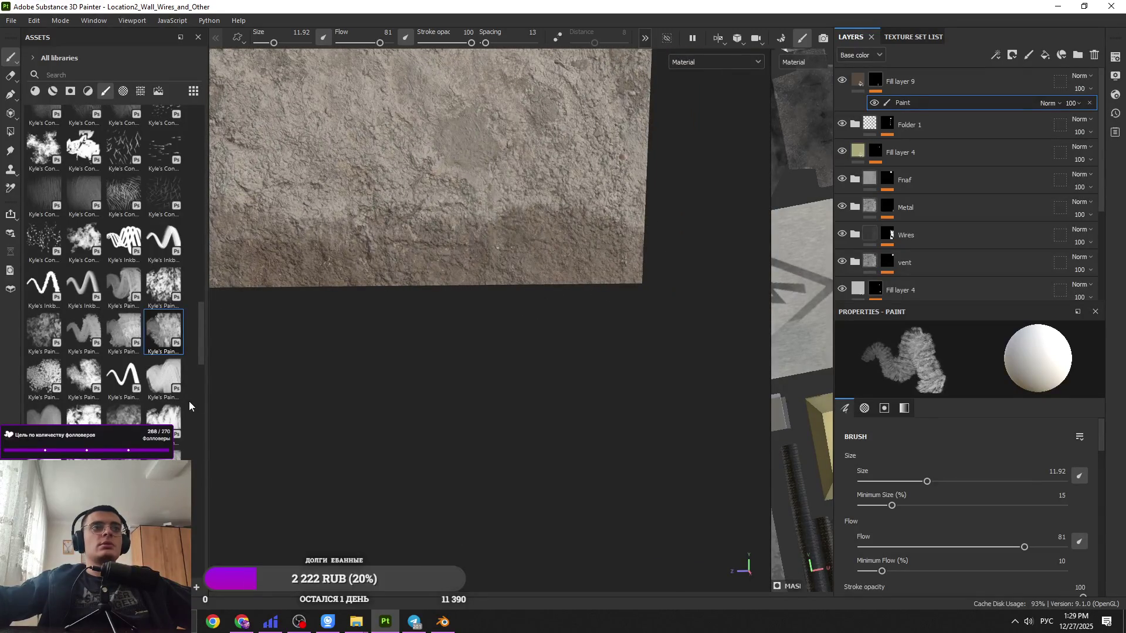
{"action": "left_click", "coordinate": [162, 292]}
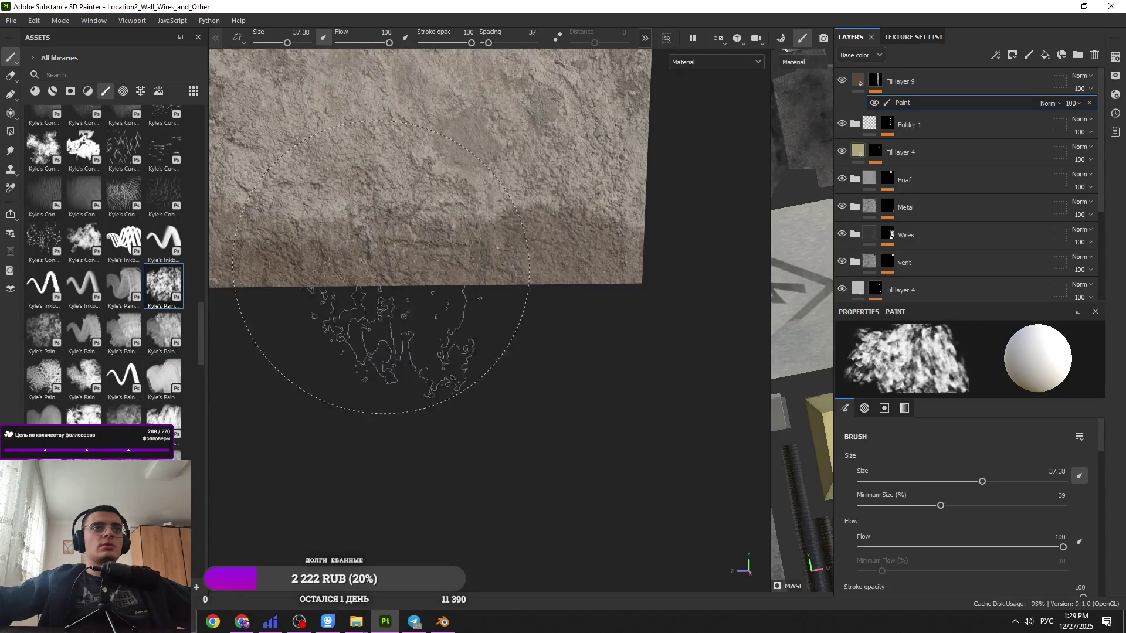
{"action": "middle_click_drag", "start_coordinate": [264, 285], "coordinate": [540, 297]}
{"action": "middle_click_drag", "start_coordinate": [414, 304], "coordinate": [414, 299]}
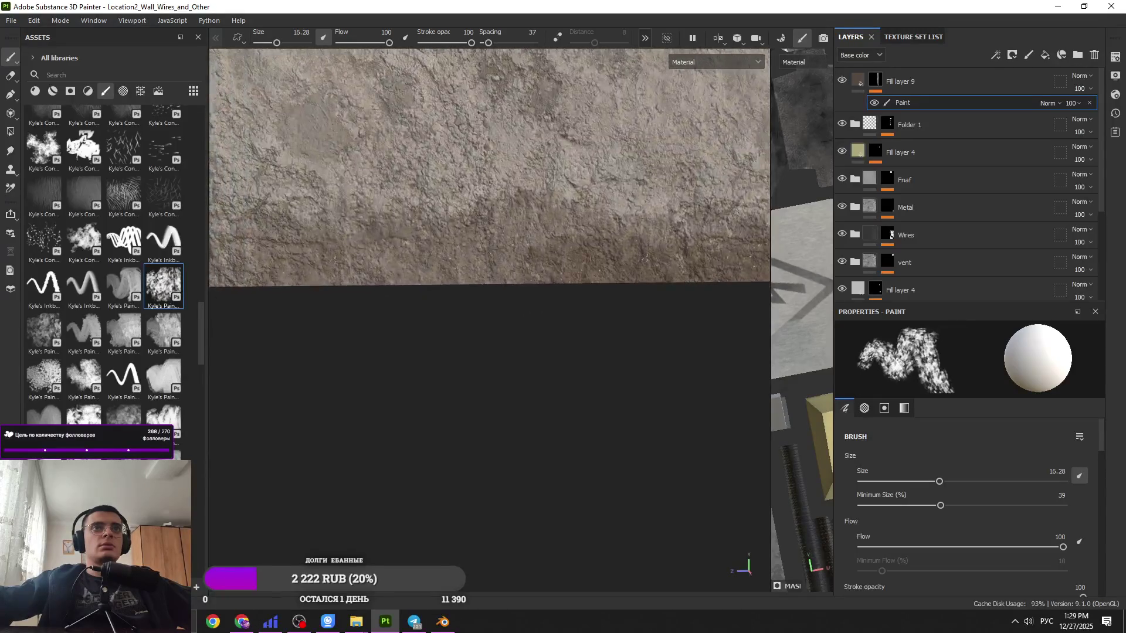